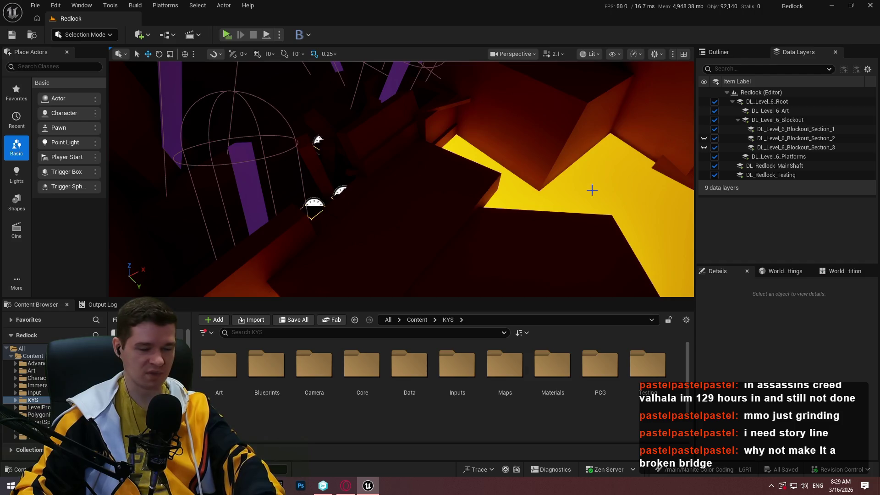
Step: Switch to immersive viewport and multi-select the seven red rock-arch blocks, including the upper diagonal beam
key("F11")
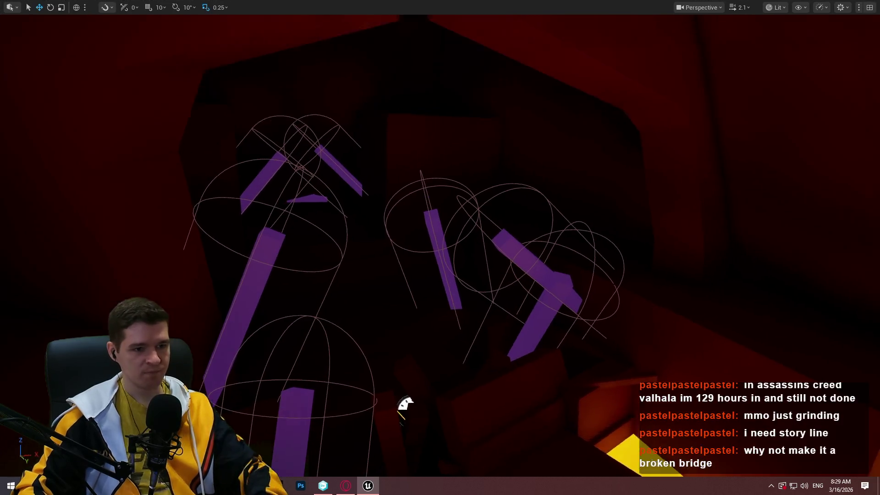
left_click_drag(417, 159, 417, 159)
left_click(683, 329)
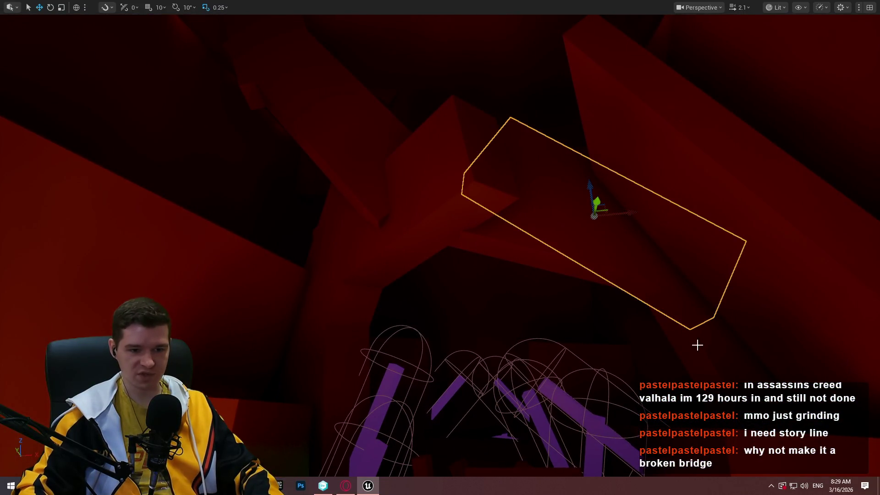
left_click(697, 344, "ctrl")
left_click(521, 255, "ctrl")
left_click(442, 212, "ctrl")
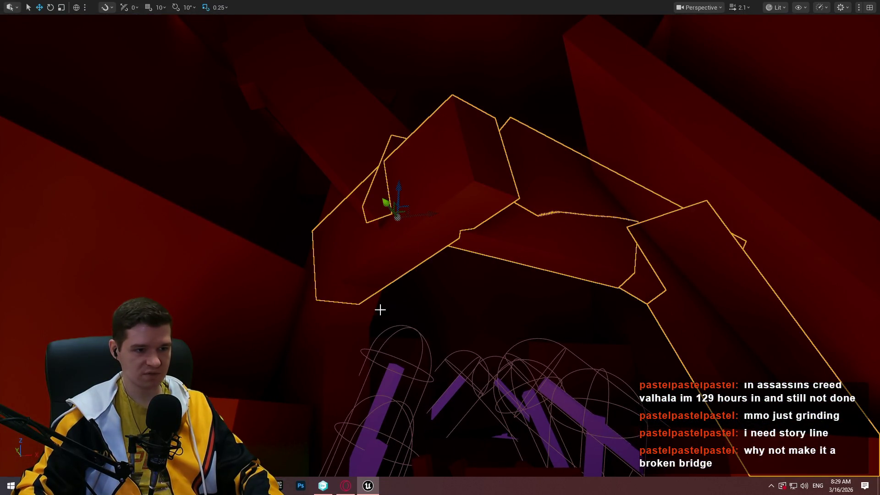
left_click(365, 323, "ctrl")
left_click(330, 383, "ctrl")
left_click(326, 161, "ctrl")
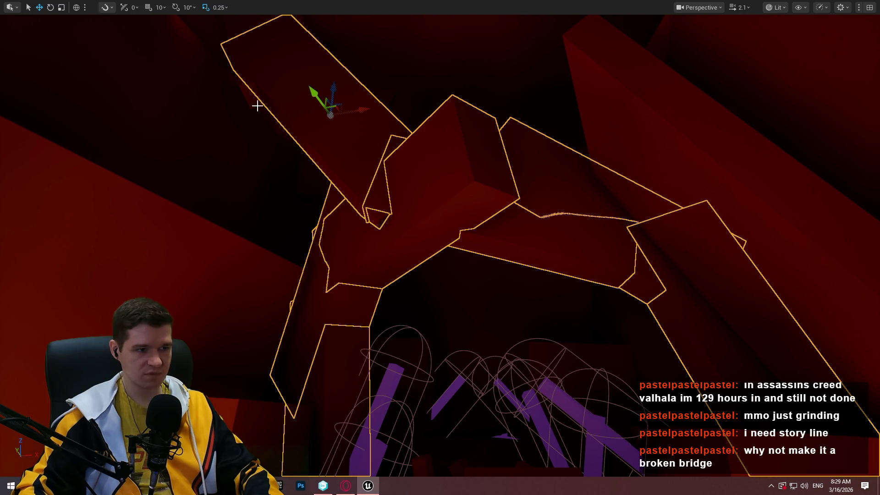
left_click_drag(257, 106, 257, 105)
Step: Append '(Nanite)' to the Modular Rock Meshes heading in the notes
key("alt+Tab")
left_click(378, 191)
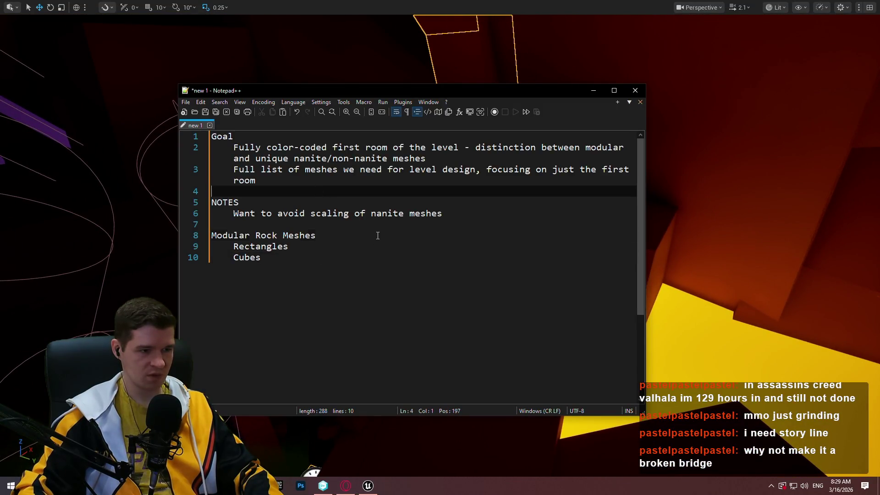
left_click(377, 236)
type("(Nanite")
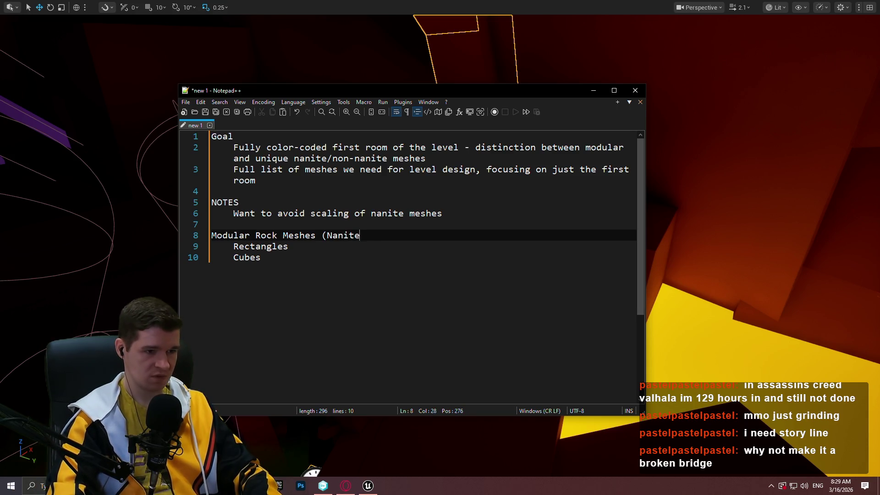
type(")")
Step: Add a 'Unique Rock Meshes (Nanite)' line below Cubes
left_click(288, 246)
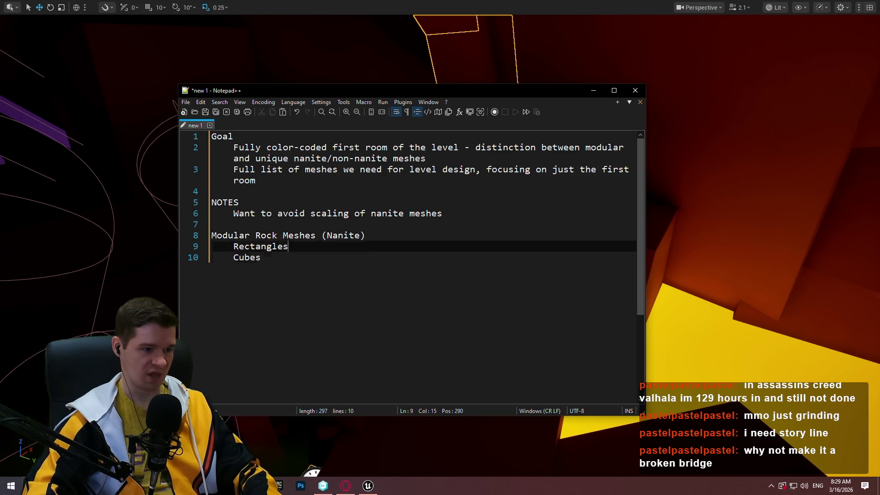
left_click(260, 257)
key("Return")
key("Return")
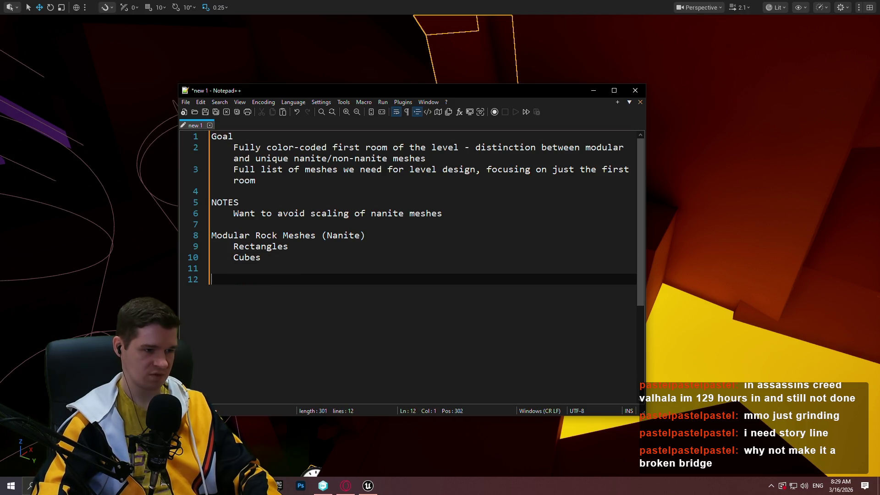
type("U")
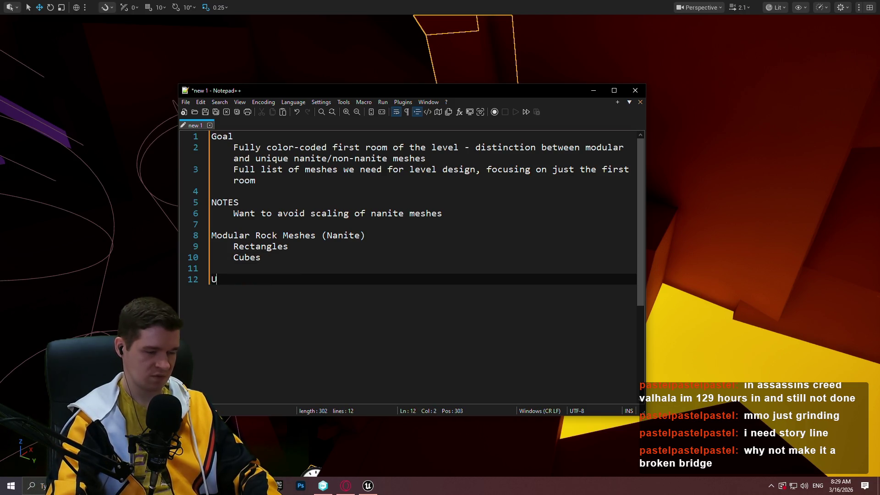
type("nique Rock Meshes")
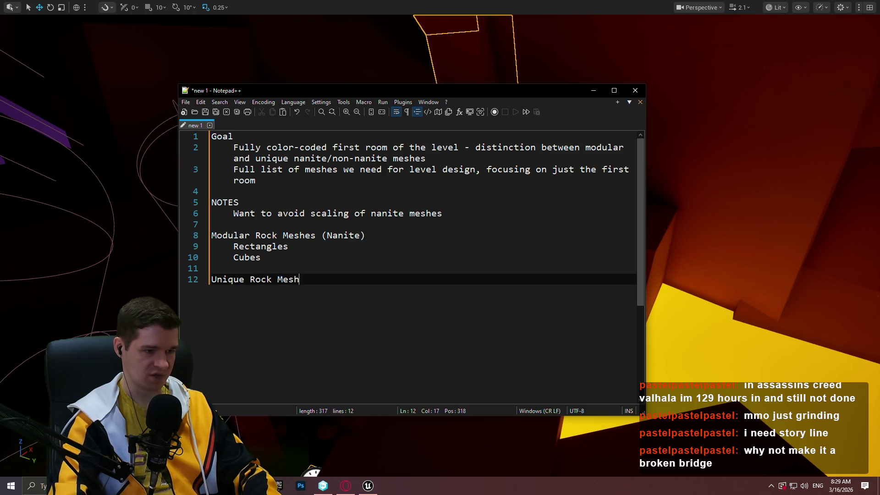
key("BackSpace")
type("(Nanite)")
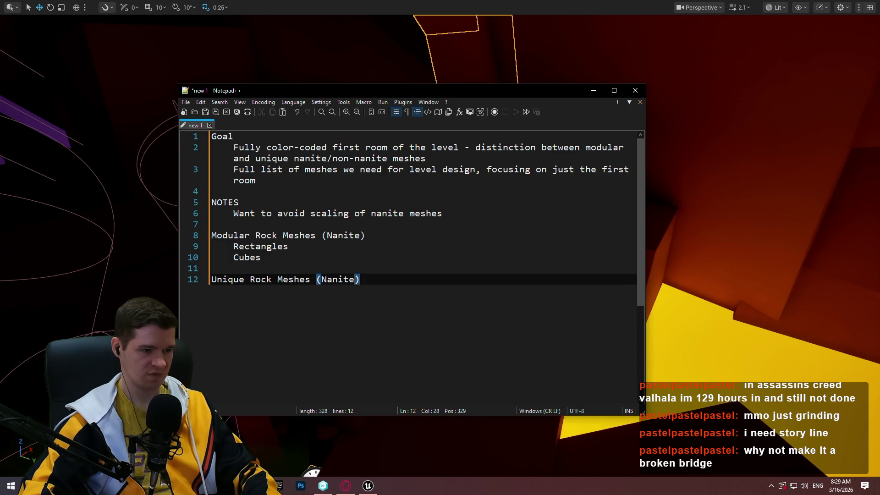
Step: Insert a blank line above Modular Rock Meshes and return to the level
left_click(326, 225)
key("Return")
key("Return")
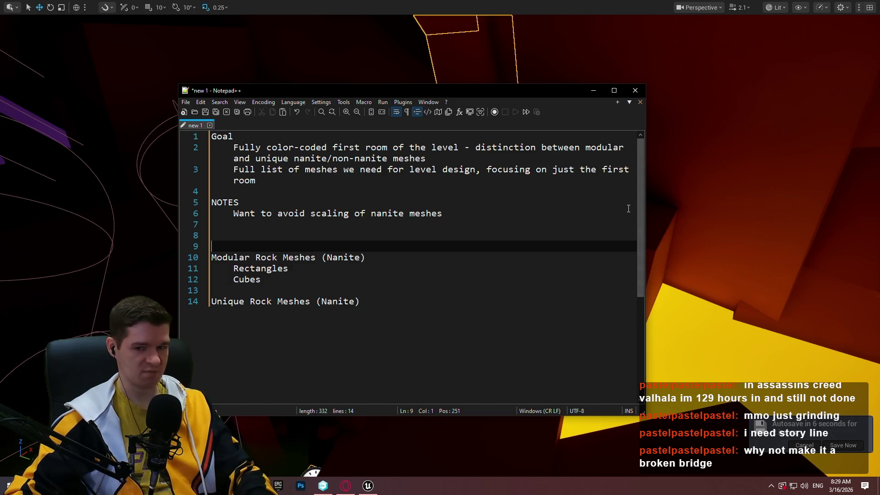
left_click(725, 247)
left_click_drag(724, 248, 614, 275)
Step: Fly to the purple beams, select one, and bring the mesh plan notes back
left_click_drag(777, 280, 777, 250)
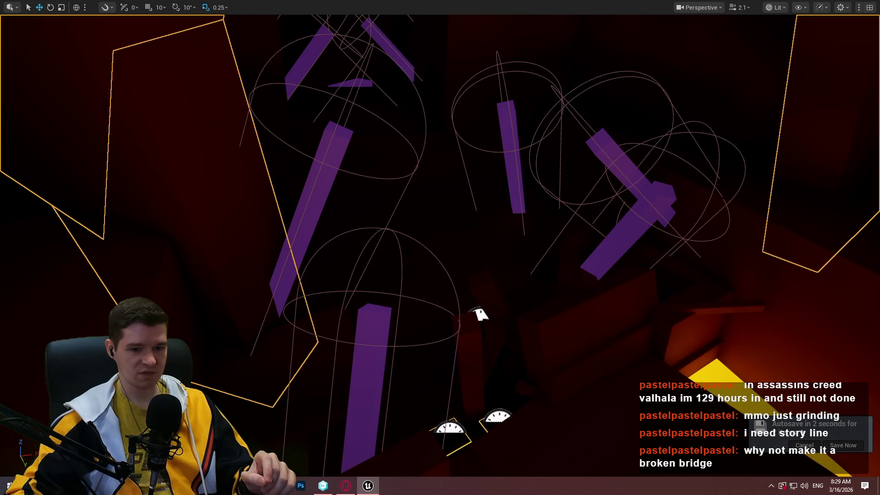
mouse_move(480, 314)
left_mouse_down()
mouse_move(516, 124)
mouse_move(530, 171)
mouse_move(495, 210)
left_mouse_up()
left_click(517, 123)
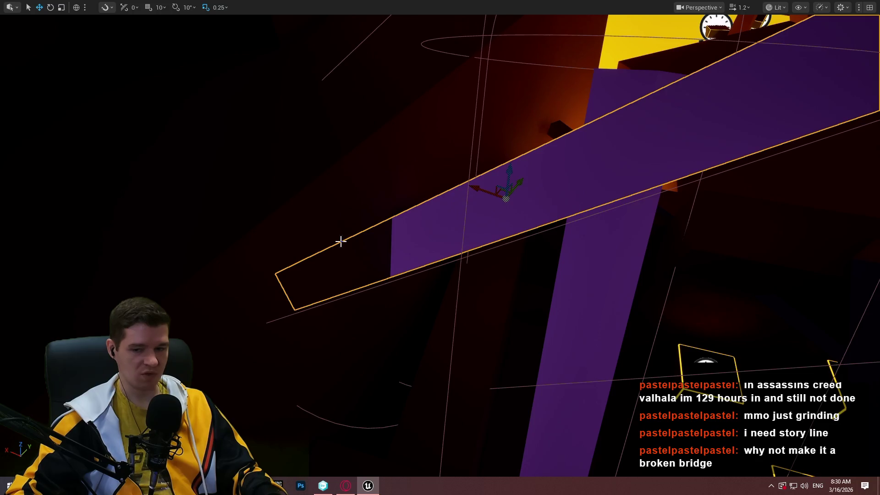
mouse_move(340, 242)
left_mouse_down()
mouse_move(481, 191)
mouse_move(487, 163)
left_mouse_up()
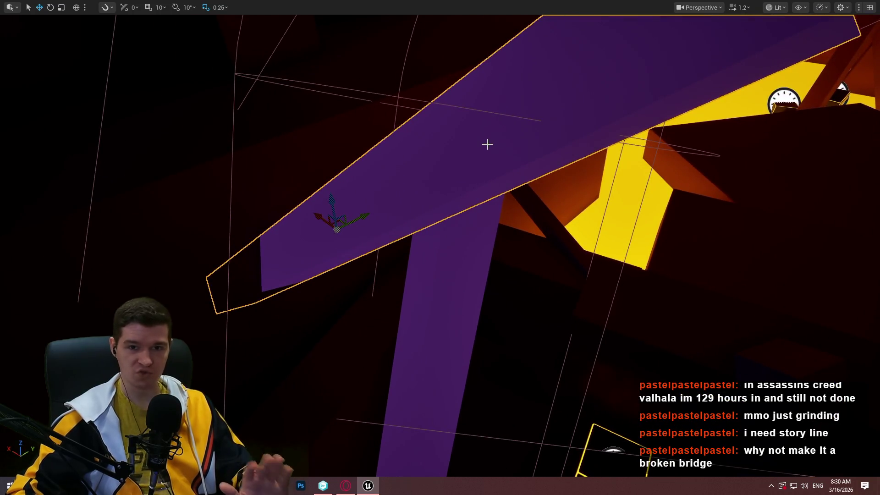
key("alt+Tab")
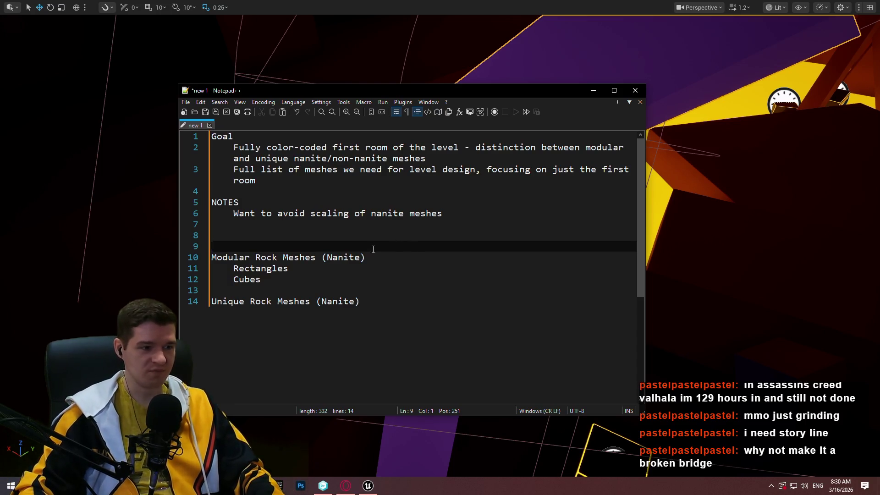
Step: Add blank lines below the Unique Rock Meshes section for a new heading
left_click(451, 333)
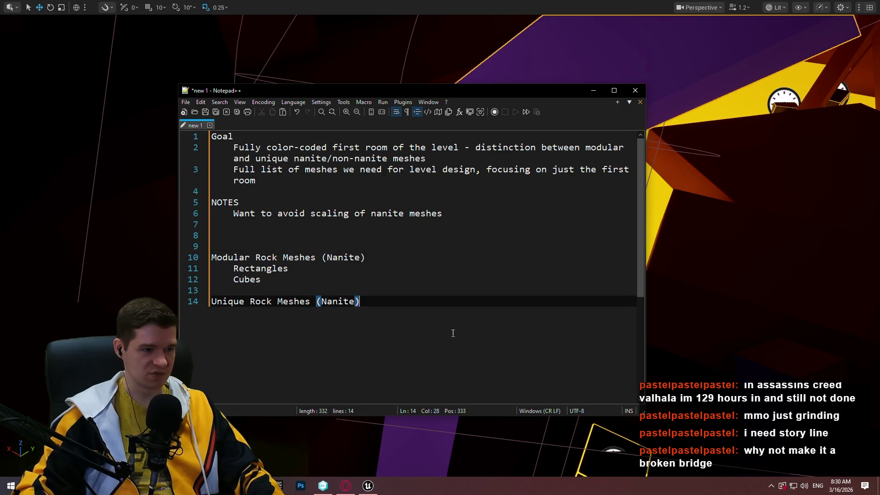
left_click(417, 254)
key("ctrl+End")
key("Return")
key("F12")
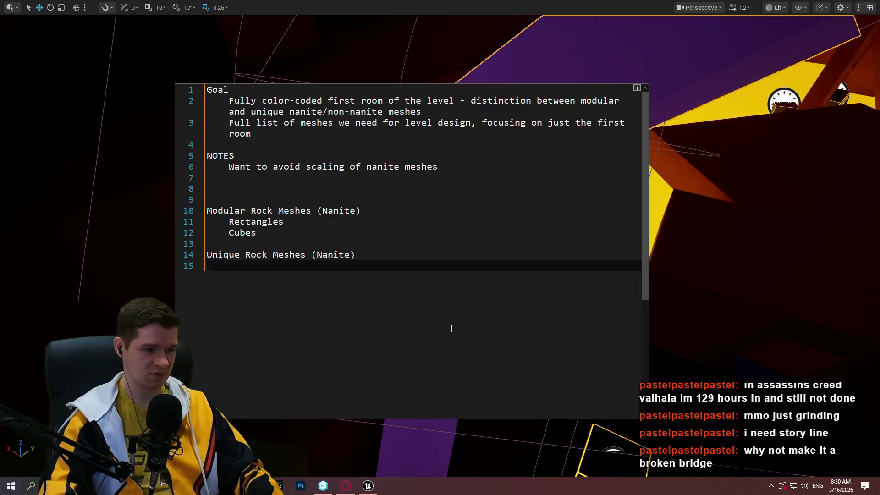
key("F11")
key("F11")
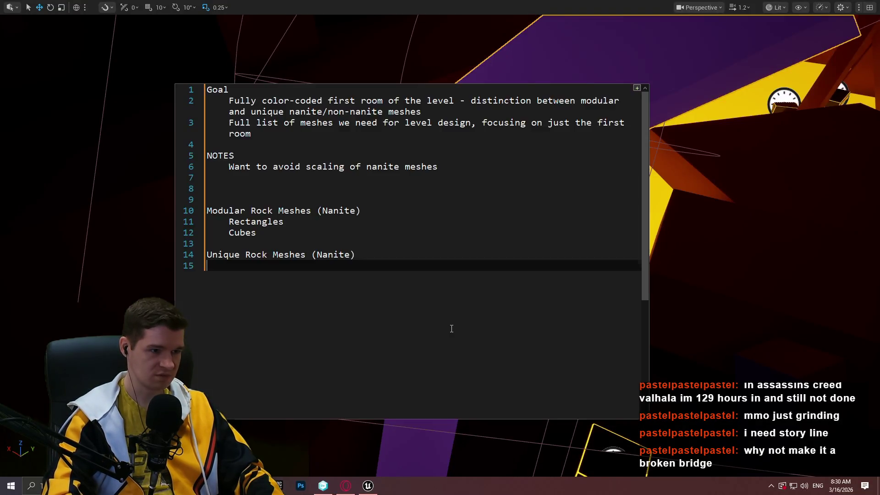
key("F12")
key("Return")
key("Return")
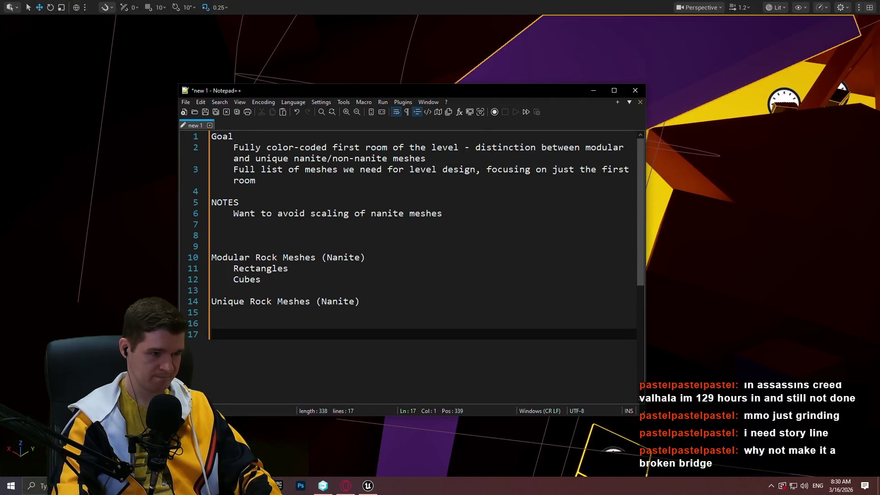
key("BackSpace")
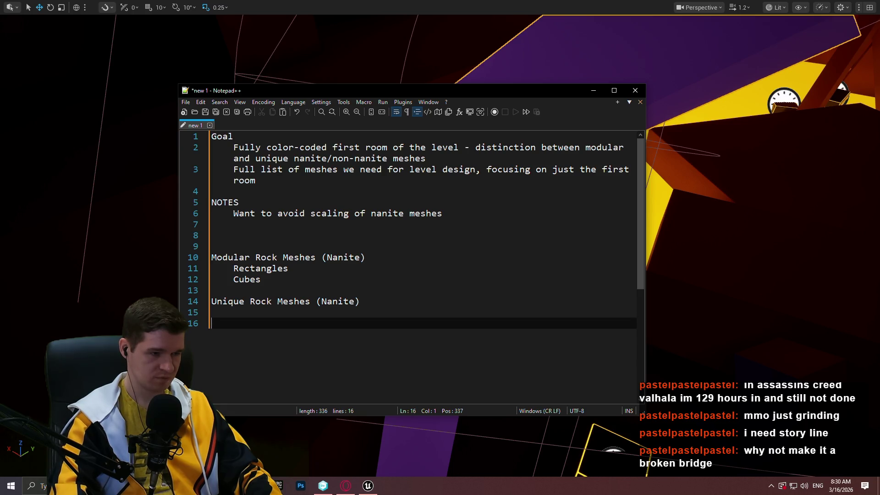
key("Return")
type("Non-")
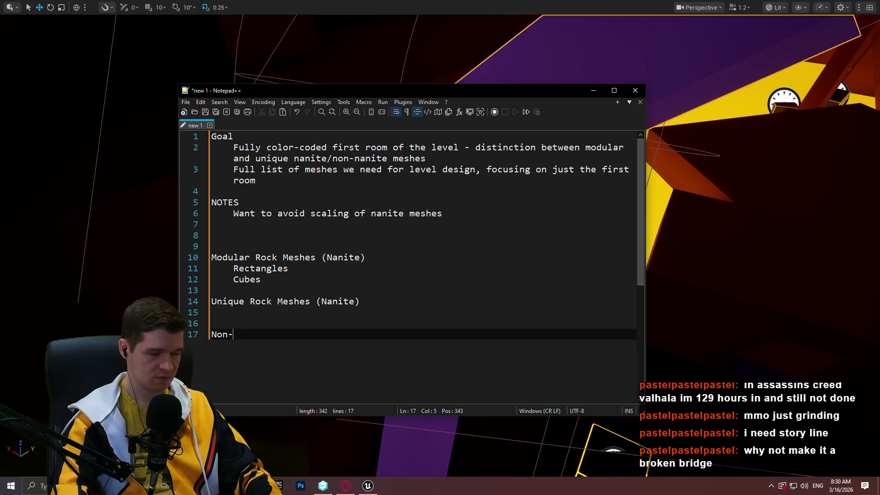
Step: Type the 'Other Meshs (Non-nanite)' heading on line 17 and return to the level
key("BackSpace")
key("BackSpace")
key("BackSpace")
type("Other Meshs (")
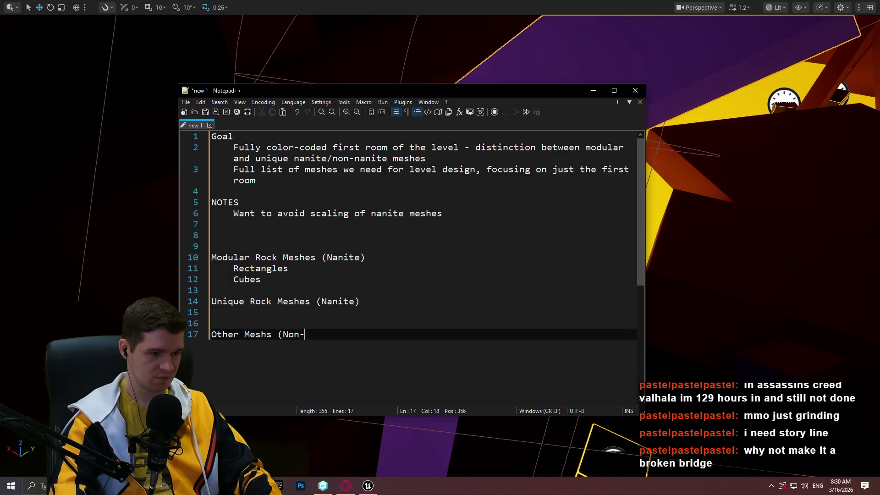
key("BackSpace")
type("nite)")
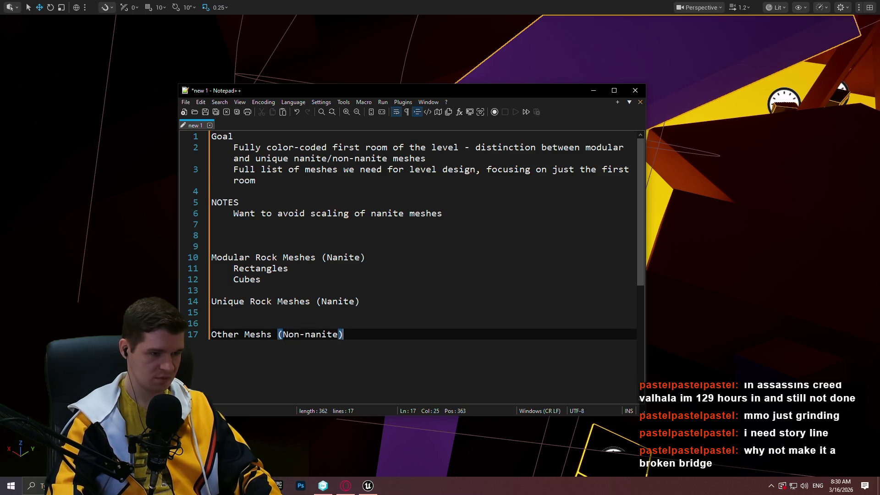
key("Return")
key("Return")
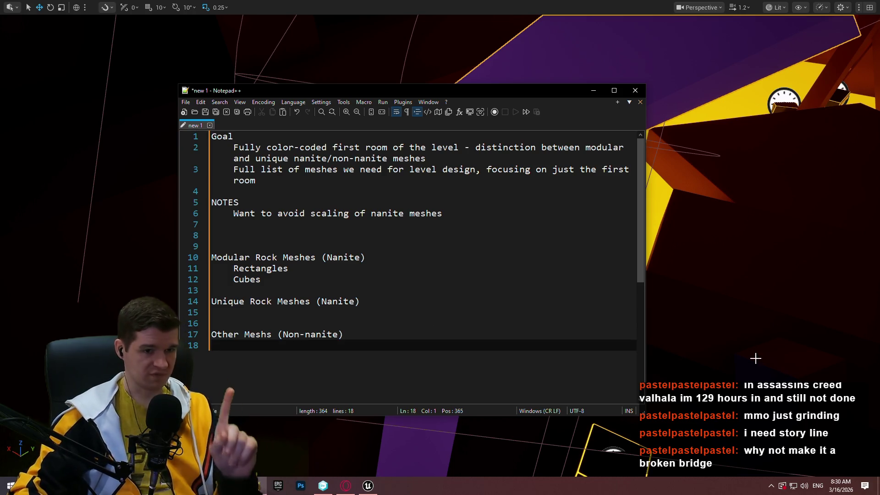
key("alt+Tab")
mouse_move(440, 247)
left_mouse_down()
mouse_move(440, 357)
mouse_move(440, 183)
mouse_move(458, 247)
mouse_move(495, 261)
mouse_move(514, 252)
mouse_move(495, 238)
mouse_move(476, 257)
mouse_move(719, 159)
left_mouse_up()
left_click(598, 126)
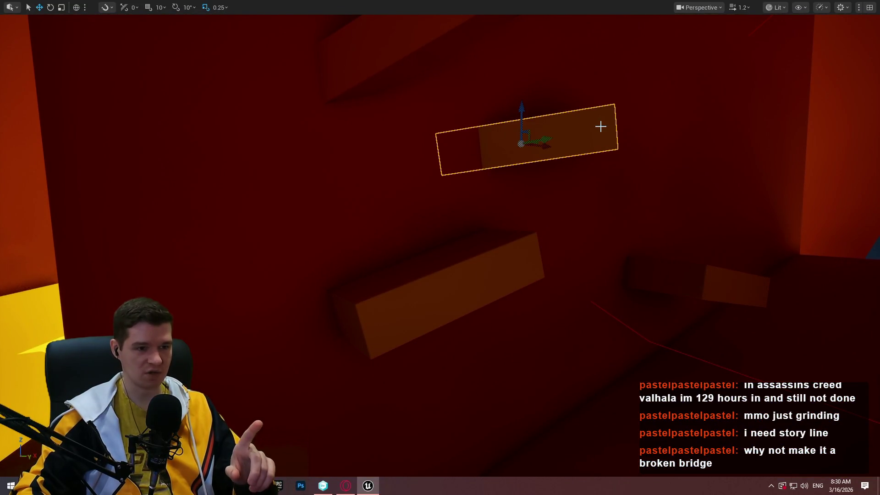
mouse_move(540, 169)
left_mouse_down()
mouse_move(531, 171)
mouse_move(568, 183)
mouse_move(573, 165)
mouse_move(576, 174)
mouse_move(560, 192)
mouse_move(305, 223)
left_mouse_up()
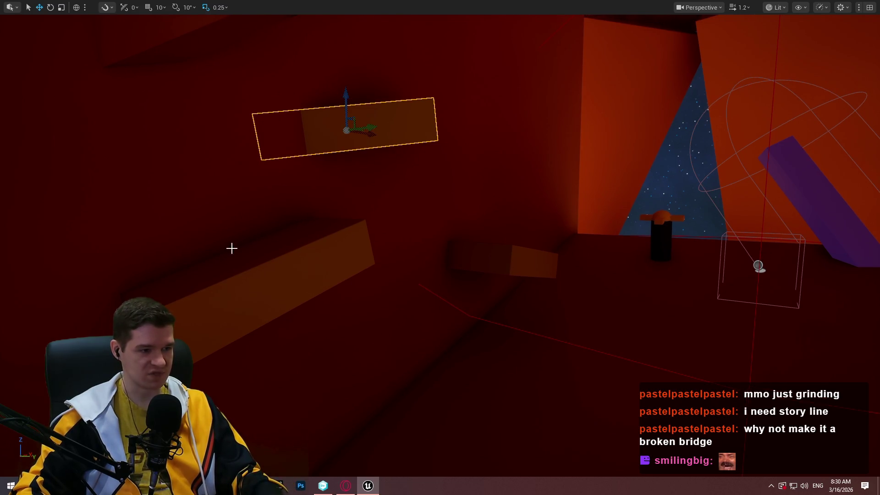
mouse_move(301, 334)
left_mouse_down()
mouse_move(249, 314)
mouse_move(293, 321)
mouse_move(274, 328)
mouse_move(330, 316)
mouse_move(321, 311)
mouse_move(357, 284)
mouse_move(397, 215)
left_mouse_up()
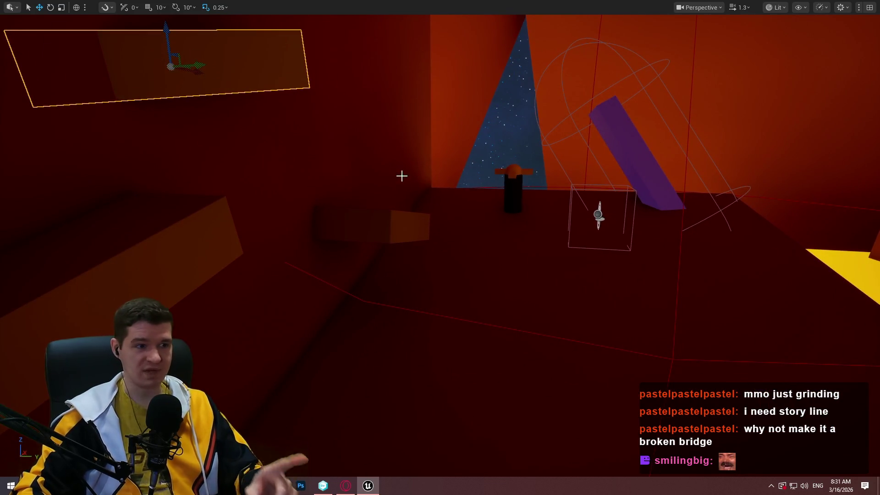
mouse_move(409, 185)
left_mouse_down()
mouse_move(422, 80)
mouse_move(426, 137)
mouse_move(422, 165)
mouse_move(418, 71)
left_mouse_up()
Step: Add a 'Modular Rock Meshes (Non-nanite)' heading above Other Meshs
key("alt+Tab")
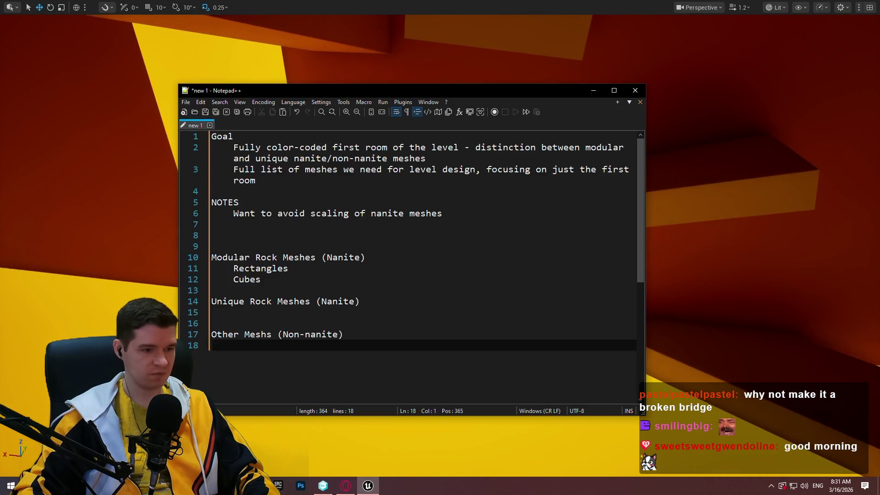
left_click(422, 368)
key("Up")
key("Up")
key("Up")
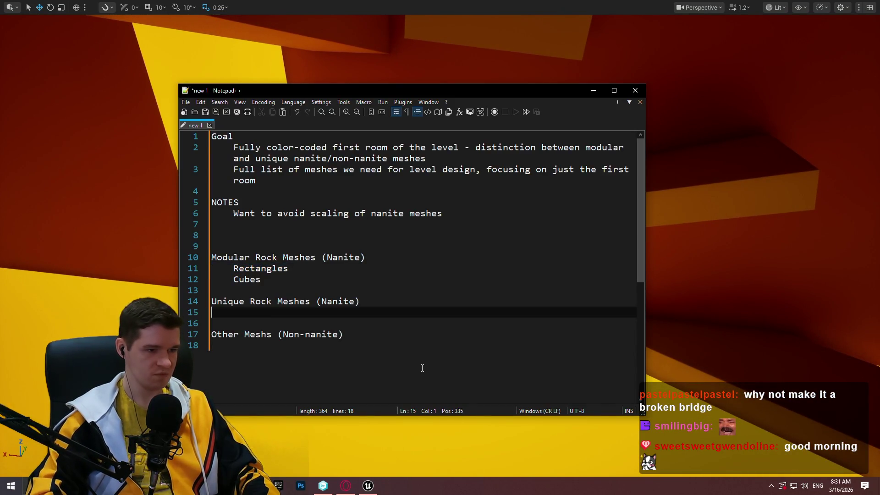
key("Down")
key("Down")
key("Return")
key("Up")
key("Return")
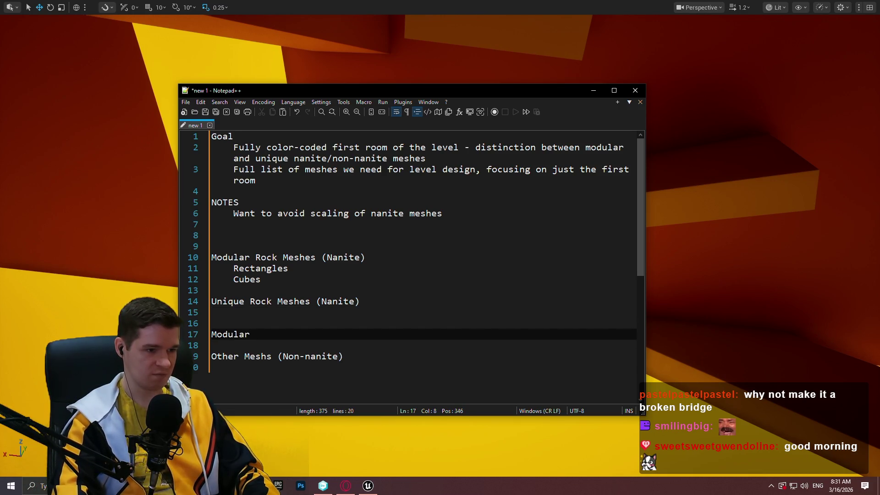
type(" Rock Meshes (Non-na")
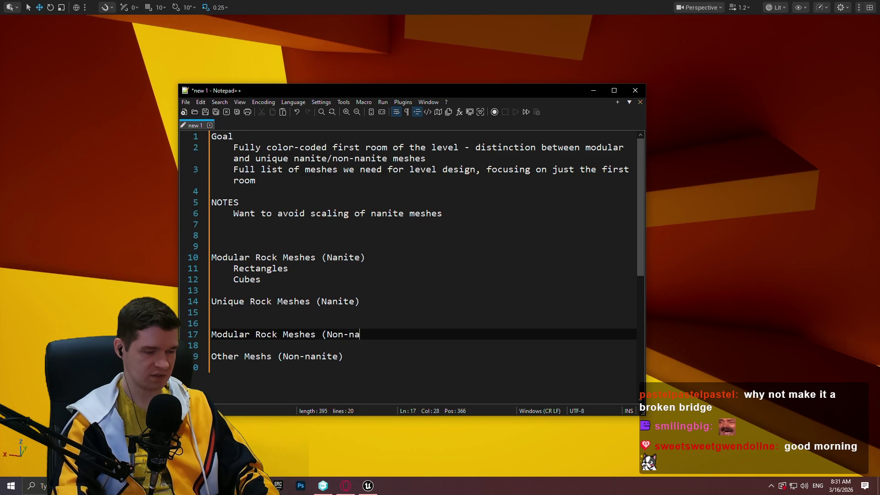
type("nite)")
Step: Under NOTES, add that PLATFORMS overlapping the walls shouldn't be Nanite
key("Up")
key("Up")
key("Up")
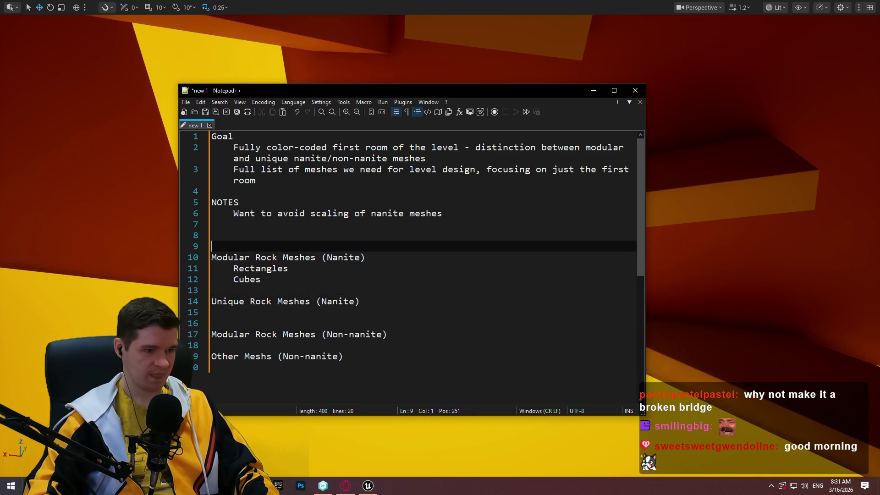
key("Up")
key("Up")
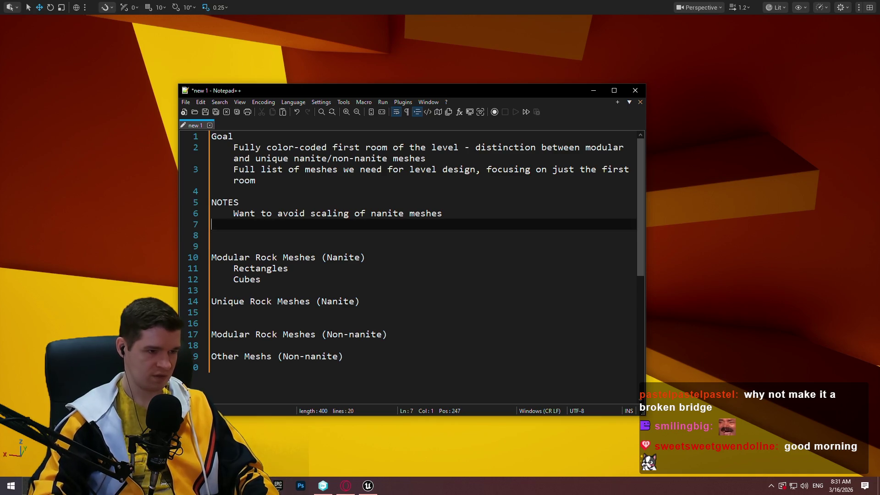
type("Platforms that ")
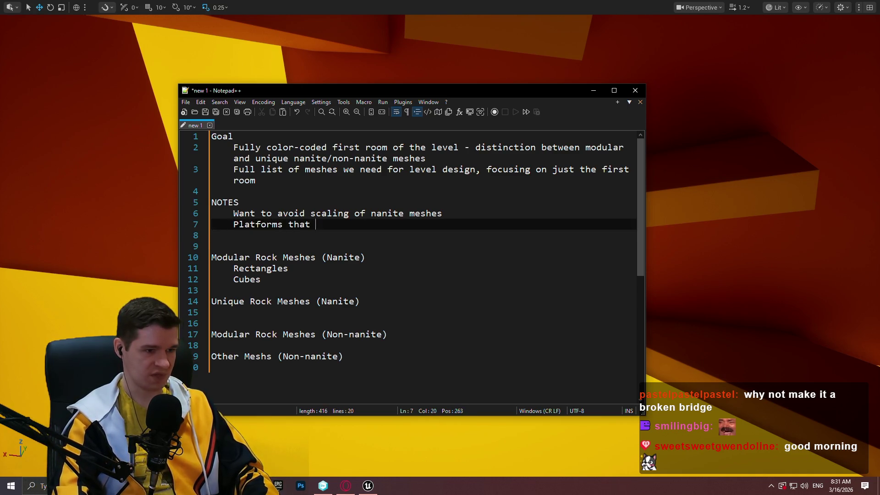
type("overlap with the wall should NOT")
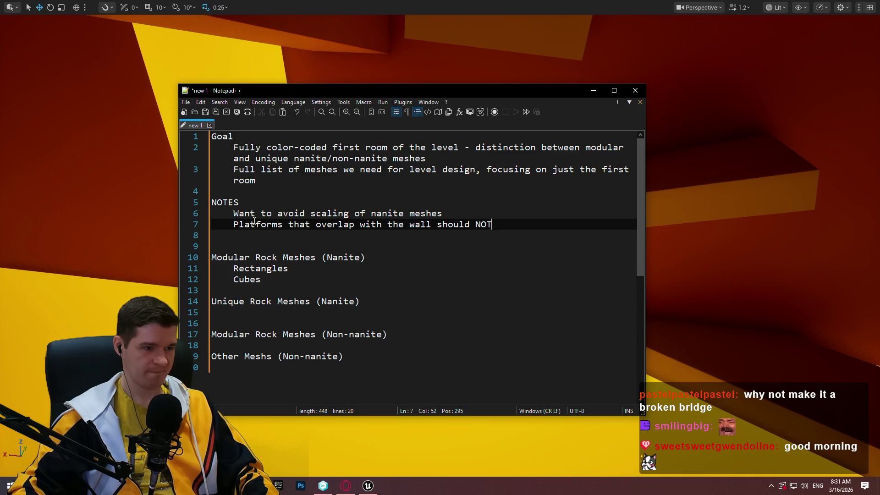
double_click(282, 225)
type("PLATFORMS")
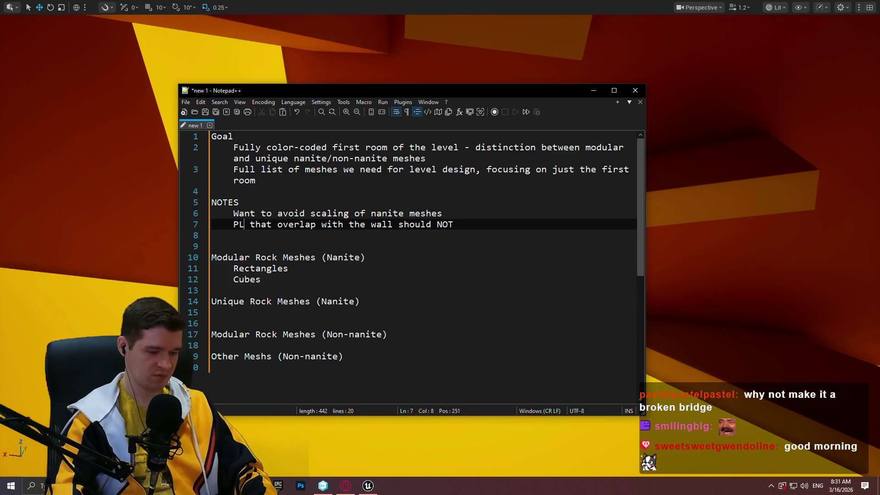
key("Down")
key("Left")
type("be")
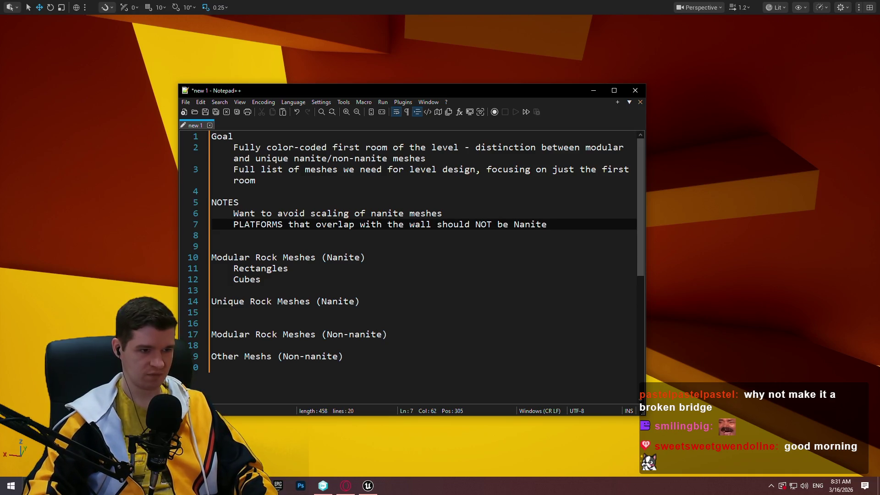
Step: Add a note that platforms need flatter sides for climbing, and fix 'walls'
key("Return")
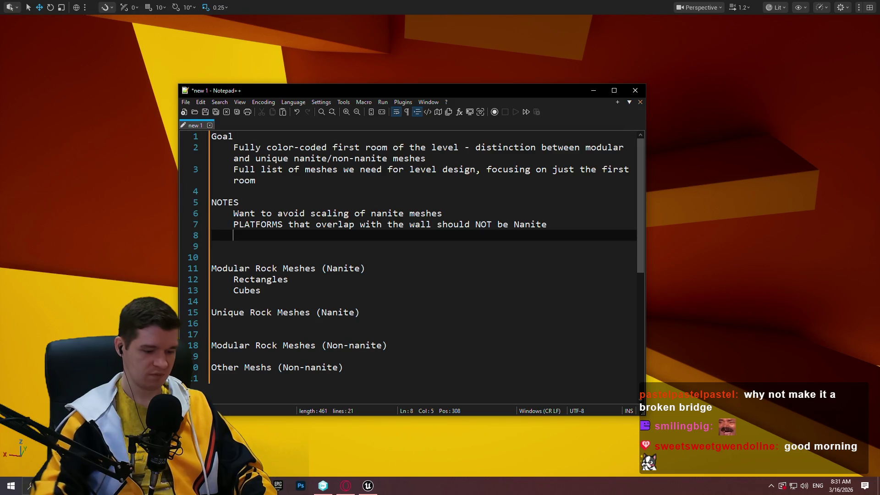
type("PLATFORMS ")
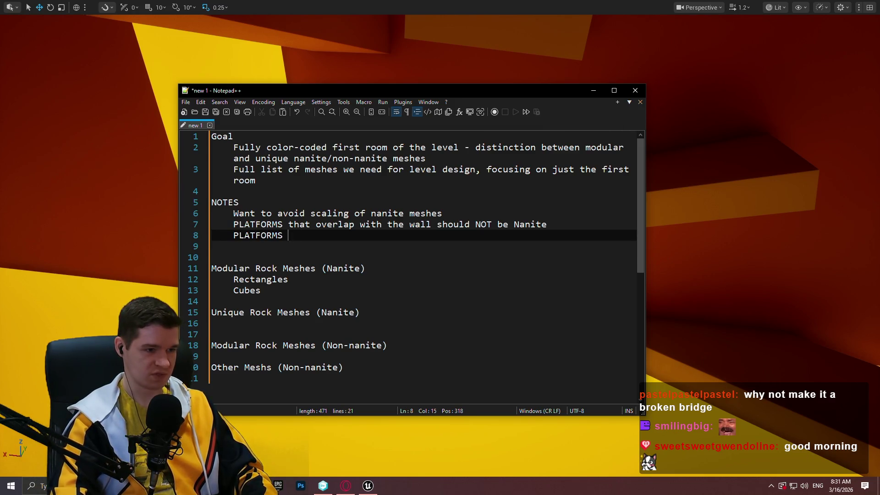
type("that overlap with th")
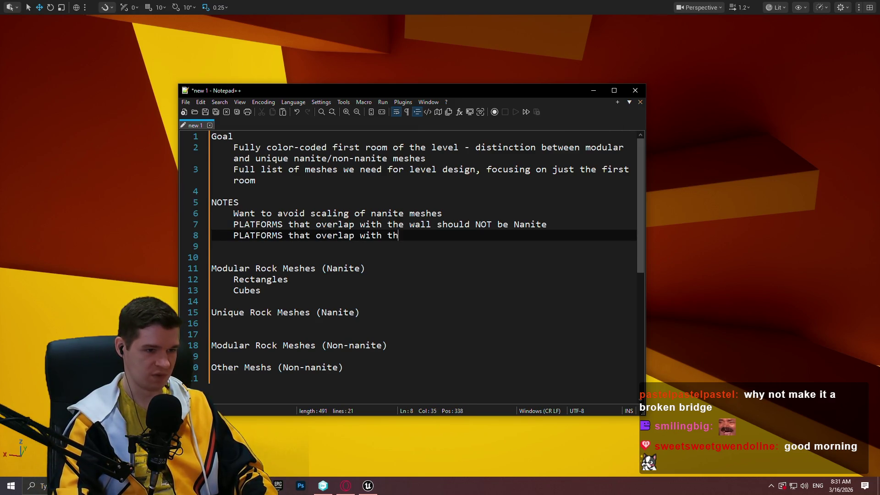
type("e walls")
key("Up")
key("Left")
type("s")
key("Down")
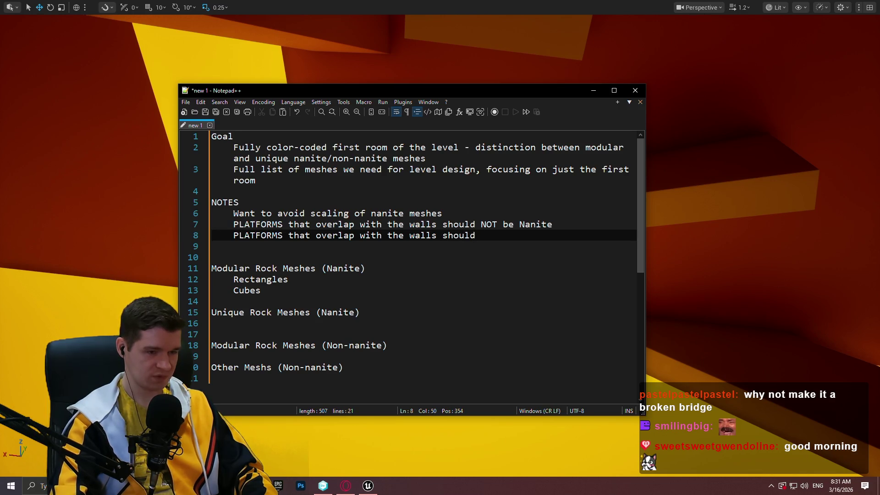
type("ter sides for cl")
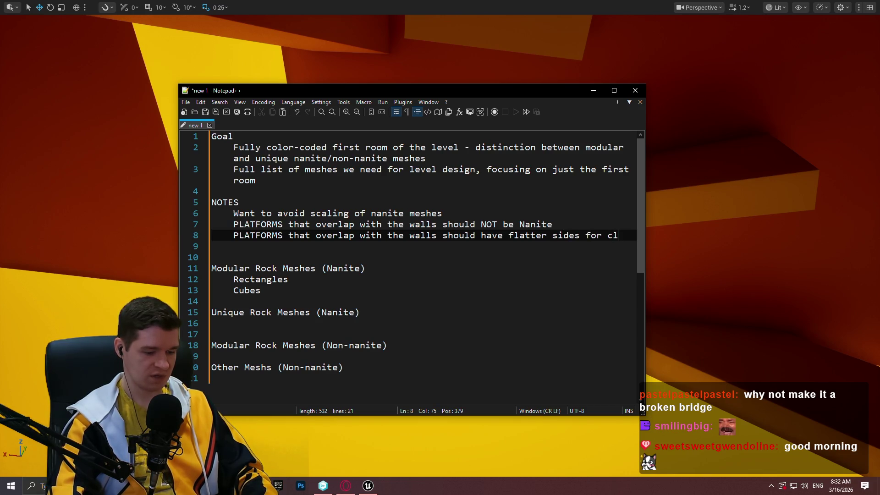
type("imbing")
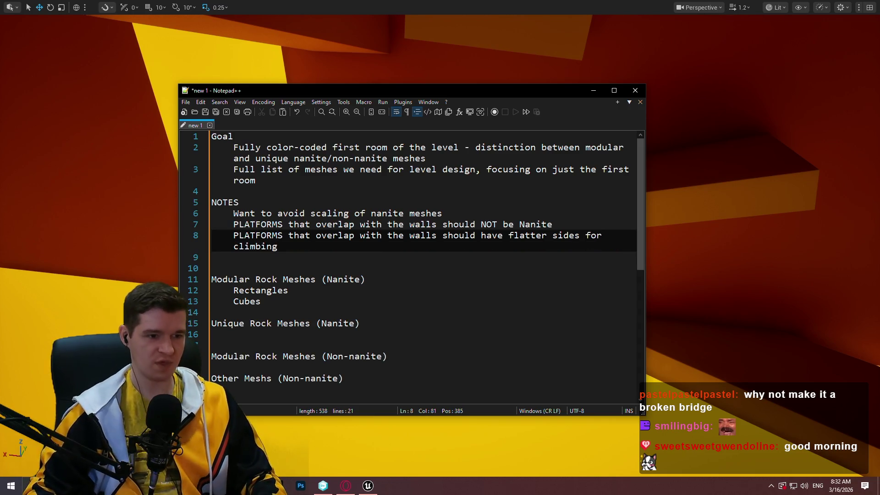
left_click(797, 122)
left_click_drag(797, 122, 790, 124)
Step: Start a screenshot capture framing the rock platforms
key("Print")
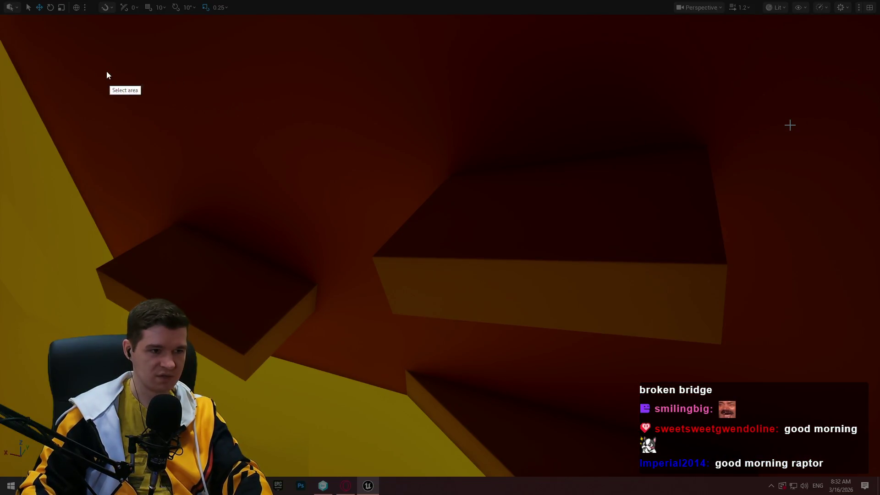
mouse_move(72, 43)
left_mouse_down()
mouse_move(717, 334)
mouse_move(774, 404)
left_mouse_up()
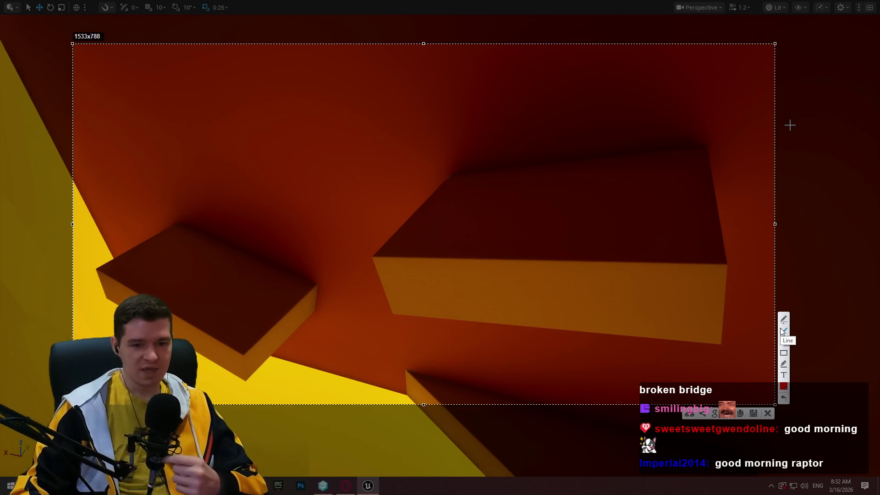
Step: Draw straight red lines along the platform's right and left edges
left_click(783, 319)
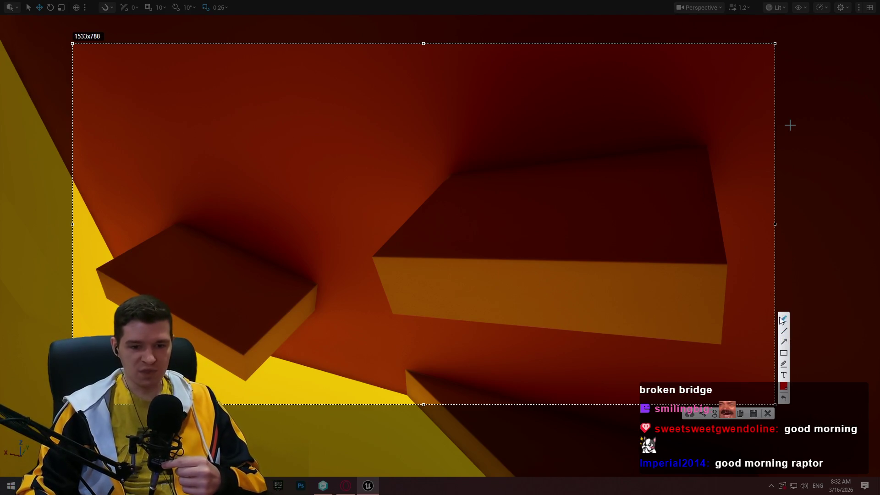
mouse_move(704, 140)
left_mouse_down()
mouse_move(709, 228)
mouse_move(723, 269)
left_mouse_up()
left_click_drag(453, 167, 366, 268)
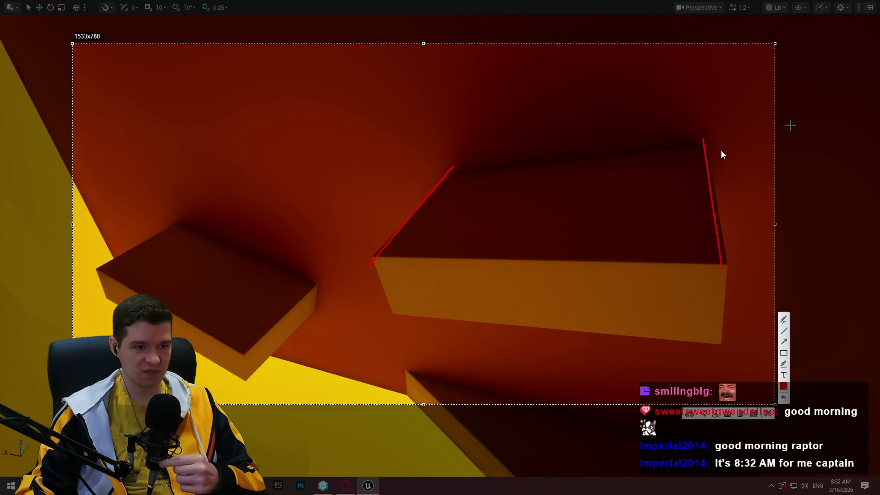
Step: Scribble a freehand red zigzag over the platform's front face, then close the capture
left_click(783, 320)
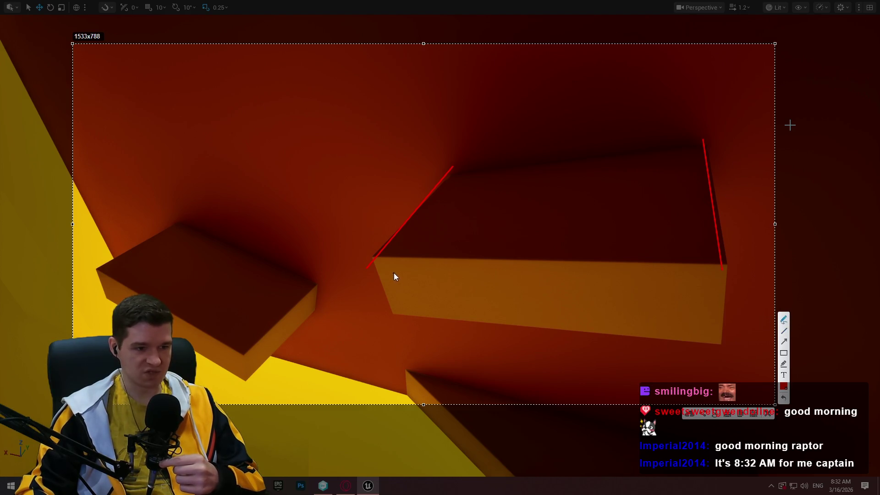
mouse_move(389, 262)
left_mouse_down()
mouse_move(389, 288)
mouse_move(456, 281)
mouse_move(518, 260)
mouse_move(588, 266)
mouse_move(656, 300)
left_mouse_up()
left_click_drag(709, 319, 719, 289)
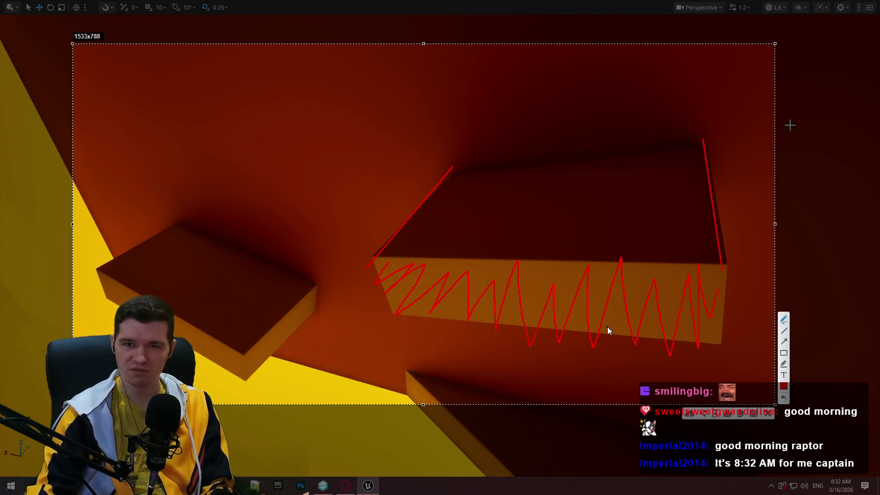
left_click(587, 325)
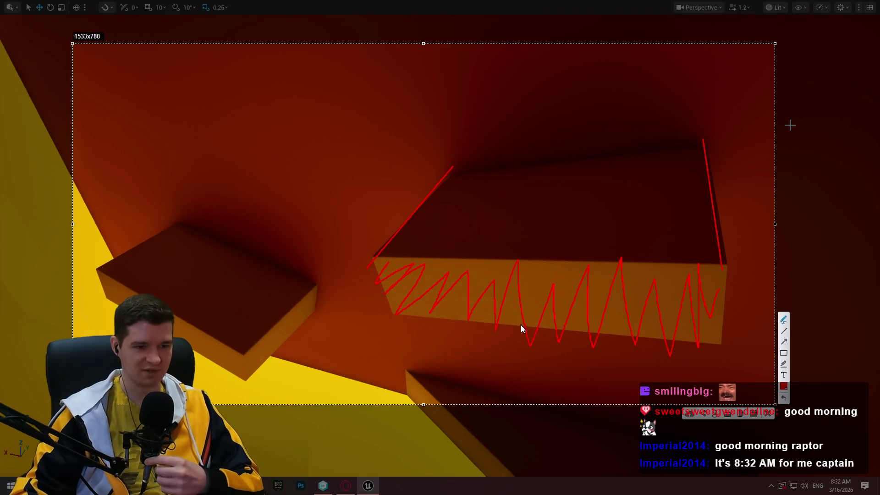
left_click(768, 414)
mouse_move(544, 234)
left_mouse_down()
mouse_move(486, 261)
mouse_move(471, 299)
left_mouse_up()
Step: Reword the climbing note to 'where players are meant to climb', then return to the level
key("alt+Tab")
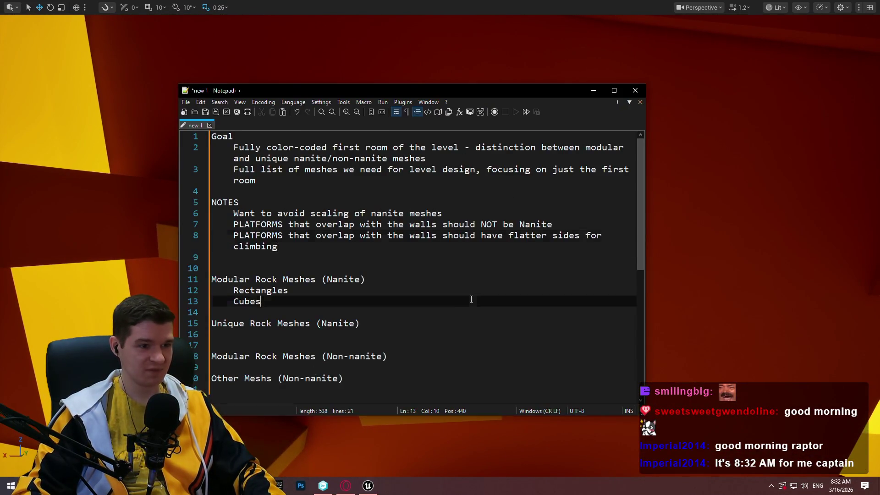
scroll(411, 267, "down", 2)
scroll(411, 267, "up", 2)
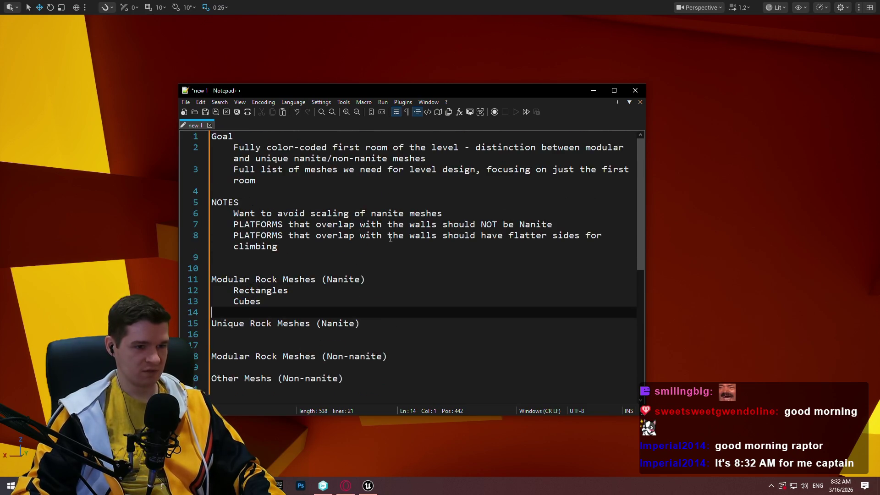
left_click(500, 254)
left_click(499, 242)
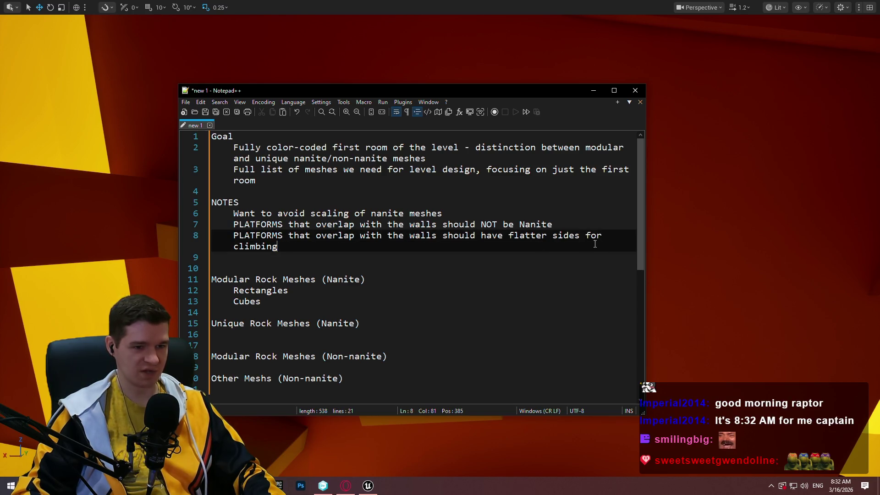
left_click(578, 239, "shift")
type("where ")
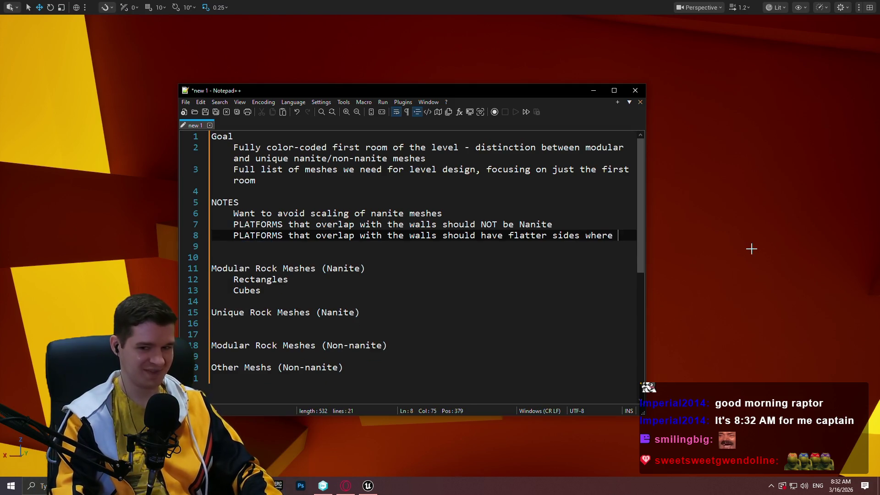
type("players ")
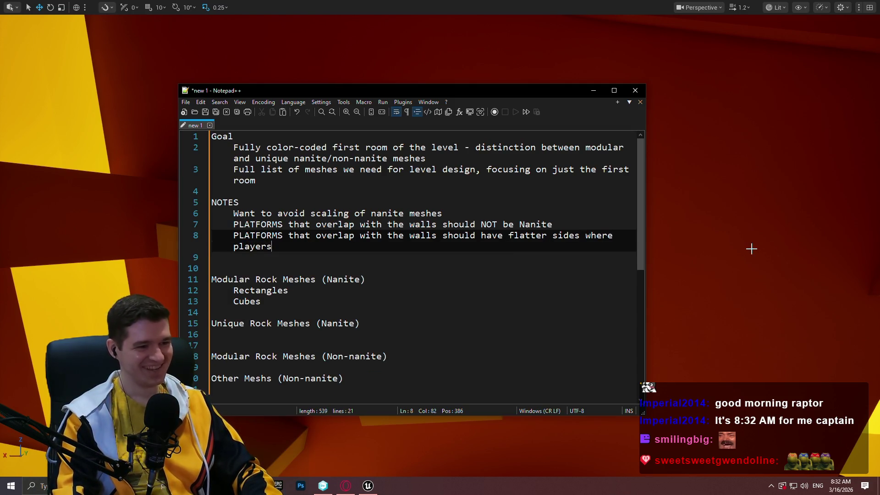
type("are meant to cli")
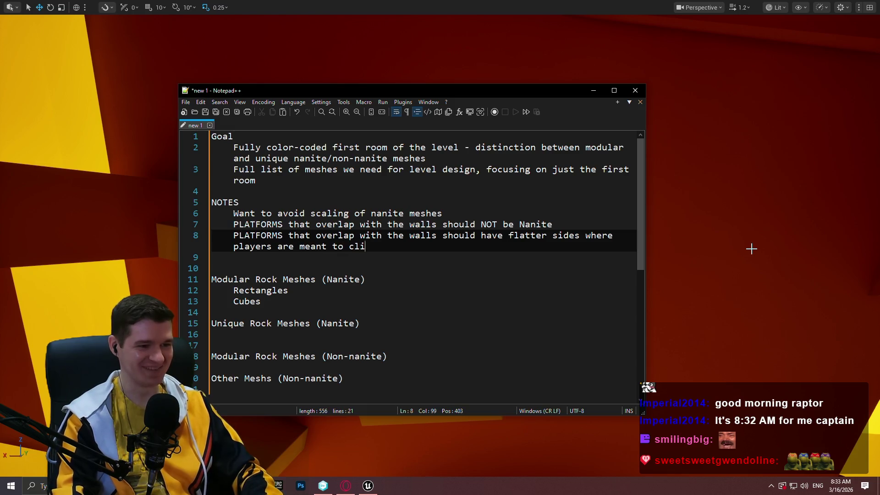
type("mb")
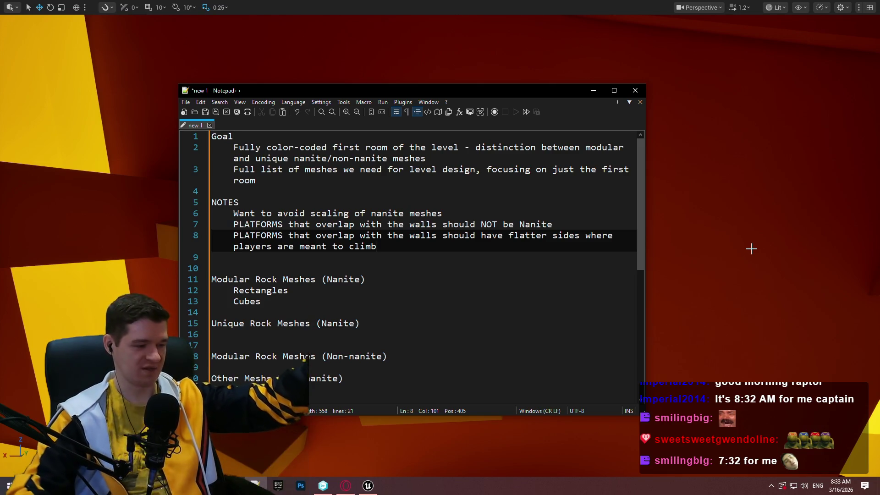
mouse_move(686, 204)
left_mouse_down()
mouse_move(665, 193)
mouse_move(641, 211)
mouse_move(623, 197)
mouse_move(609, 211)
mouse_move(596, 202)
mouse_move(604, 183)
mouse_move(618, 192)
mouse_move(604, 206)
mouse_move(591, 197)
mouse_move(600, 211)
mouse_move(614, 201)
mouse_move(703, 196)
left_mouse_up()
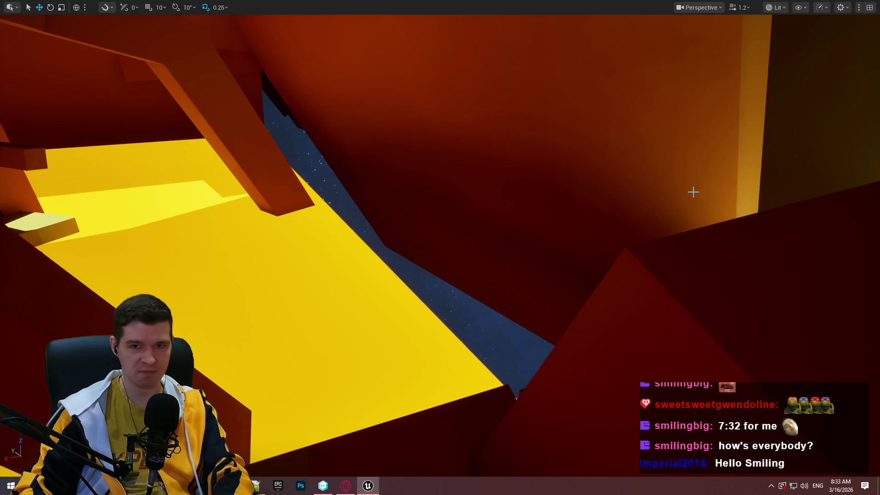
mouse_move(670, 220)
left_mouse_down()
mouse_move(669, 229)
mouse_move(672, 220)
left_mouse_up()
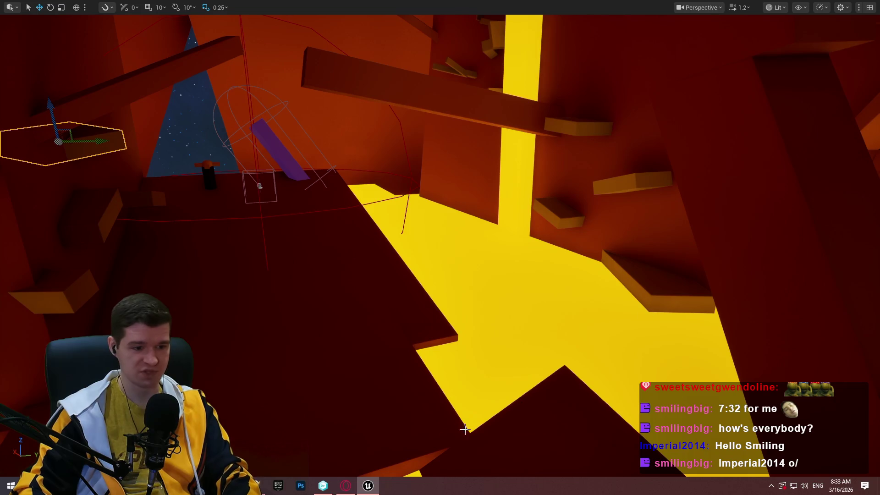
left_click(264, 485)
scroll(301, 222, "down", 1)
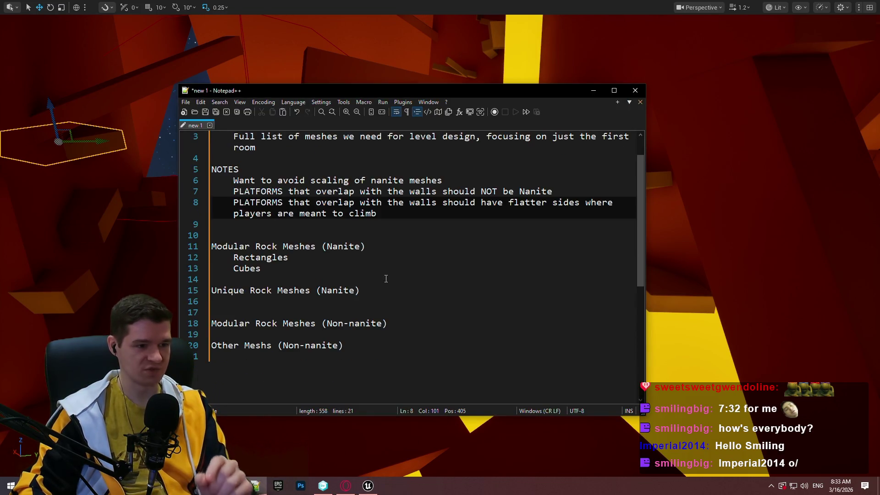
left_click(407, 245)
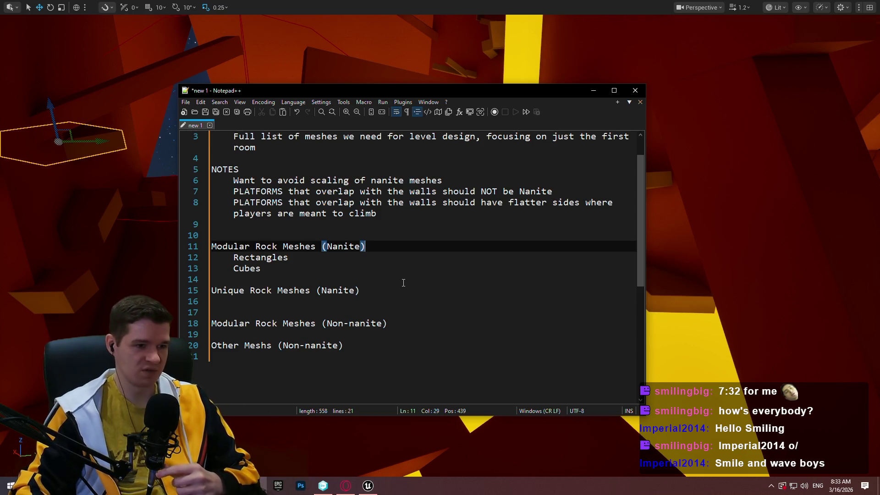
key("alt+Tab")
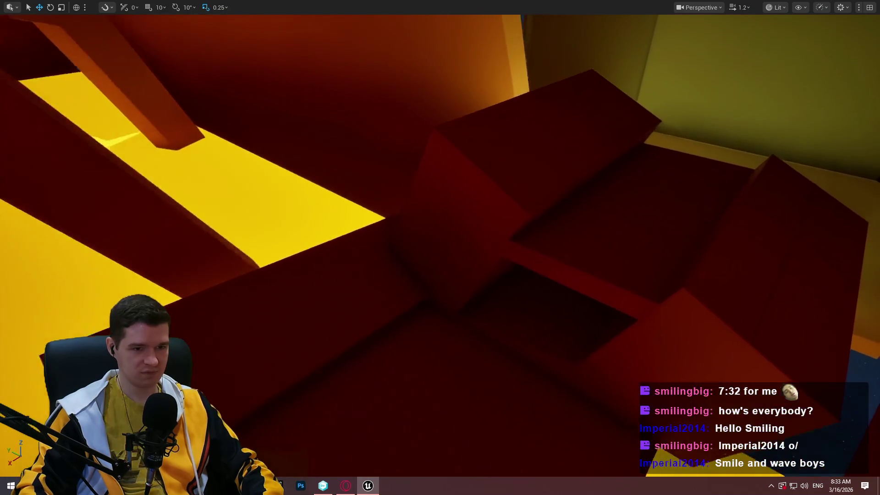
Step: Exit immersive mode, open Materials > Prototyping, and enlarge the Content Browser to show every material
key("F11")
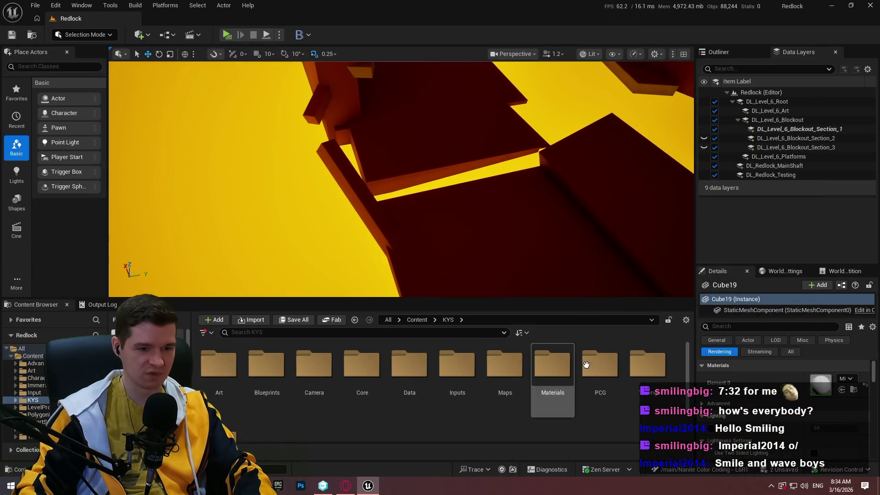
double_click(555, 369)
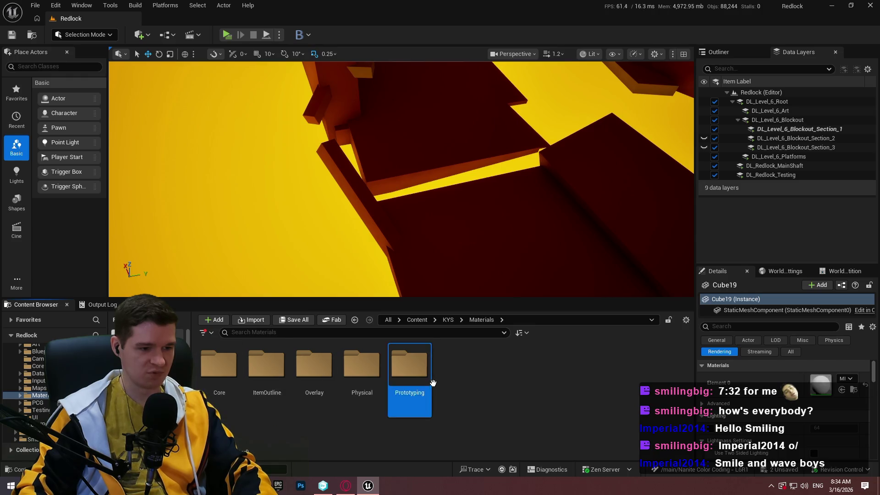
double_click(412, 371)
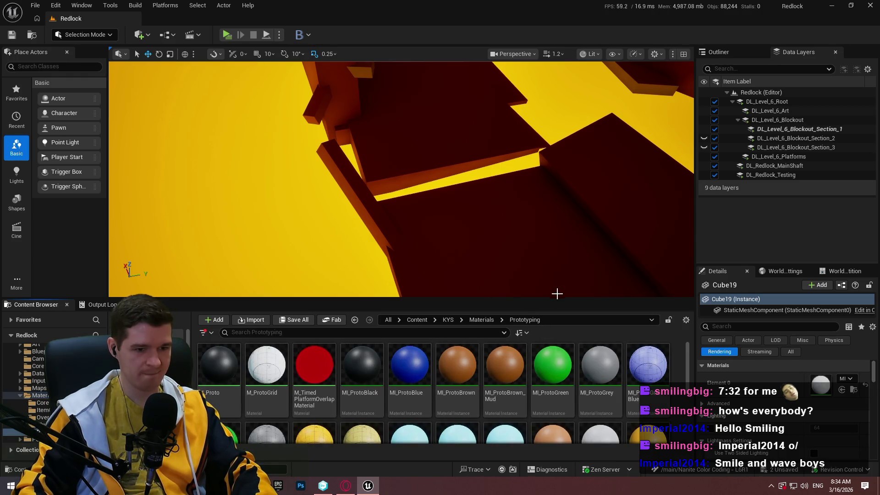
scroll(463, 355, "down", 2)
scroll(541, 362, "down", 5)
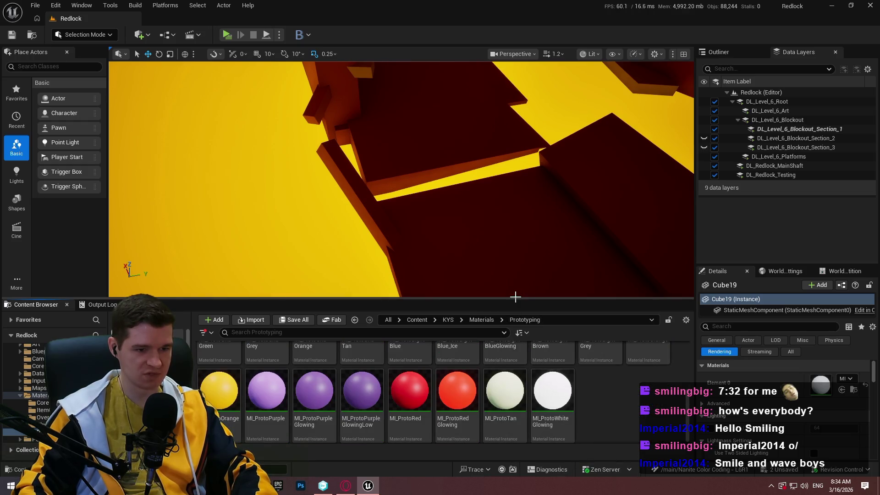
left_click_drag(518, 283, 518, 101)
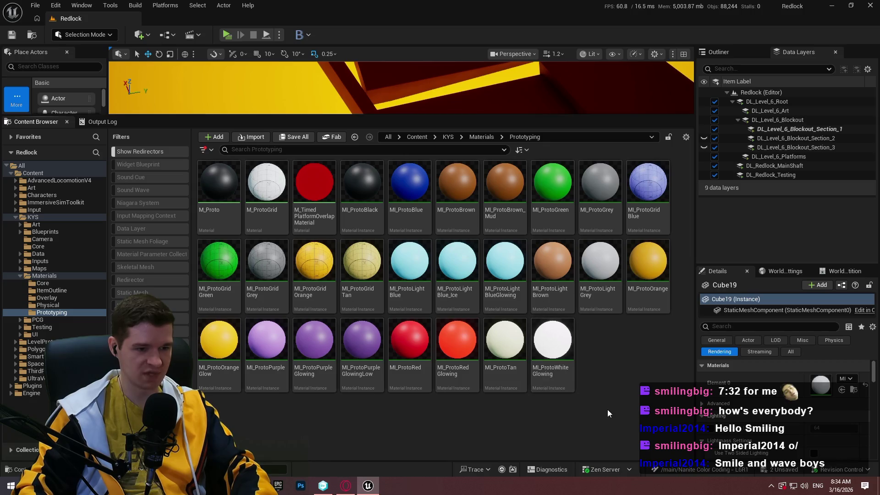
mouse_move(256, 486)
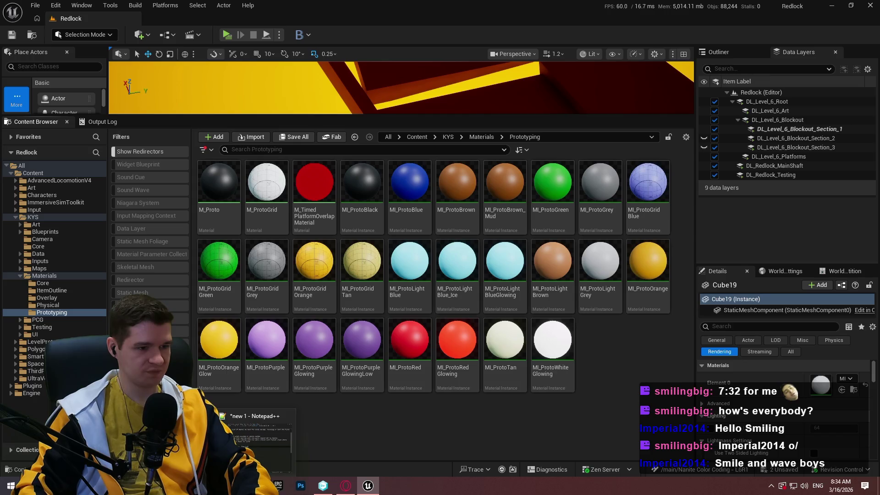
left_click(257, 435)
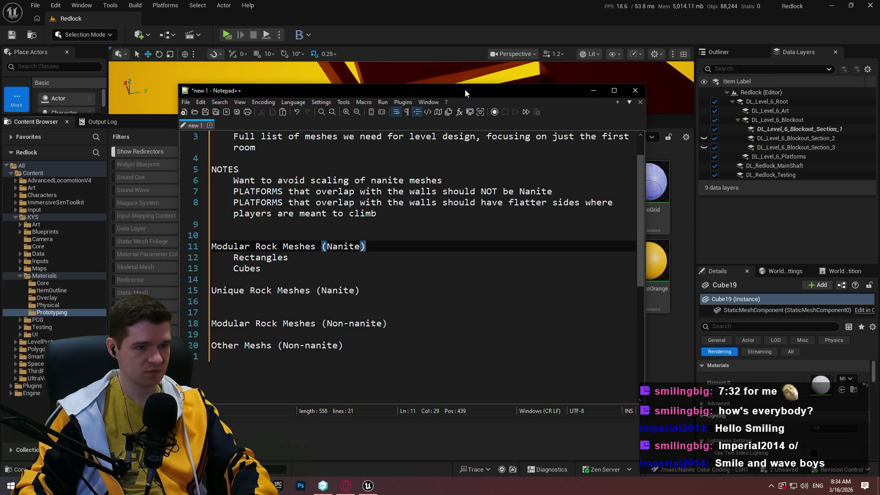
Step: Place the notes beside the materials and tag Modular Rock Meshes (Nanite) '- Green'
mouse_move(465, 92)
left_mouse_down()
mouse_move(704, 425)
mouse_move(679, 63)
mouse_move(615, 70)
left_mouse_up()
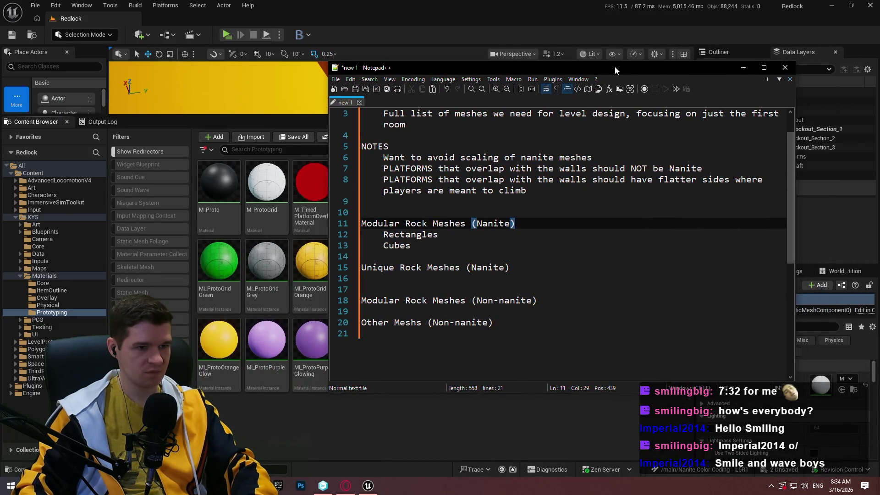
left_click(566, 345)
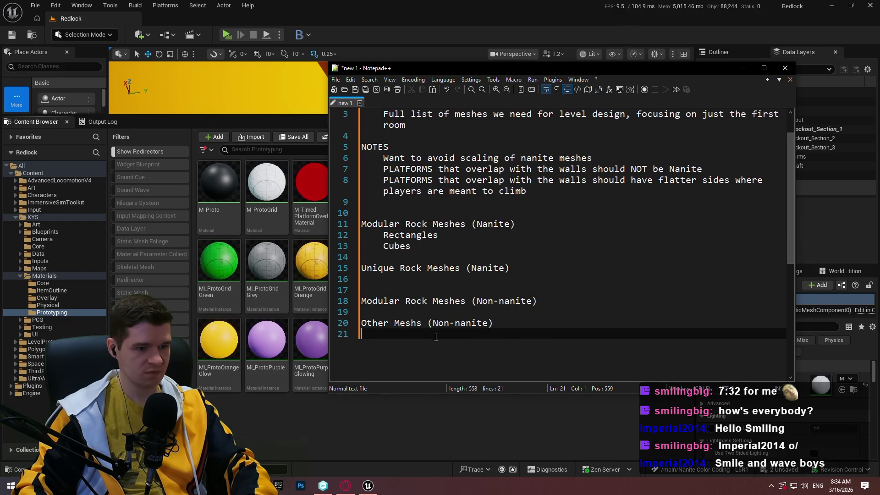
left_click(575, 224)
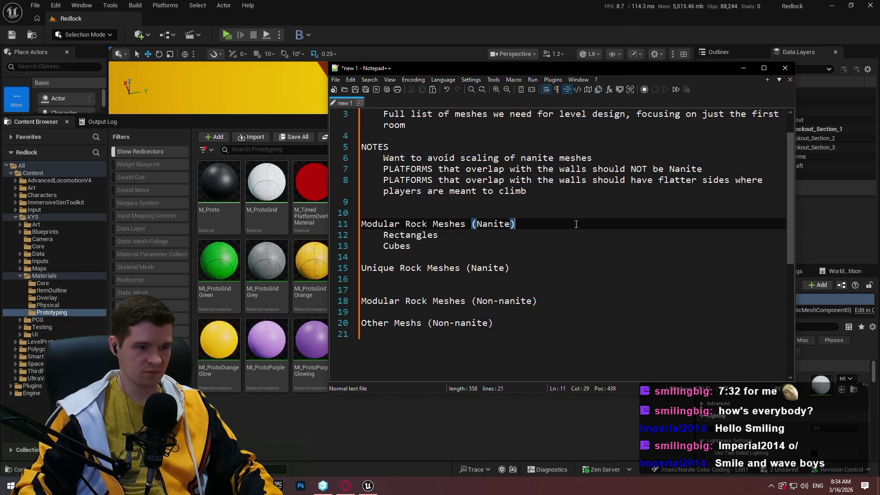
type(" - ")
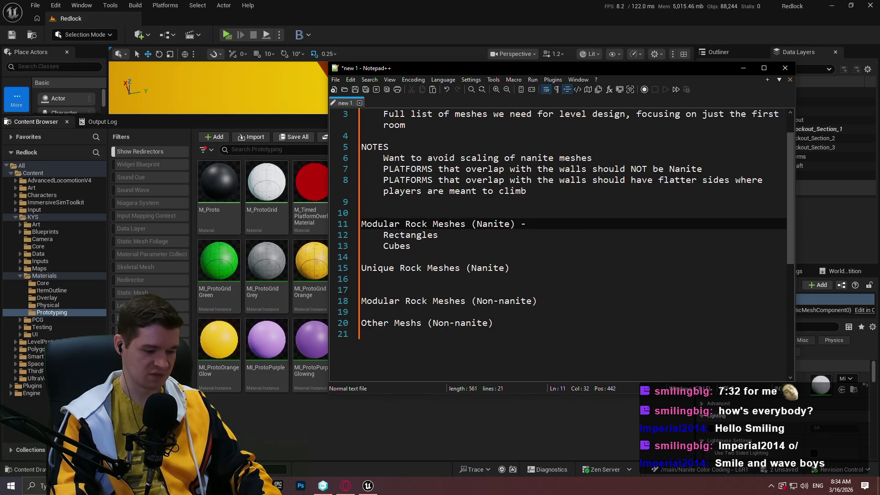
type("Green")
key("Down")
key("Down")
key("Down")
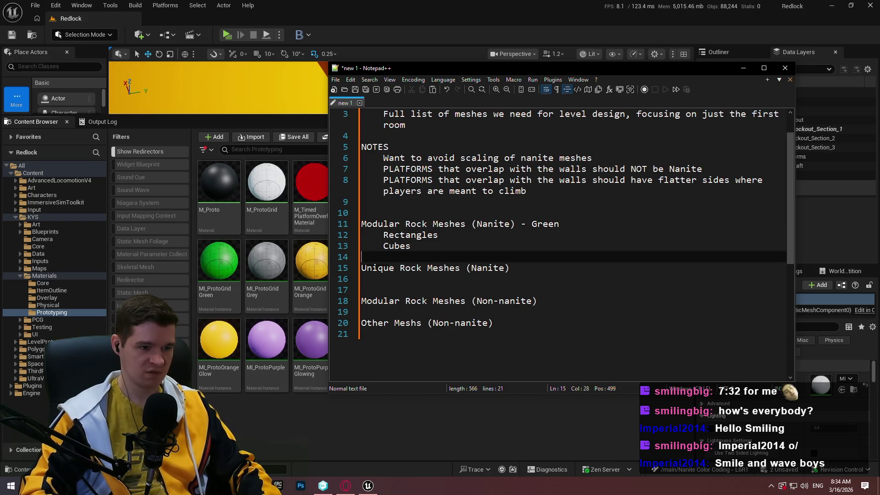
key("Left")
type("-")
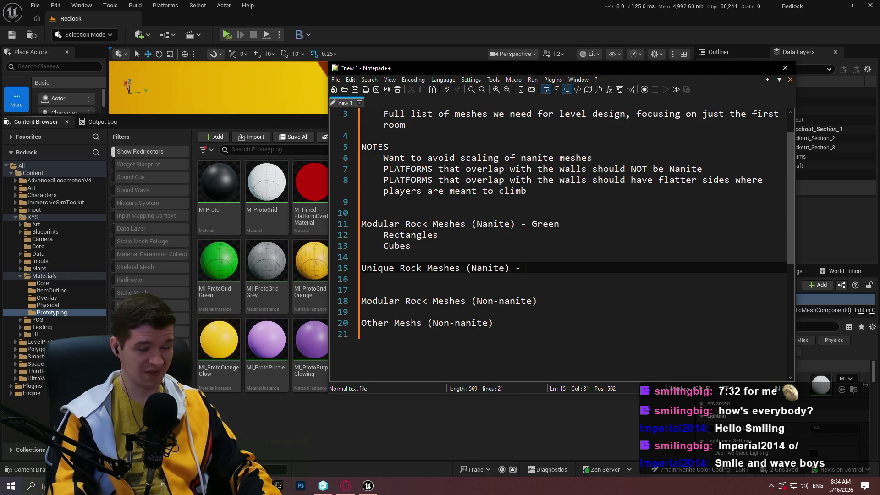
Step: Change that tag to Light Green and mark Unique Rock Meshes (Nanite) Dark Green
left_click(366, 256)
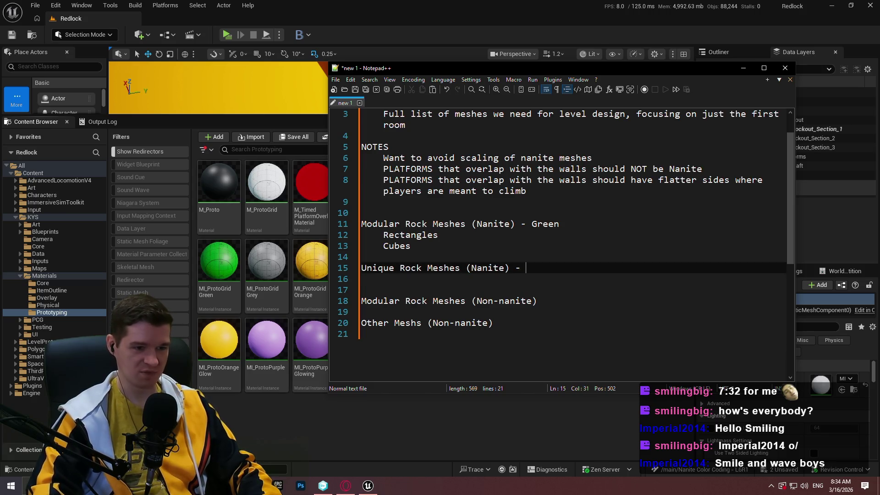
left_click(526, 267)
key("Up")
key("Up")
key("Up")
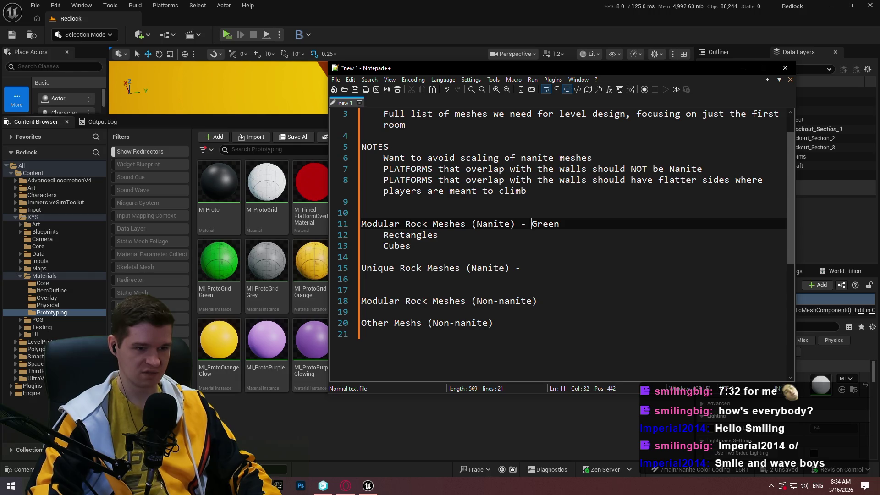
key("Right")
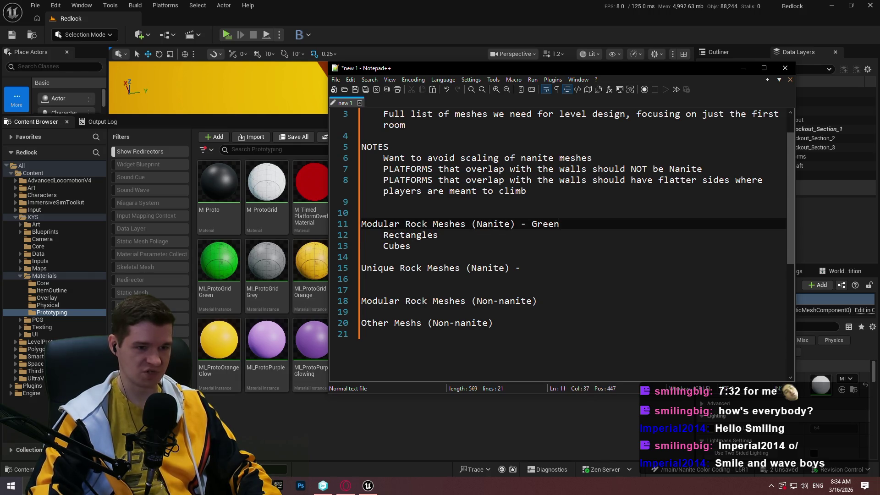
key("BackSpace")
key("BackSpace")
key("BackSpace")
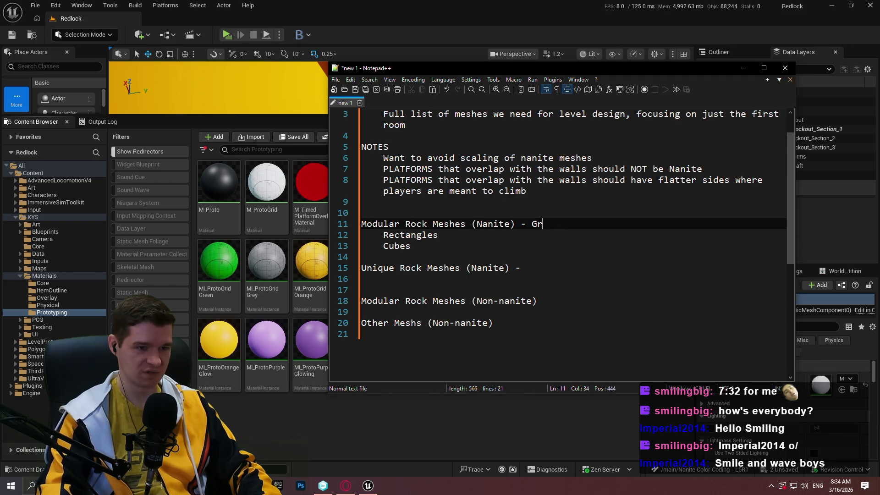
key("BackSpace")
type("Light ")
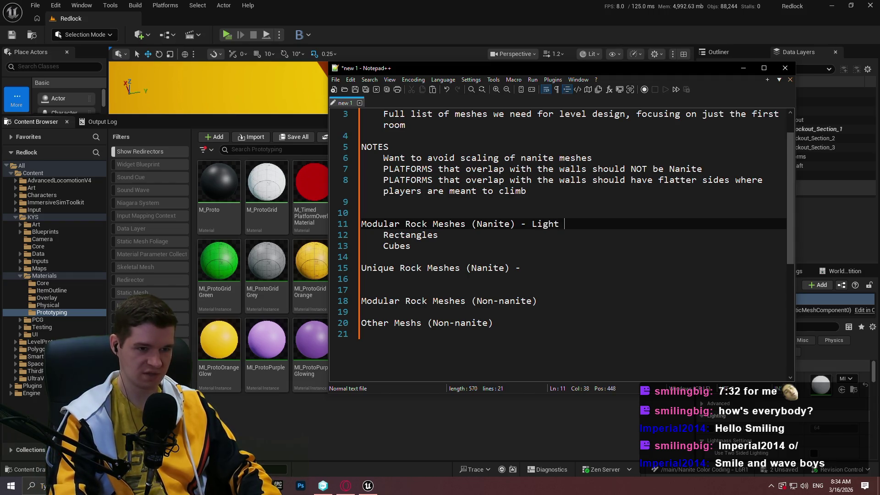
type("Green")
key("Down")
key("Down")
key("Down")
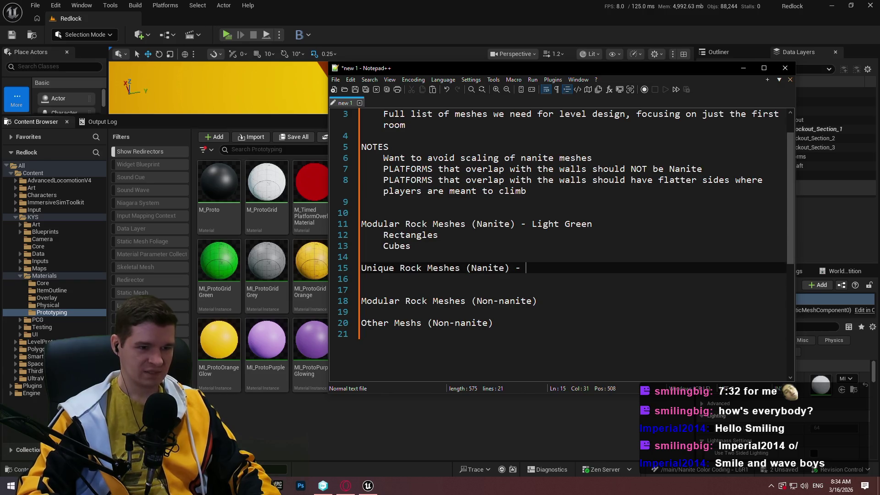
type("Dark G")
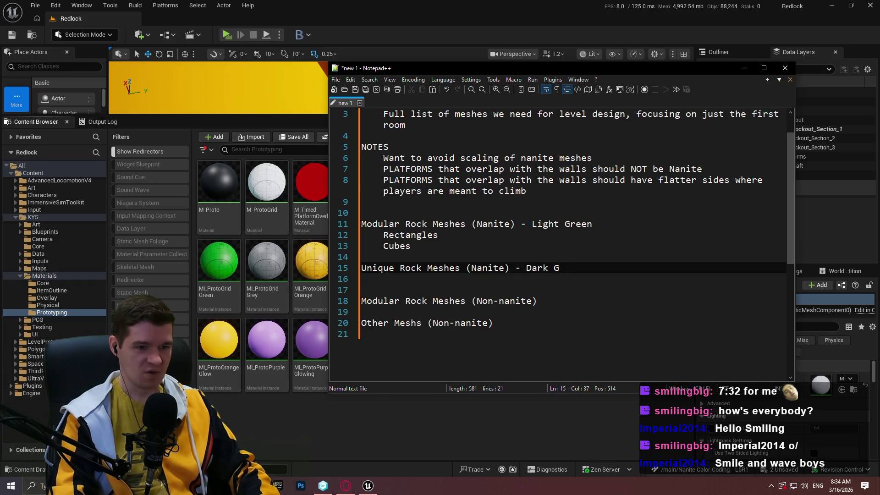
type("reen")
Step: Tag the Modular Rock Meshes (Non-nanite) heading '- Light Red'
key("Down")
key("Down")
key("Down")
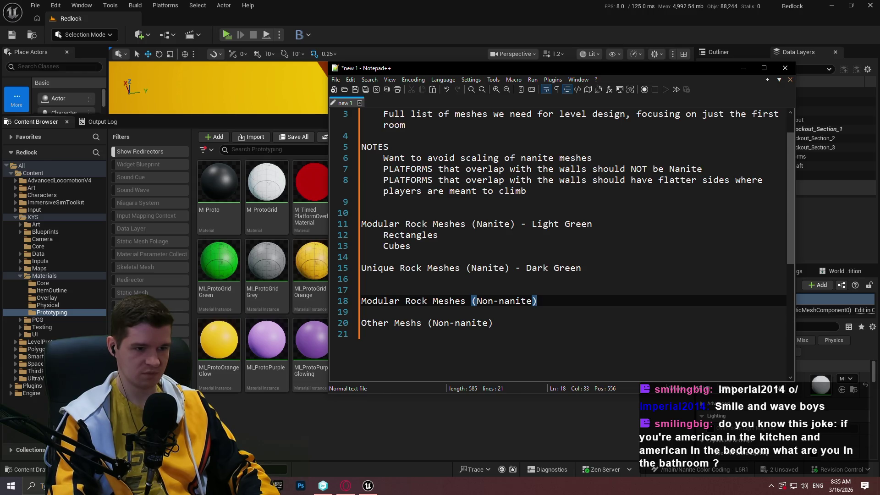
type(" - Red")
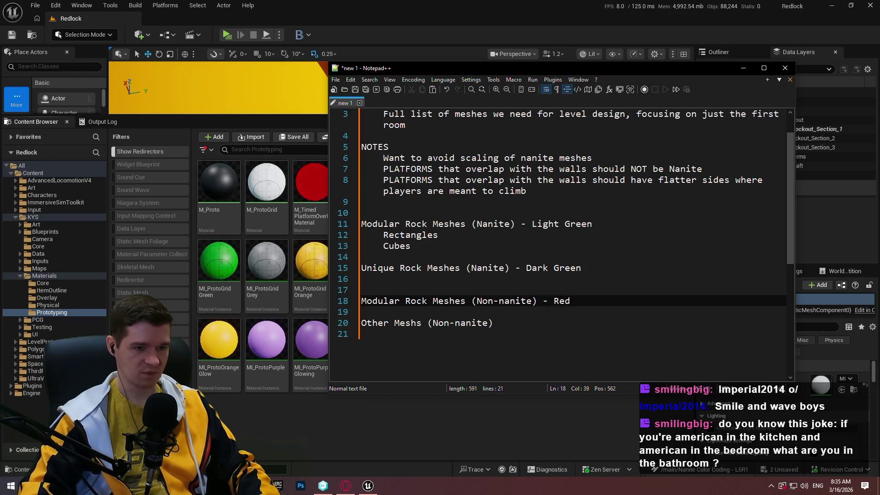
key("BackSpace")
key("BackSpace")
type("Light Red")
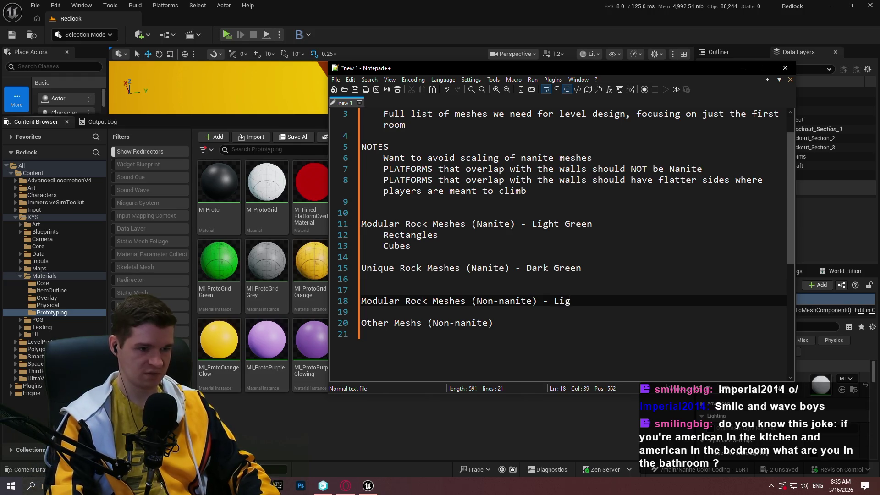
key("Down")
key("Down")
key("Down")
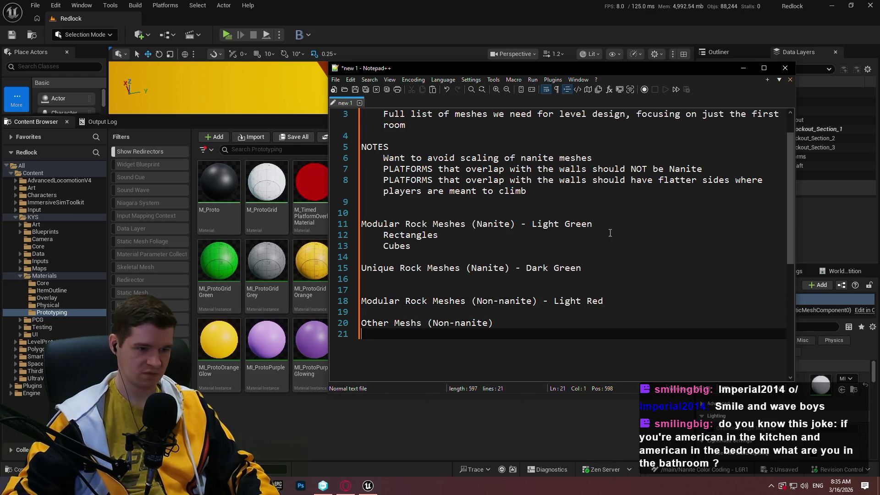
key("Up")
key("Up")
Step: Correct 'Meshs' to 'Meshes' on line 20 and append '- Dark Red'
left_click(415, 322)
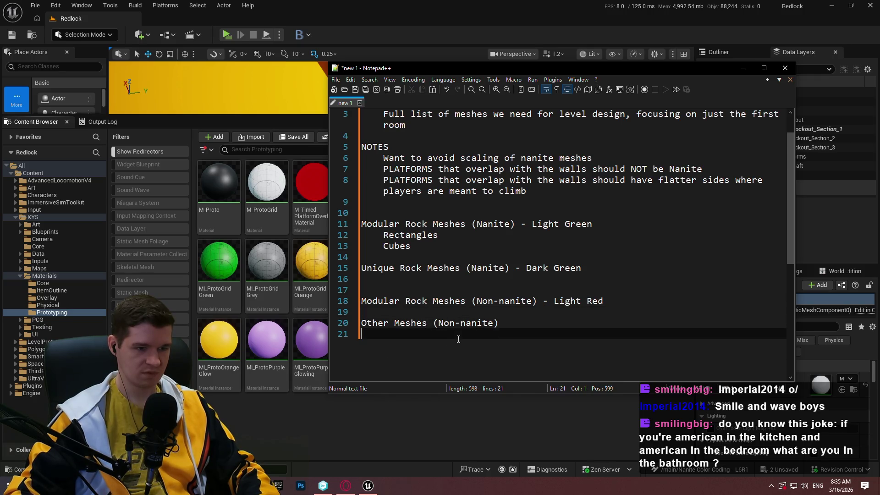
type("e")
double_click(375, 323)
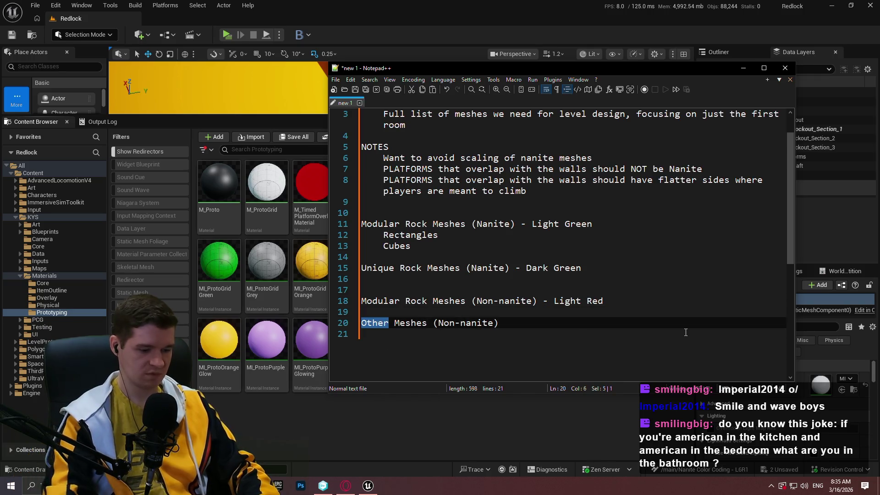
key("End")
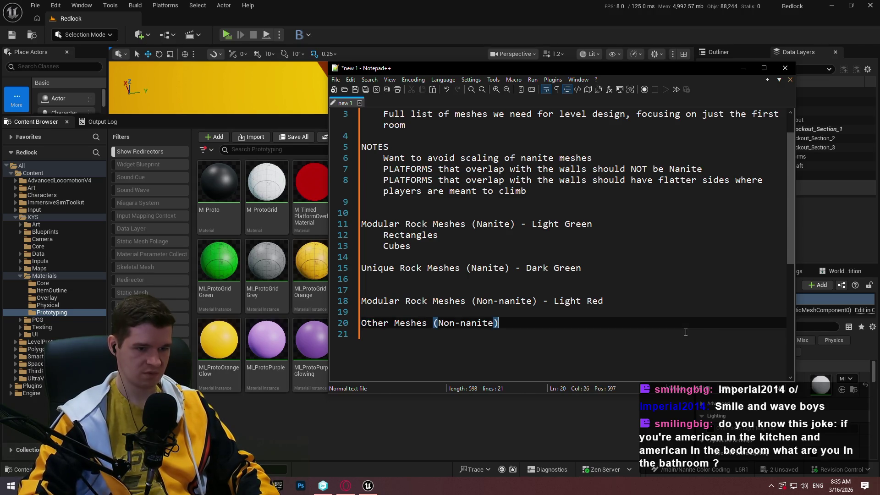
type(" - Dark Red")
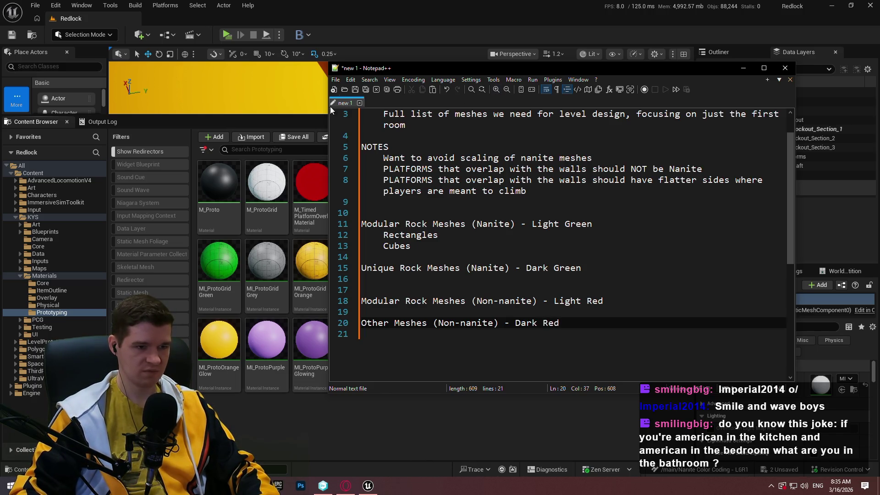
left_click(483, 415)
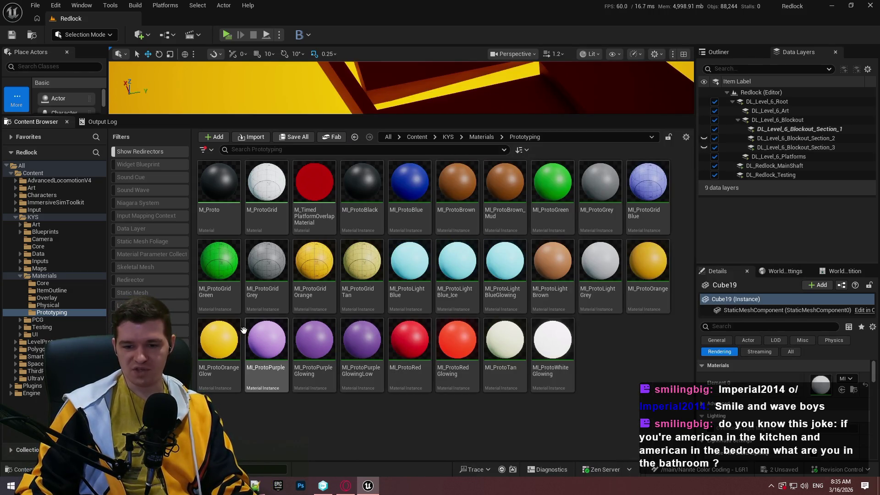
Step: Duplicate MI_ProtoRed as MI_ProtoLightRed in Prototyping and open the copy for editing
mouse_move(209, 312)
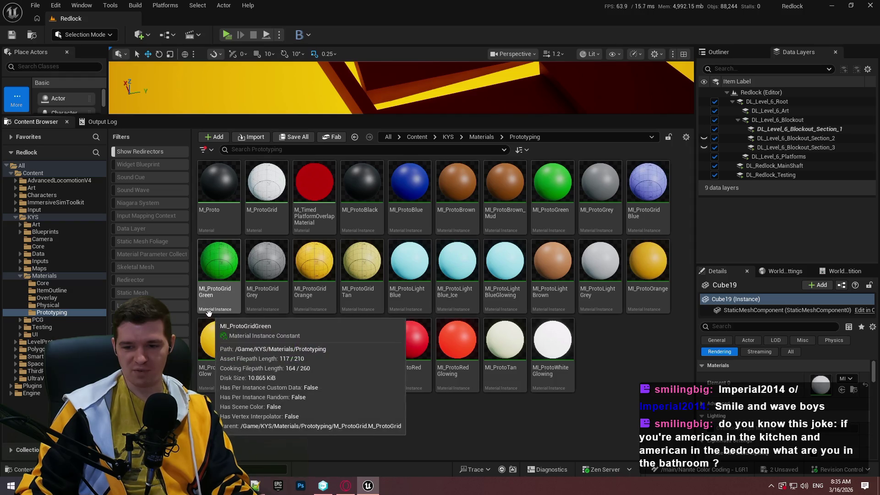
mouse_move(315, 371)
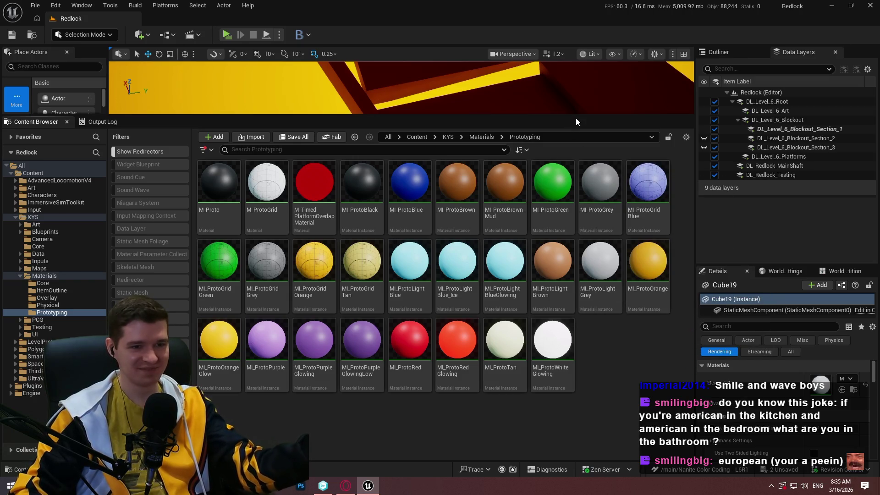
mouse_move(577, 115)
left_mouse_down()
mouse_move(577, 270)
mouse_move(577, 132)
left_mouse_up()
left_click(425, 401)
key("ctrl+d")
type("MI_ProtoLigh")
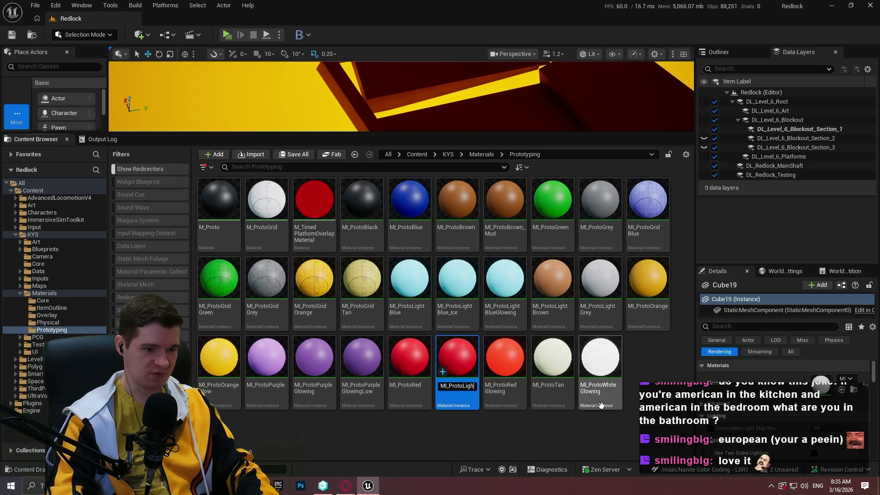
type("t")
key("Return")
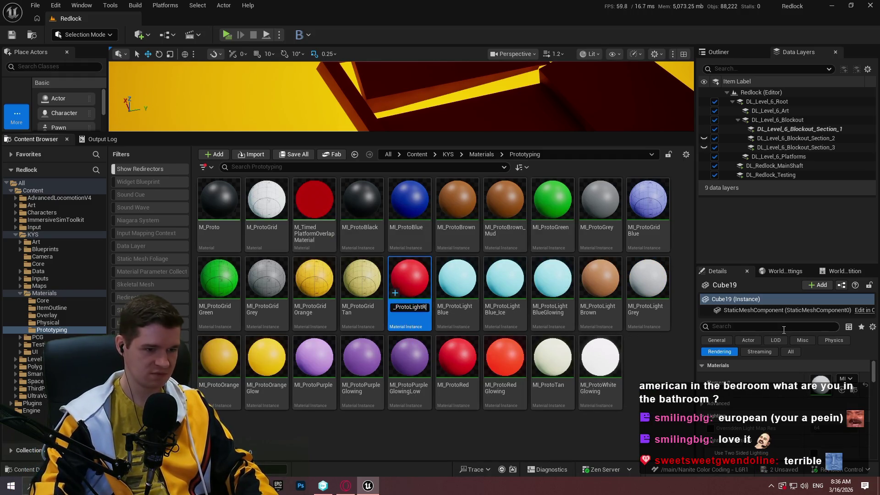
key("Return")
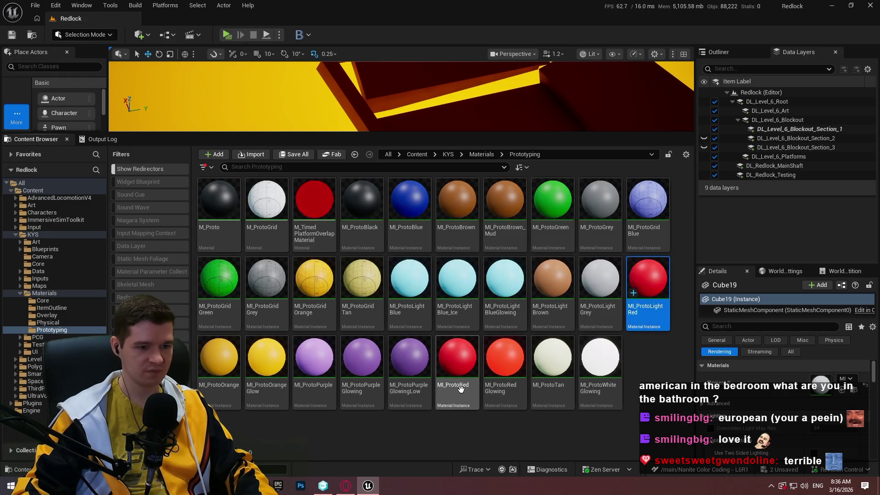
double_click(642, 309)
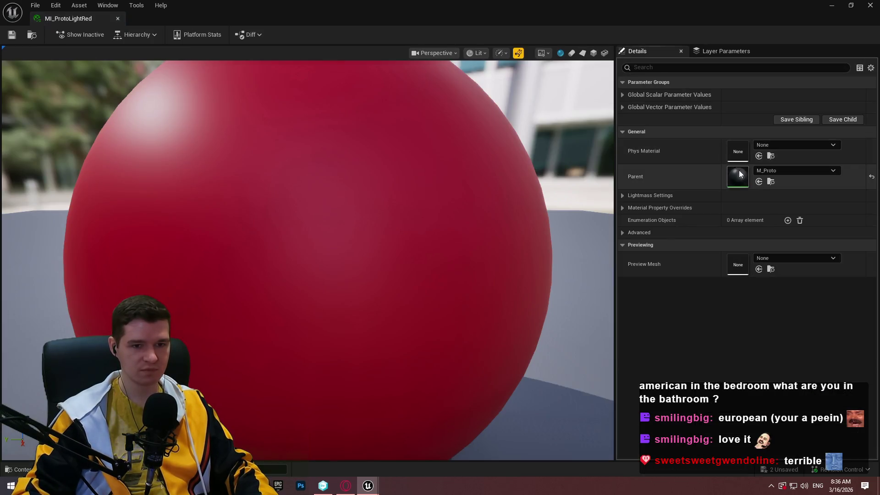
Step: Lower MI_ProtoLightRed's BaseColour saturation to a lighter pinkish red, then save and close it
left_click(622, 95)
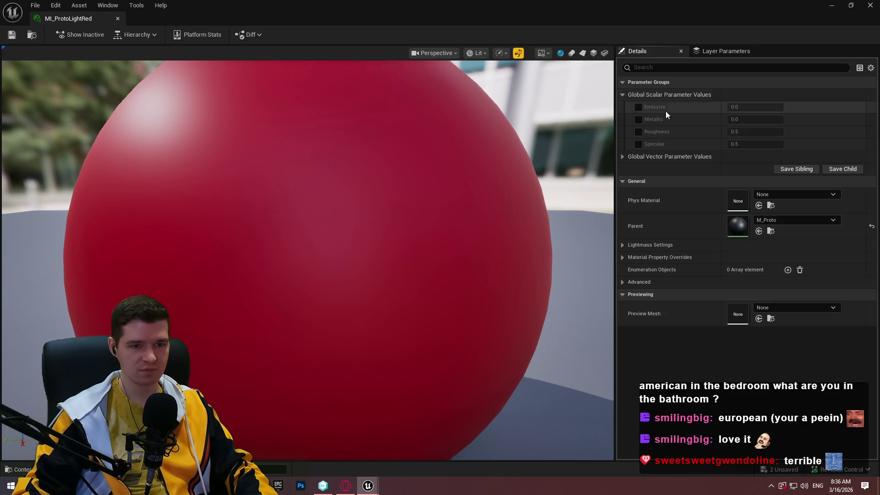
left_click(622, 156)
left_click(759, 169)
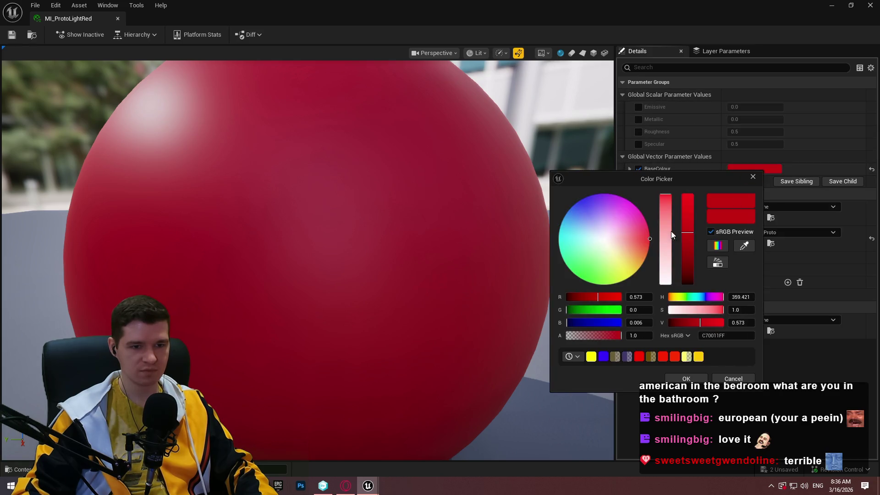
left_click_drag(671, 231, 667, 208)
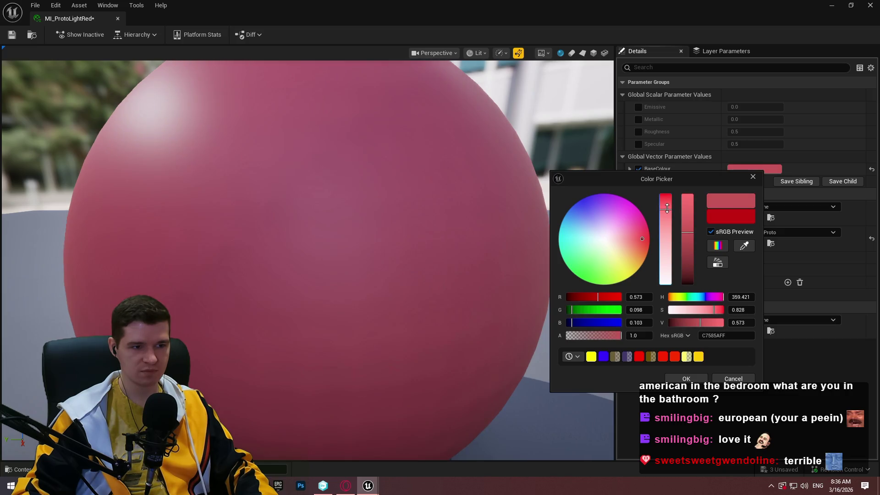
left_click(665, 195)
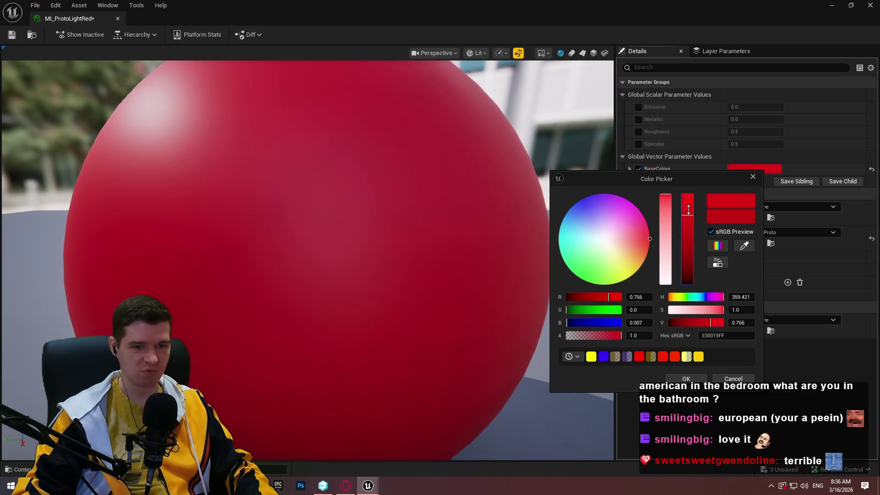
mouse_move(670, 193)
left_mouse_down()
mouse_move(668, 210)
mouse_move(669, 200)
left_mouse_up()
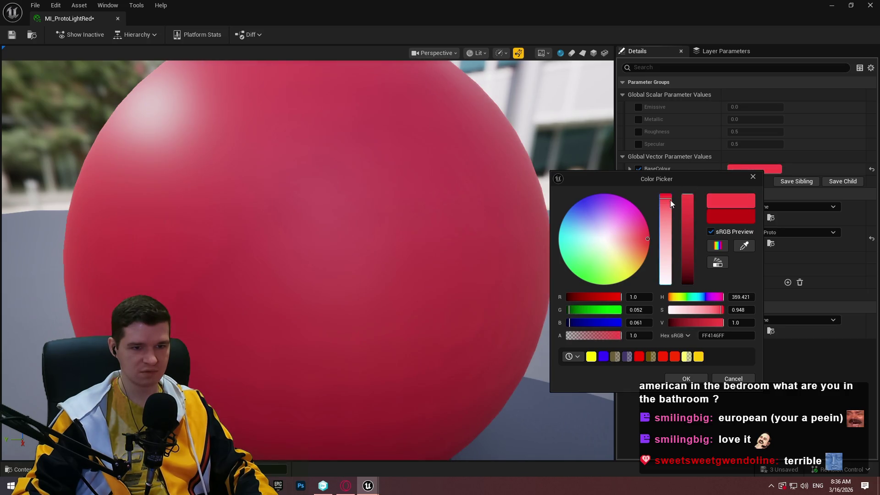
left_click(665, 201)
left_click(687, 378)
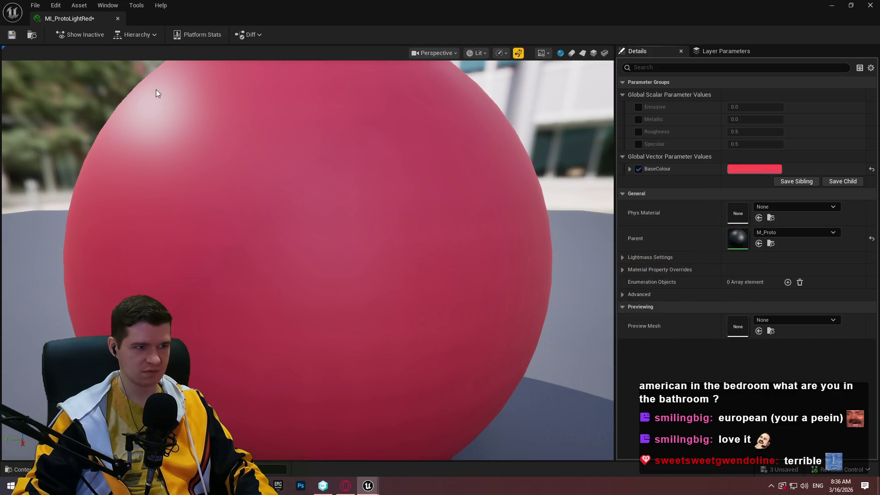
left_click(10, 35)
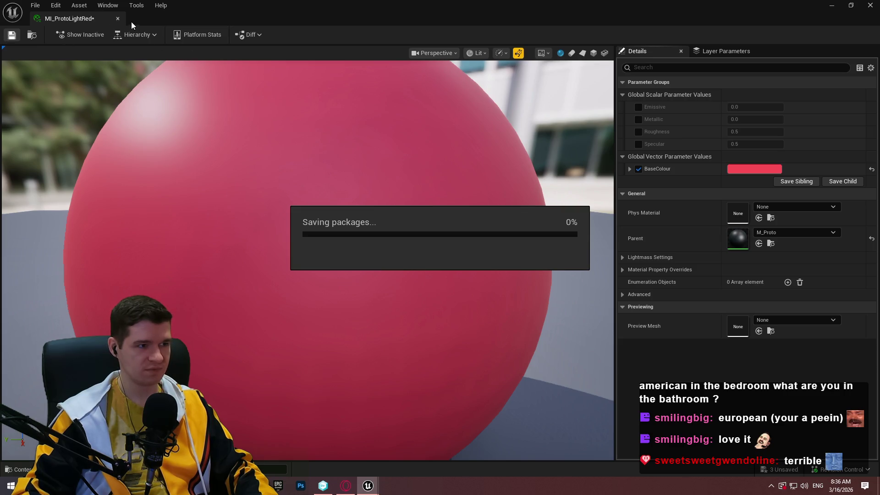
left_click(115, 20)
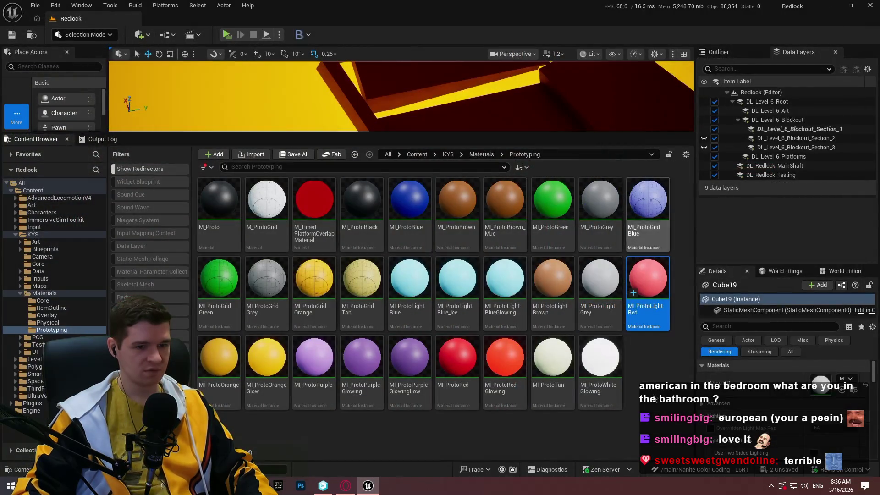
Step: Check MI_ProtoRed's BaseColour, then save it with check-out and close its editor
double_click(457, 360)
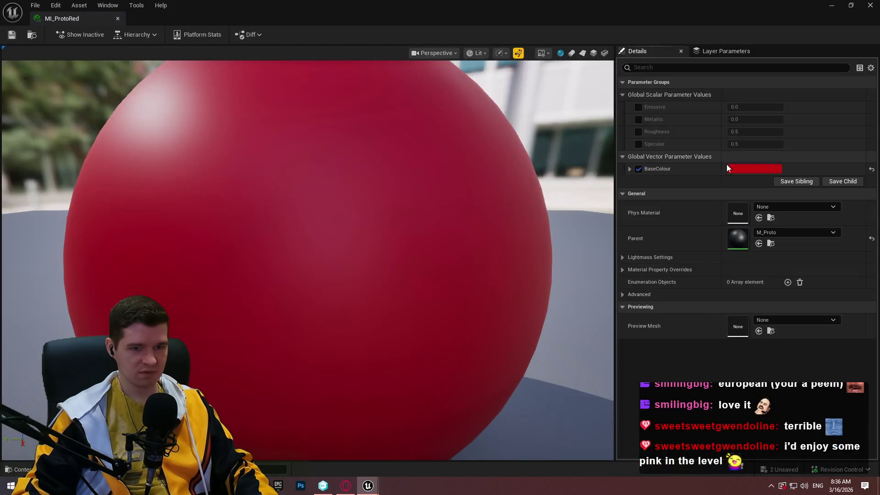
left_click(744, 169)
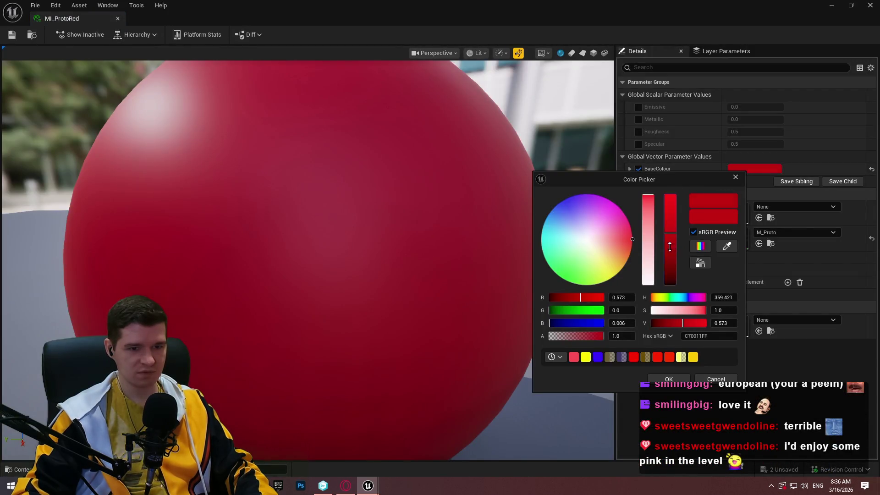
left_click(669, 377)
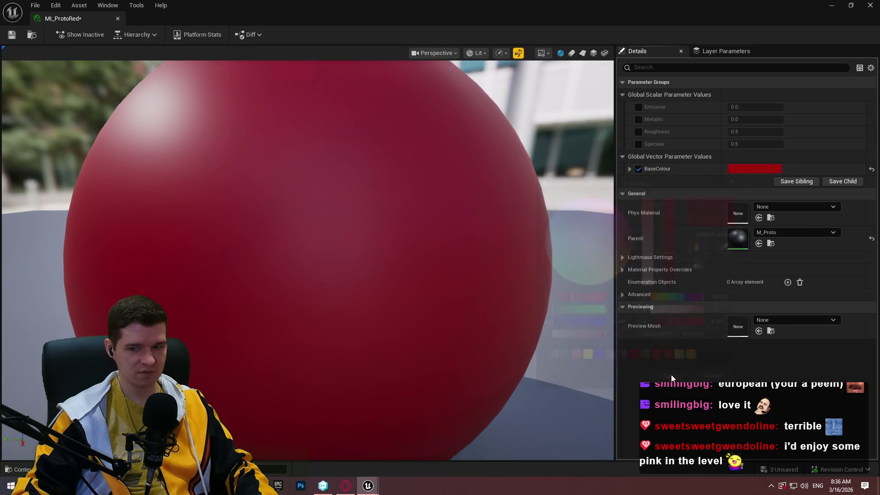
left_click(15, 39)
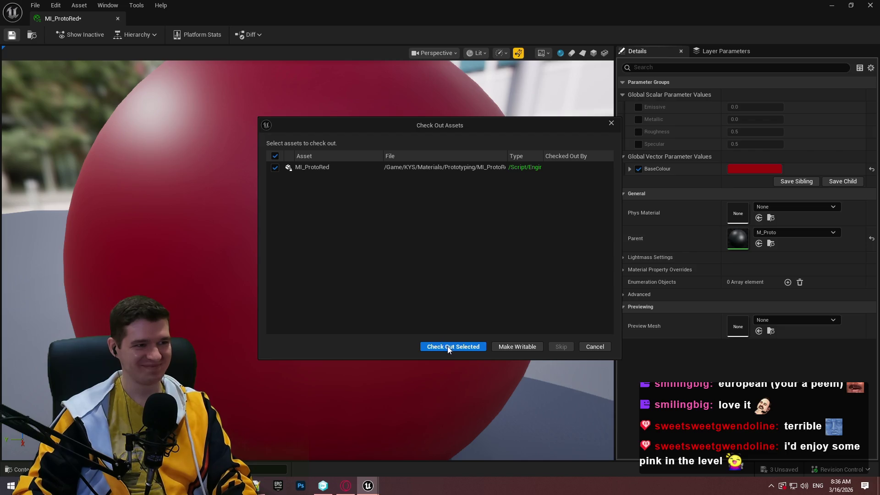
left_click(447, 346)
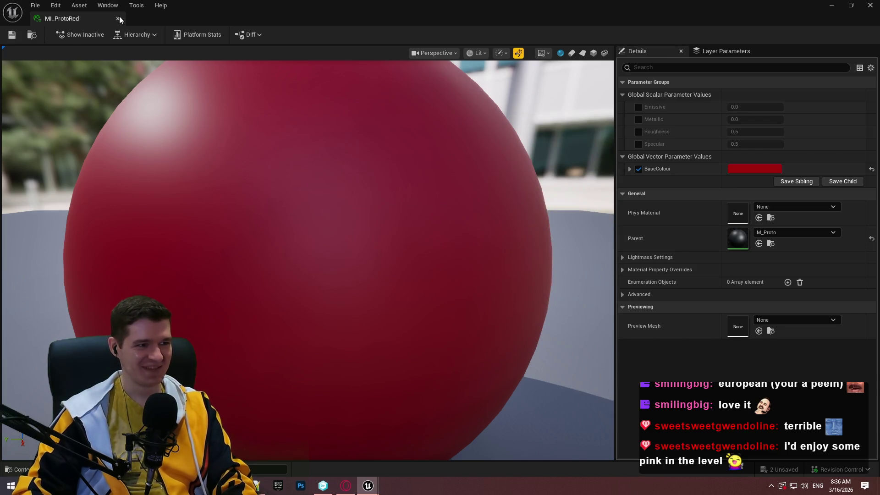
left_click(118, 19)
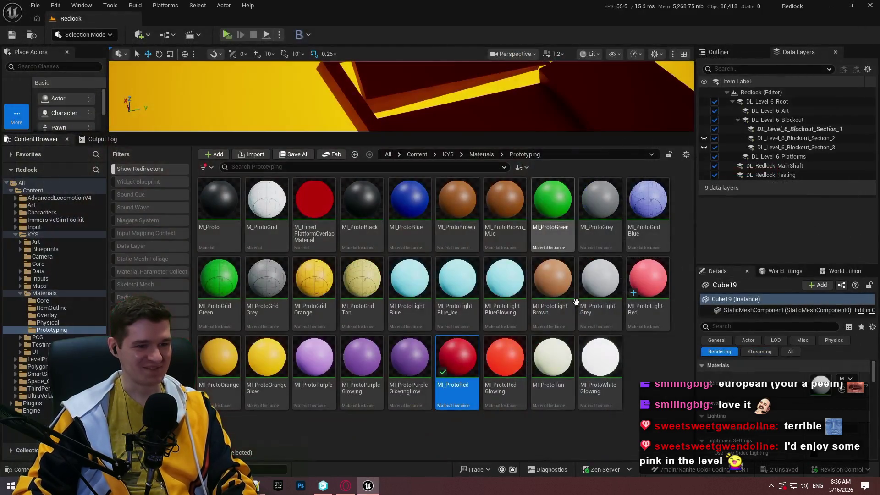
Step: Duplicate MI_ProtoGreen as MI_ProtoLightGreen with Ctrl+D
left_click(555, 227)
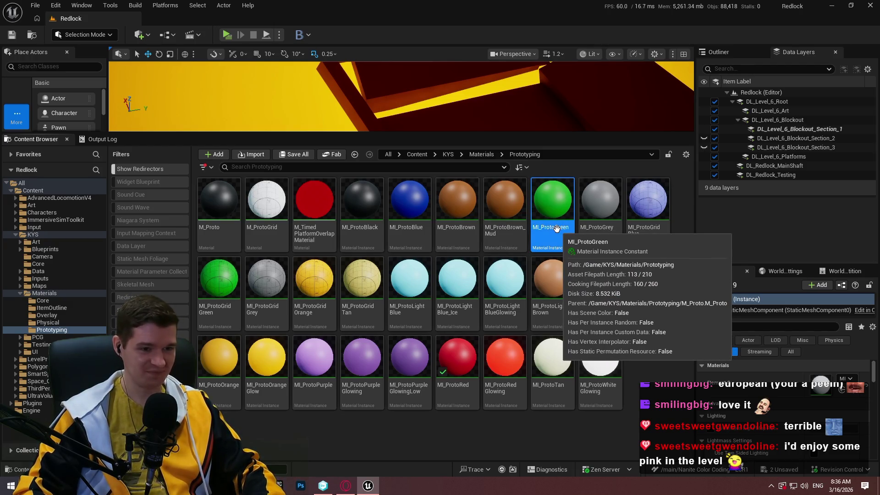
key("ctrl+d")
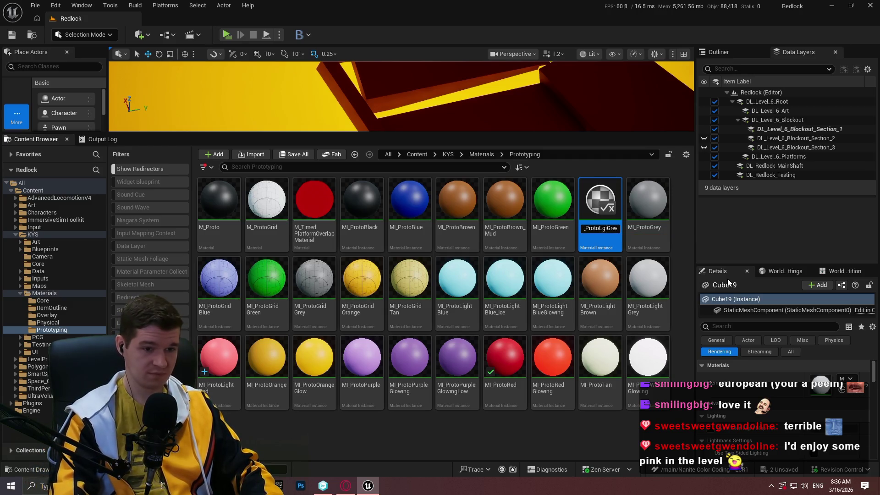
type("ght")
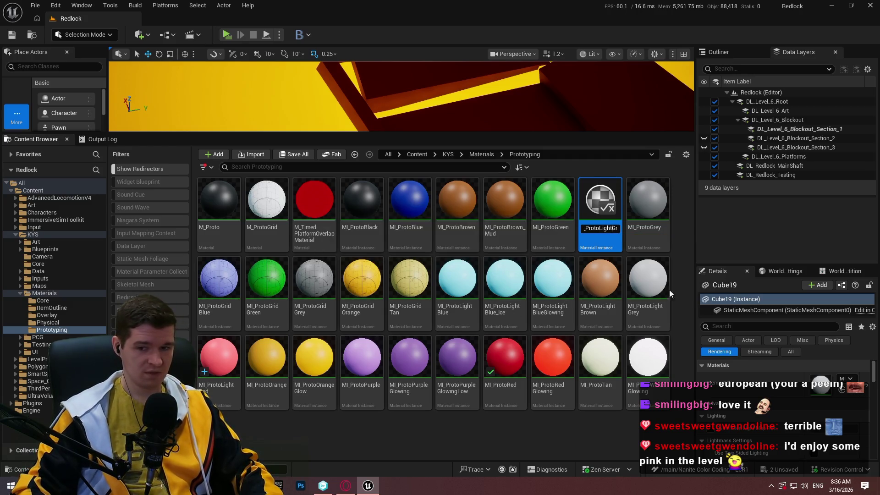
key("Return")
Step: Make MI_ProtoLightGreen's BaseColour a brighter, paler green, then save and close it
double_click(615, 307)
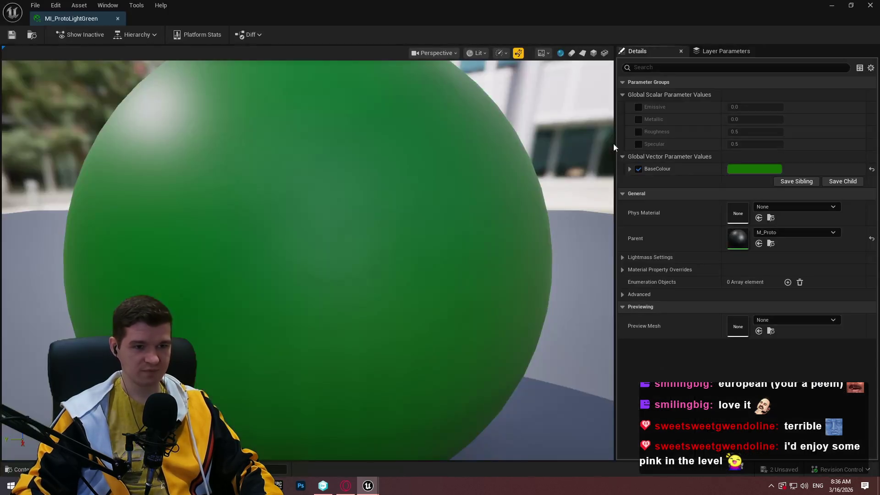
left_click(746, 169)
mouse_move(649, 198)
left_mouse_down()
mouse_move(648, 225)
mouse_move(656, 180)
left_mouse_up()
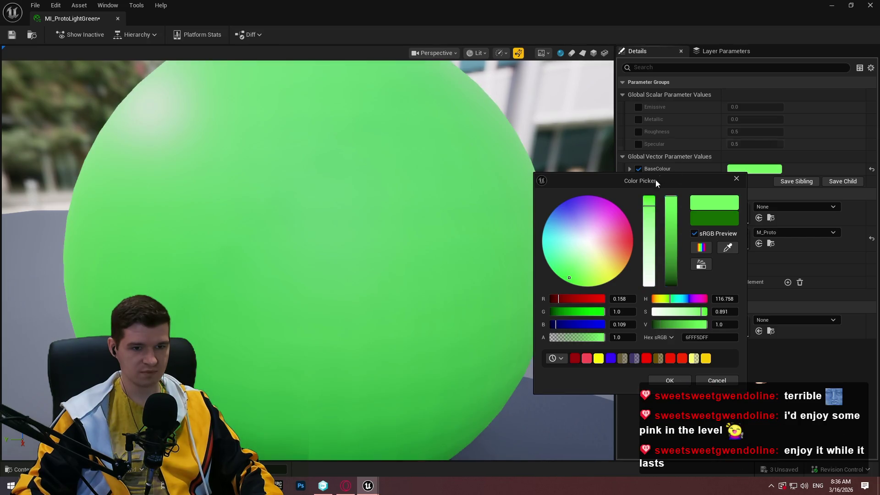
left_click(667, 380)
left_click(15, 36)
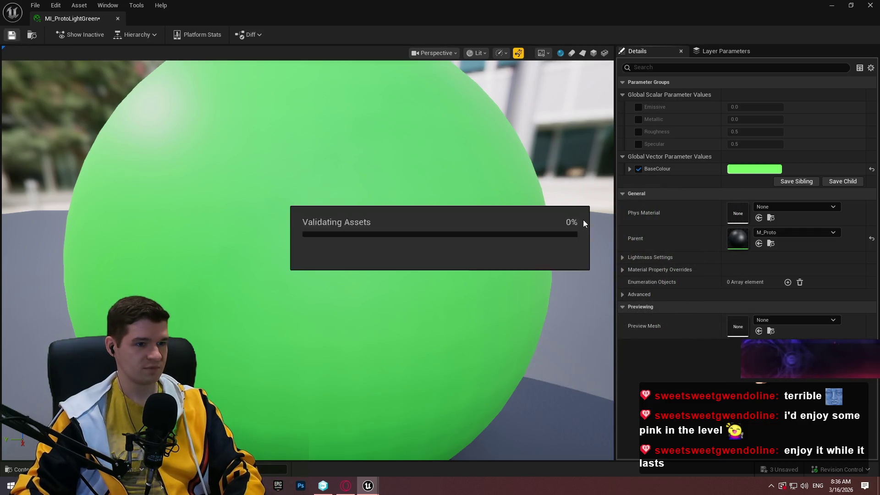
left_click(116, 18)
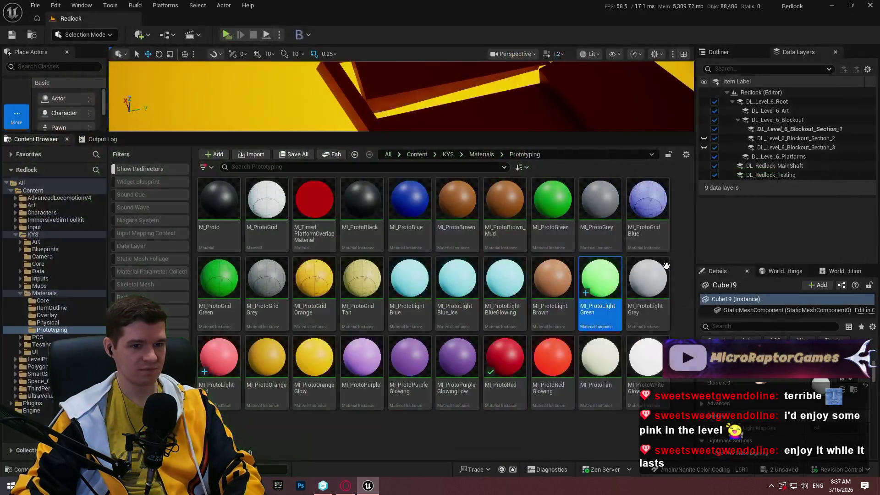
Step: Darken MI_ProtoGreen's BaseColour to value 0.12, then save it with check-out and close it
double_click(555, 238)
left_click(757, 169)
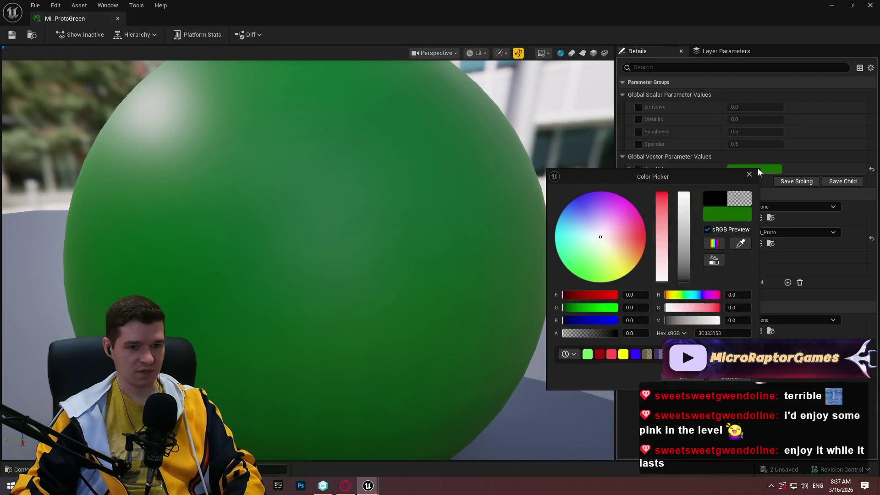
left_click(685, 270)
left_click(684, 270)
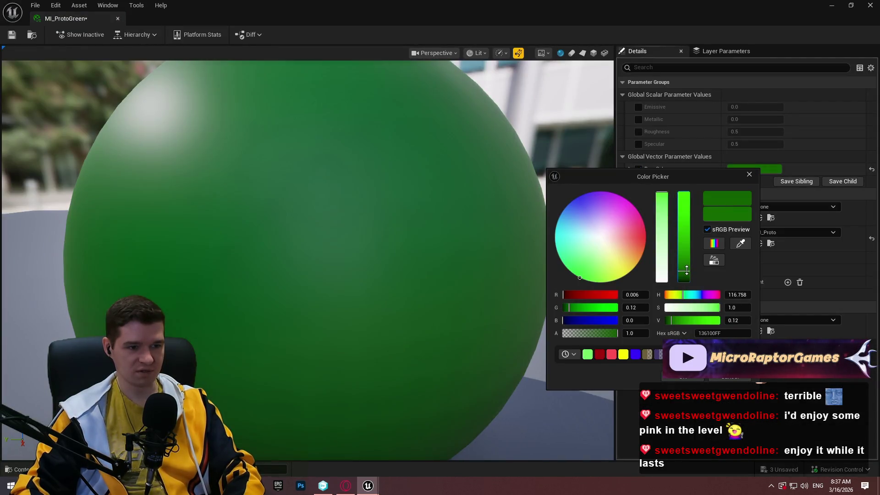
left_click(686, 378)
key("ctrl+s")
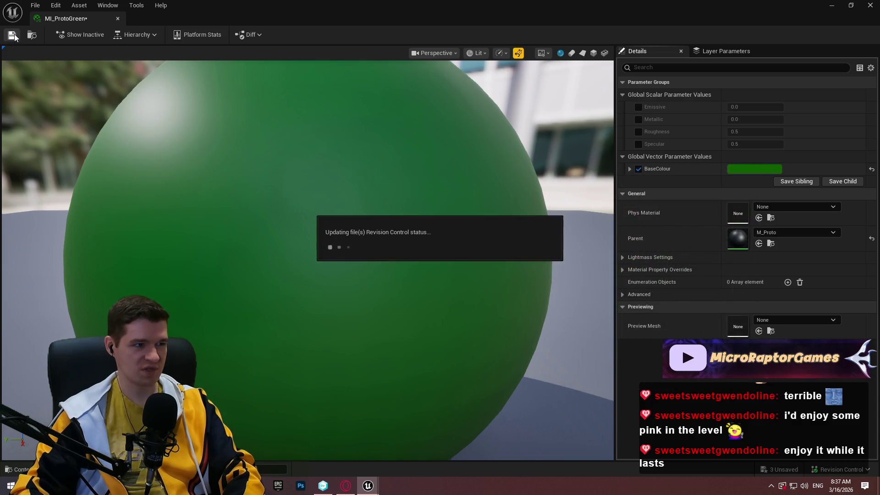
left_click(467, 347)
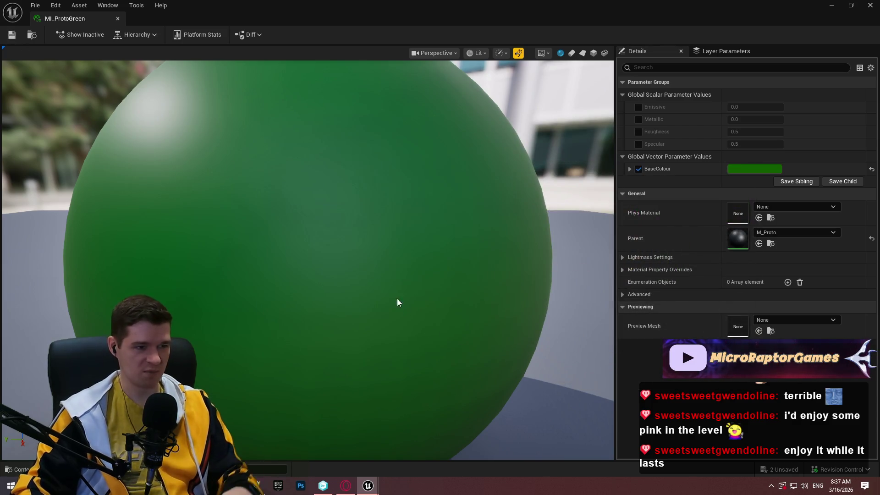
left_click(117, 19)
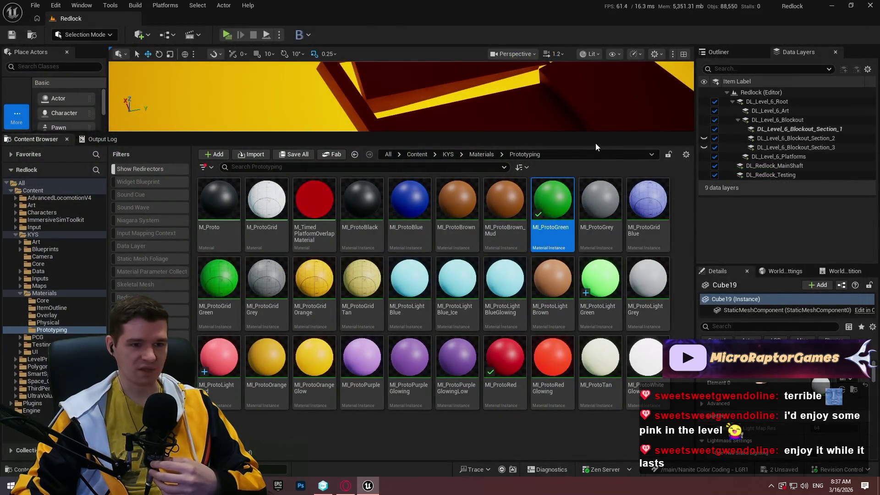
Step: Drag the splitter down to enlarge the viewport, then fly to the red blockout beams
mouse_move(597, 133)
left_mouse_down()
mouse_move(592, 372)
mouse_move(581, 147)
mouse_move(559, 202)
mouse_move(562, 122)
mouse_move(565, 397)
left_mouse_up()
left_click_drag(402, 227, 402, 227)
left_click_drag(547, 152, 547, 152)
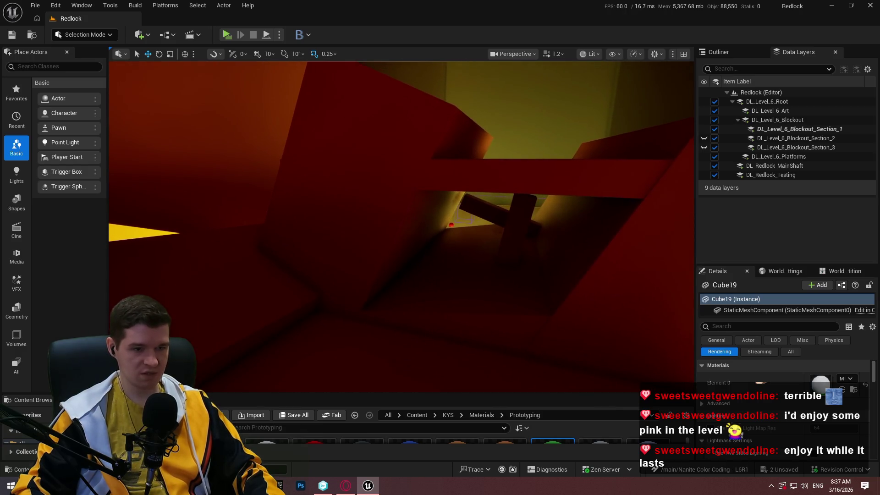
Step: Select four red blockout pieces in the first room
left_click(577, 169)
left_click(436, 309, "ctrl")
left_click(404, 301, "ctrl")
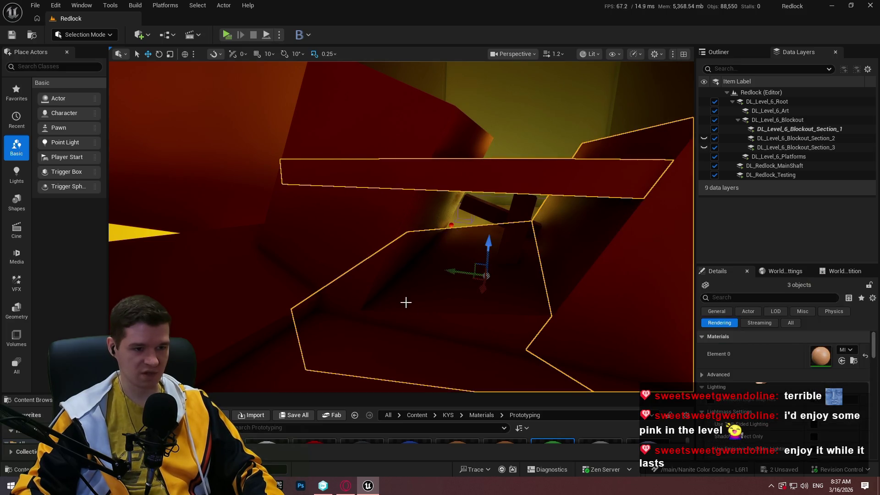
left_click(363, 252, "ctrl")
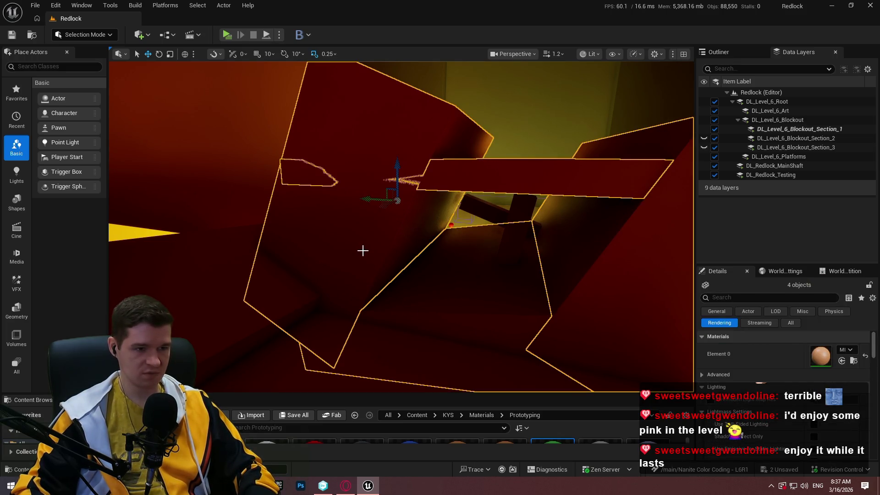
left_click_drag(547, 152, 547, 152)
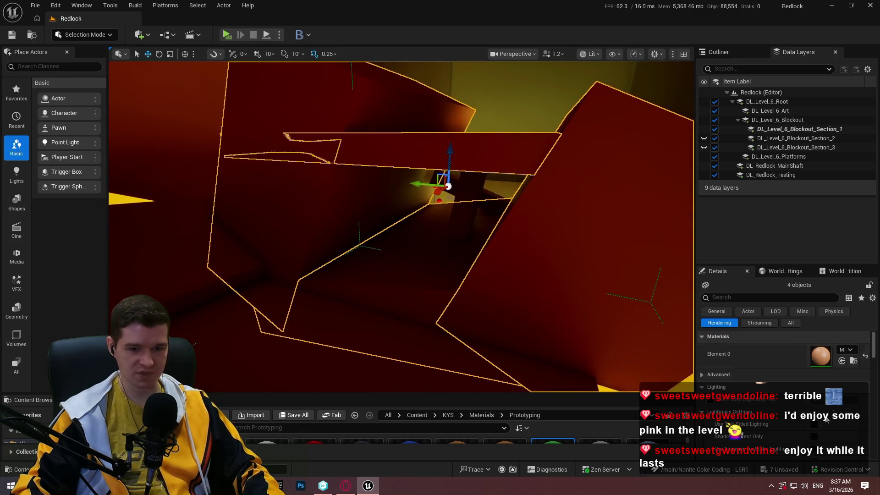
Step: Apply MI_ProtoGreen to the selected pieces, then save and check out the changed assets
left_click(850, 349)
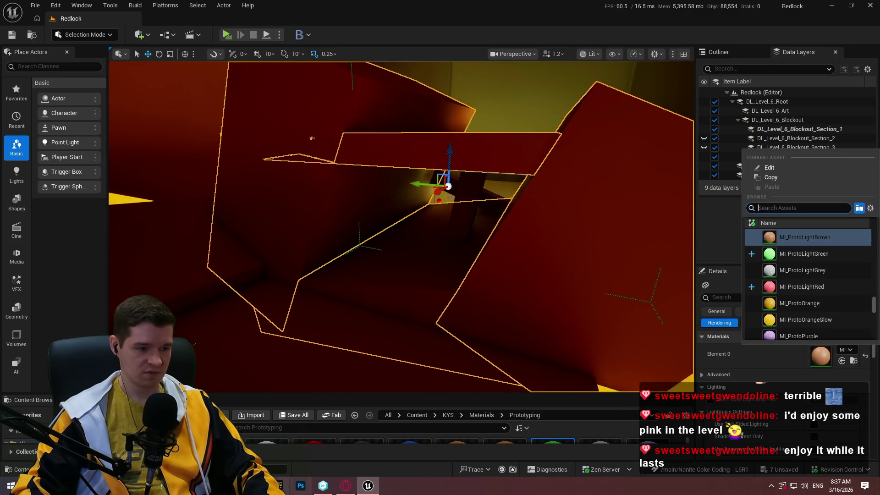
left_click(280, 486)
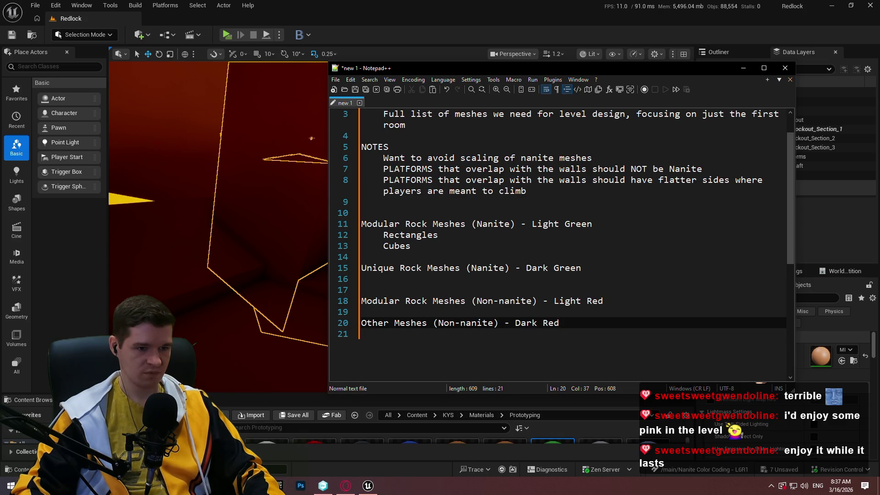
left_click(279, 486)
left_click(846, 350)
type("dar")
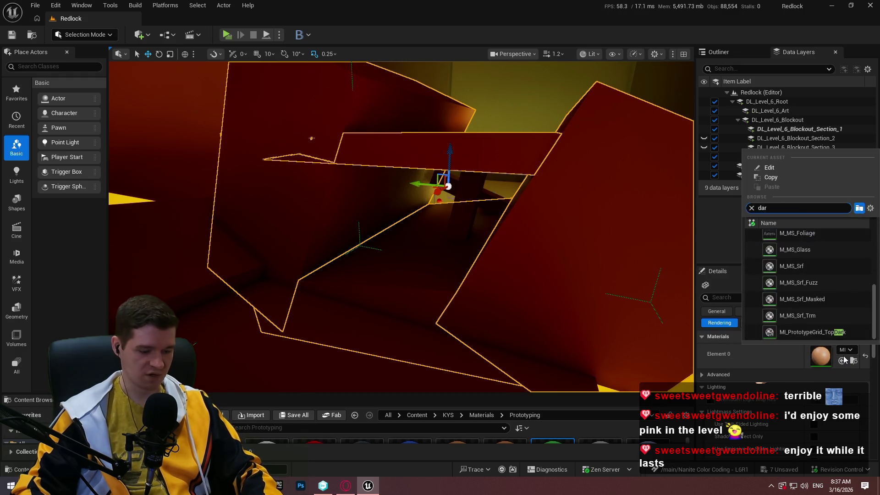
type("k")
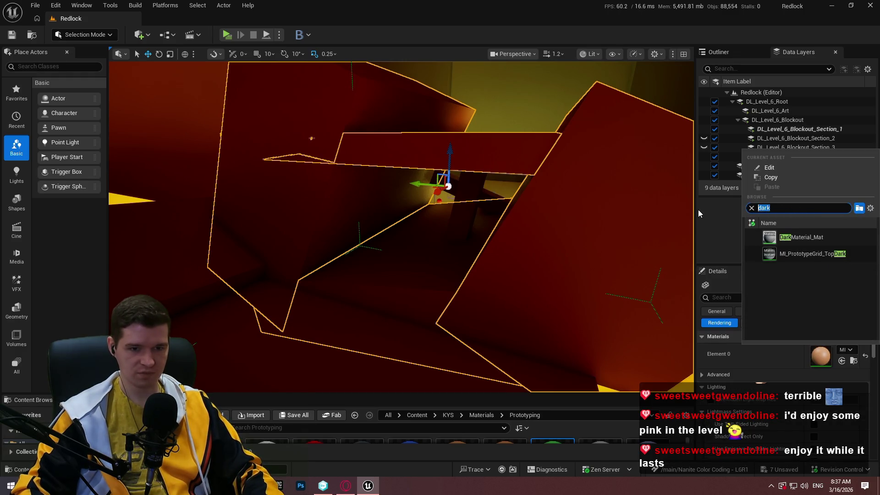
type("gree")
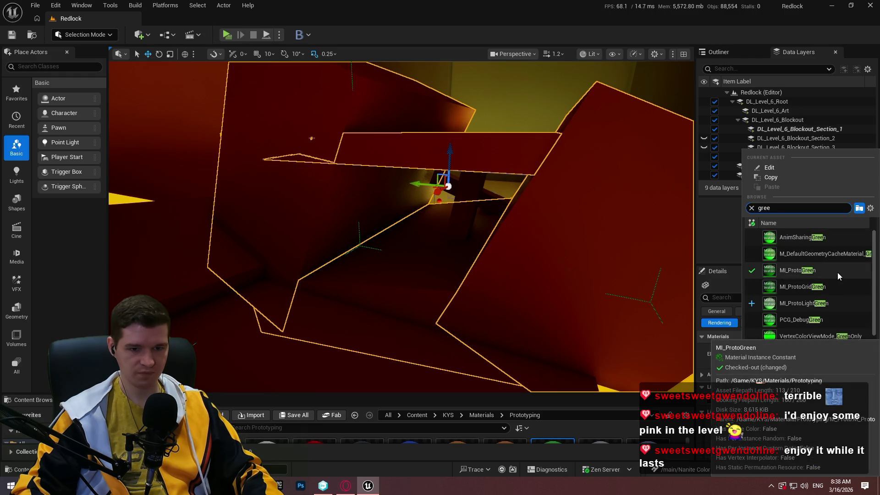
left_click(831, 275)
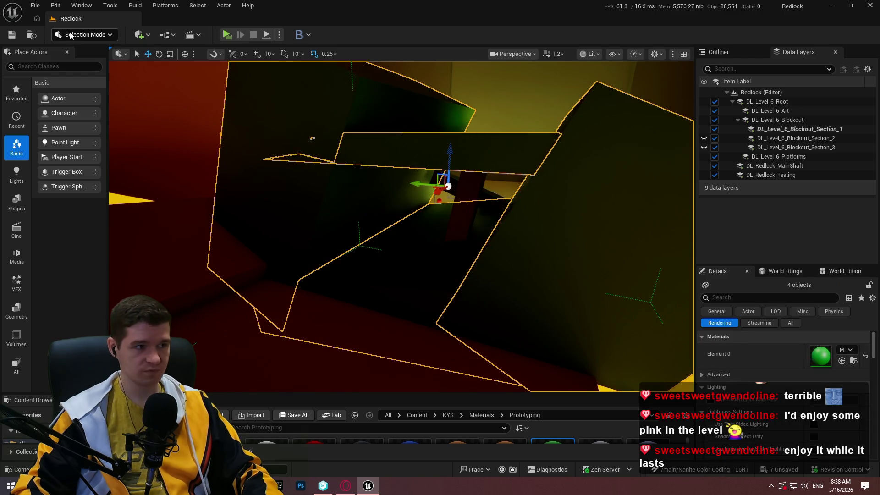
left_click(18, 38)
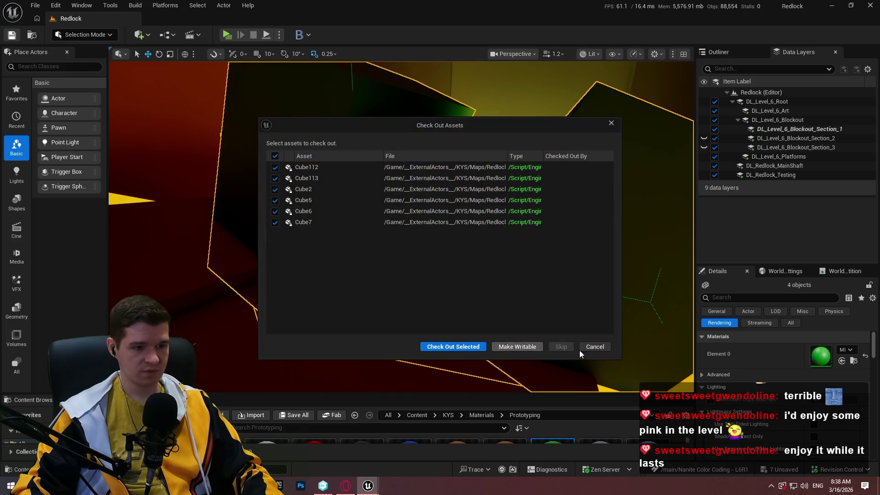
left_click(586, 348)
Step: Widen the level viewport and switch it to Unlit shading
left_click_drag(696, 146, 758, 146)
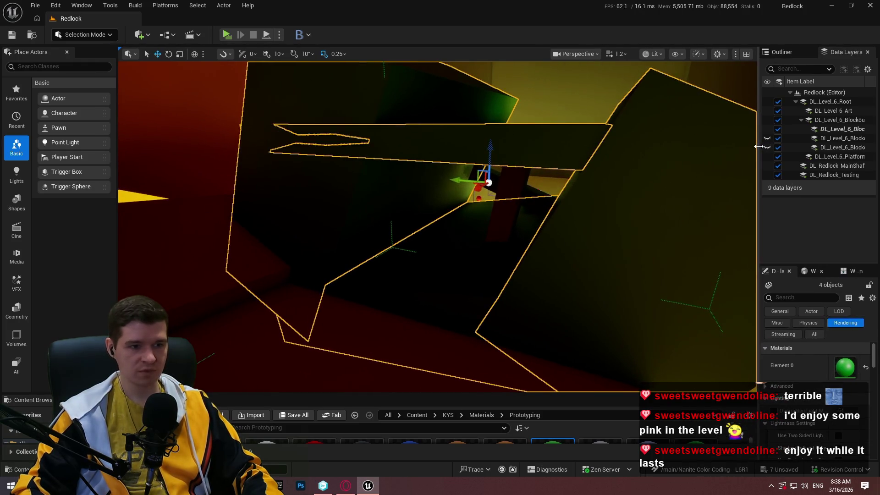
left_click(662, 54)
left_click(687, 101)
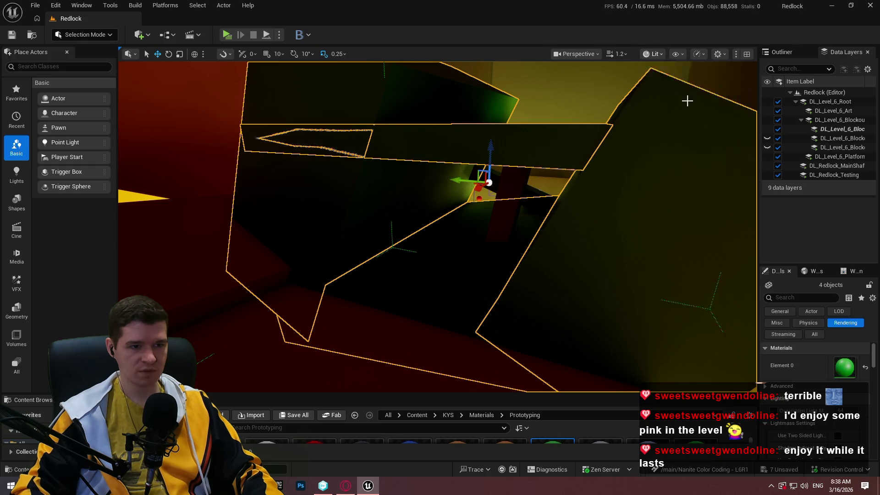
left_click_drag(687, 101, 664, 26)
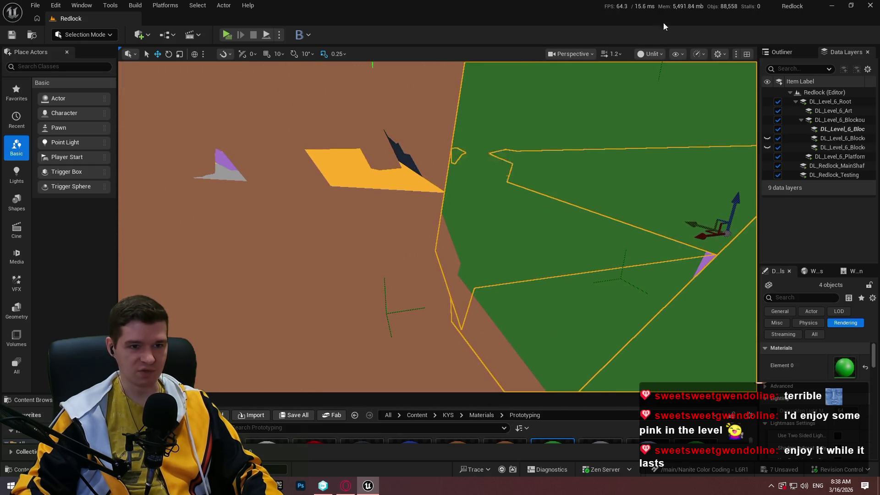
Step: Switch the viewport back to Lit shading and tilt the view up toward the starry sky
left_click(653, 55)
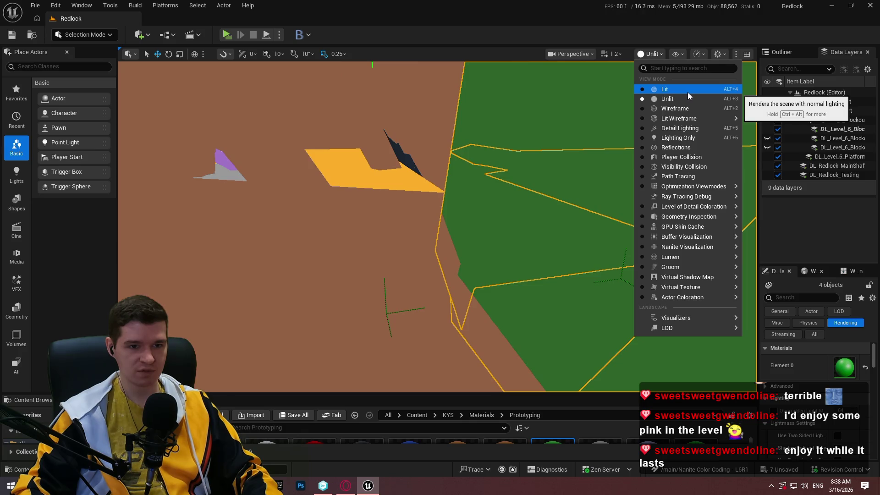
left_click(687, 91)
mouse_move(437, 227)
left_mouse_down()
mouse_move(438, 199)
mouse_move(438, 230)
mouse_move(438, 211)
left_mouse_up()
Step: Find the DirectionalLight in the Outliner, select it, and inspect its light colour
left_click(782, 52)
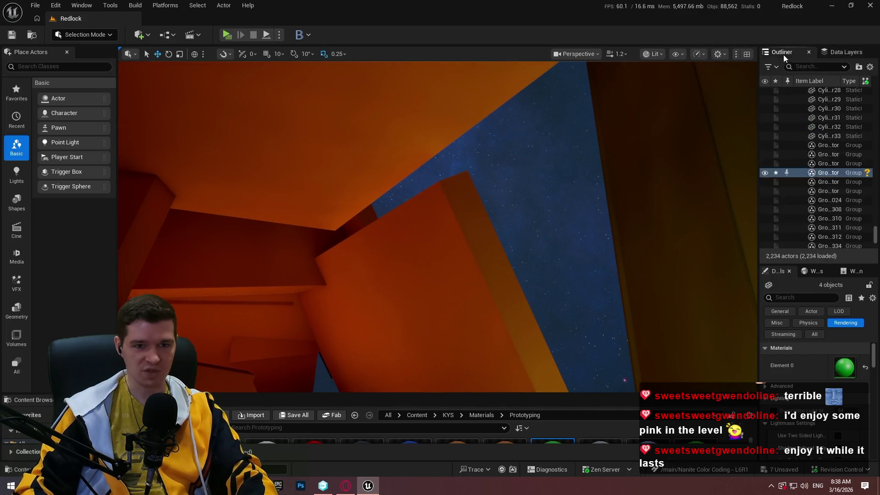
left_click(806, 66)
type("dire")
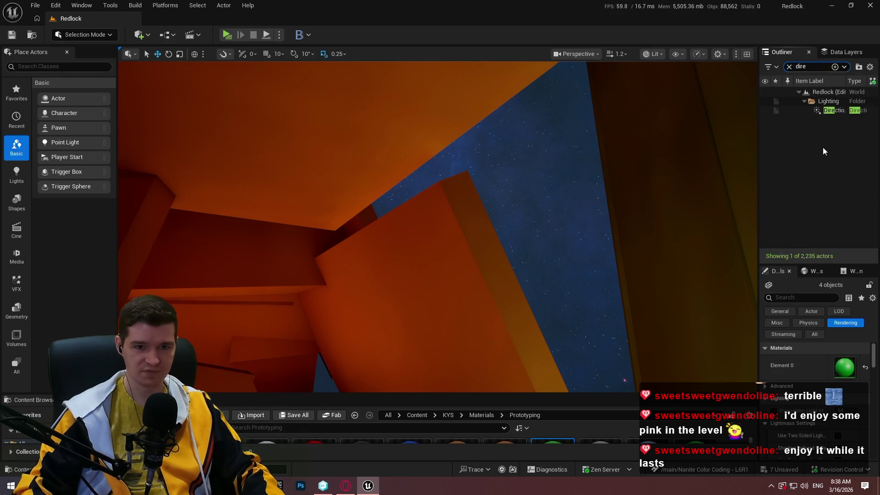
left_click(829, 110)
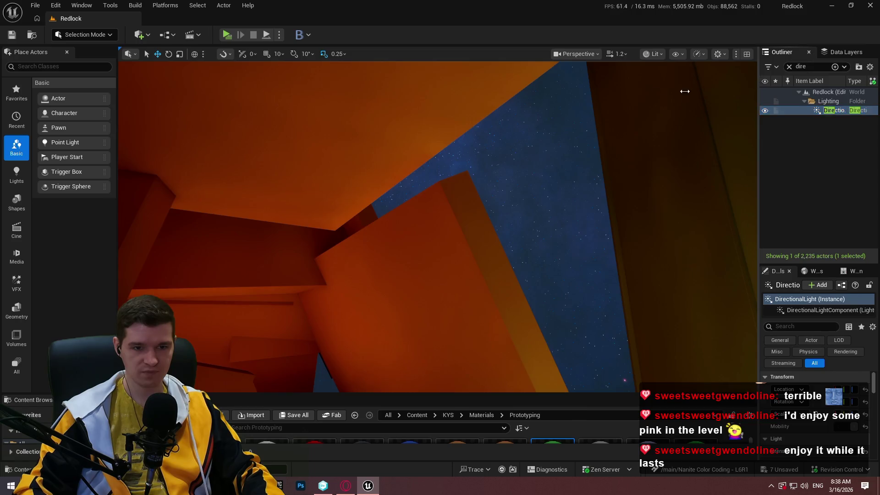
left_click_drag(685, 91, 599, 92)
scroll(734, 402, "down", 2)
left_click(796, 402)
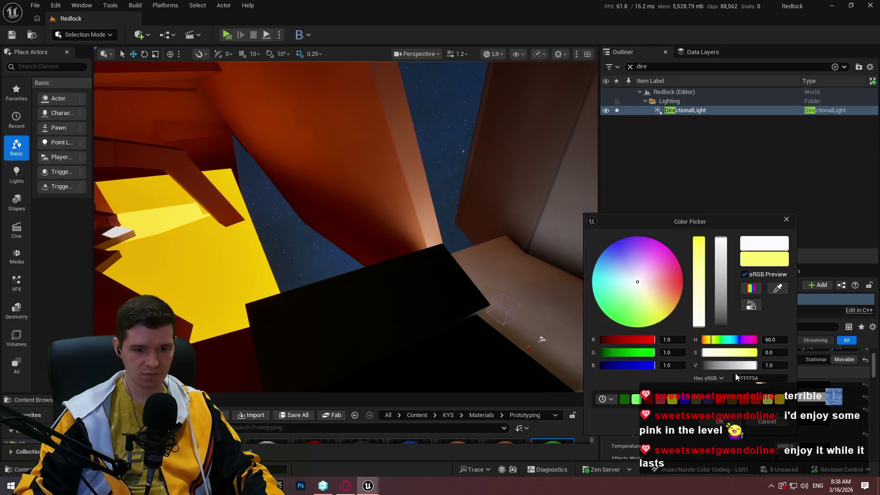
left_click(766, 421)
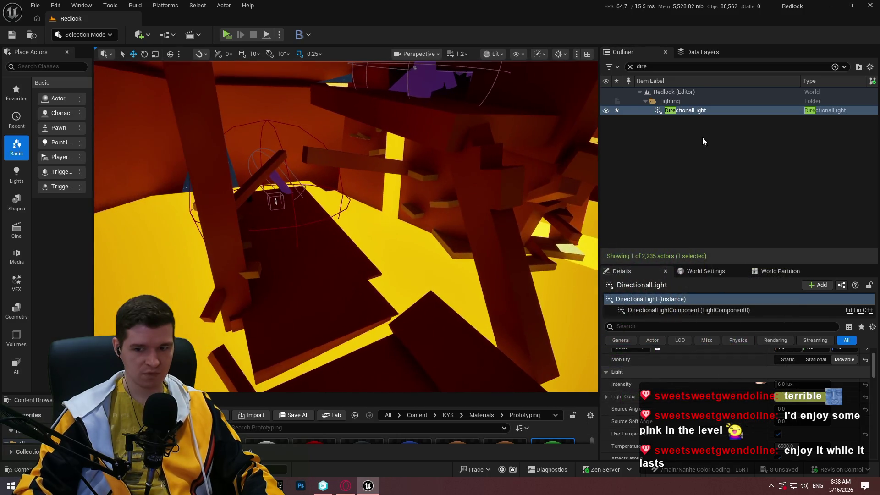
Step: Widen the viewport and orbit toward the red and yellow blocks
left_click_drag(598, 127, 765, 127)
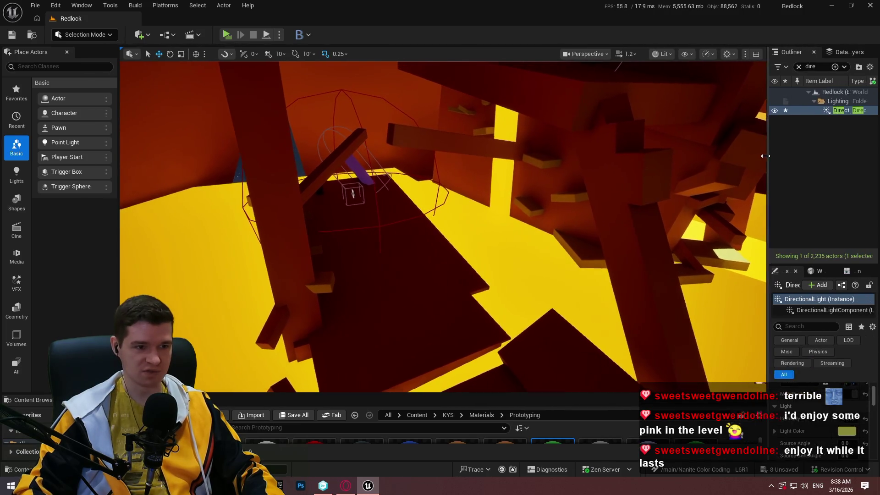
left_click_drag(361, 201, 360, 200)
left_click_drag(431, 214, 470, 126)
Step: Place a new point light among the blocks and centre it in the view
left_click(440, 234)
scroll(784, 367, "down", 1)
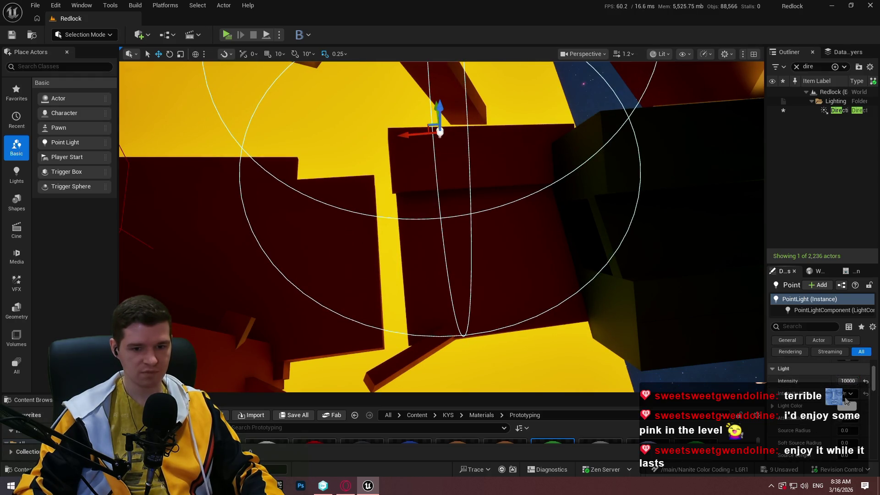
mouse_move(470, 211)
left_mouse_down()
mouse_move(418, 264)
mouse_move(366, 288)
mouse_move(365, 306)
mouse_move(354, 279)
mouse_move(438, 224)
mouse_move(526, 232)
mouse_move(450, 328)
mouse_move(455, 281)
left_mouse_up()
key("F11")
Step: Move the point light near the ceiling, onto the ledge and right wall, then down to the floor
left_click_drag(379, 271, 392, 120)
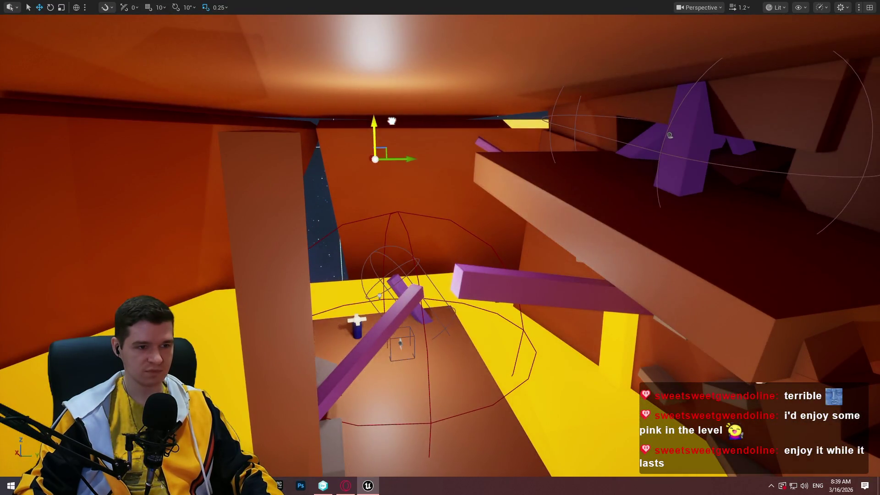
mouse_move(369, 159)
left_mouse_down()
mouse_move(522, 204)
mouse_move(756, 188)
mouse_move(605, 155)
mouse_move(619, 149)
left_mouse_up()
scroll(440, 248, "up", 3)
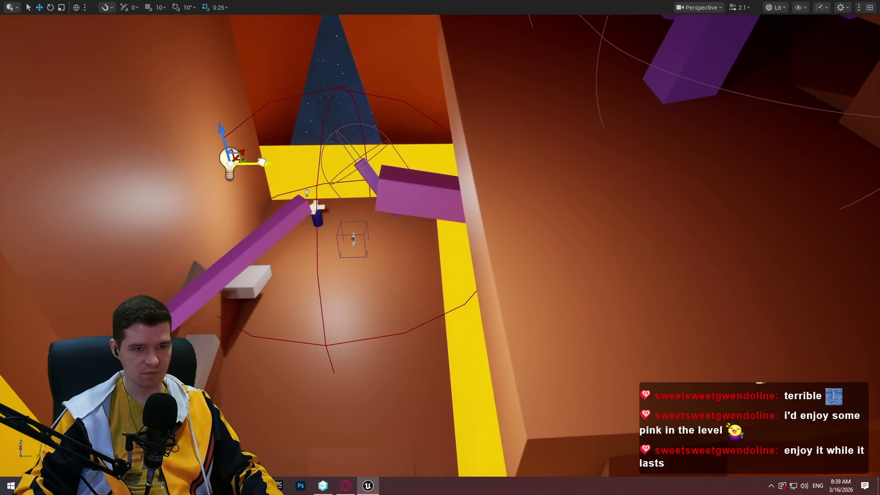
left_click_drag(262, 162, 791, 125)
left_click_drag(729, 152, 575, 44)
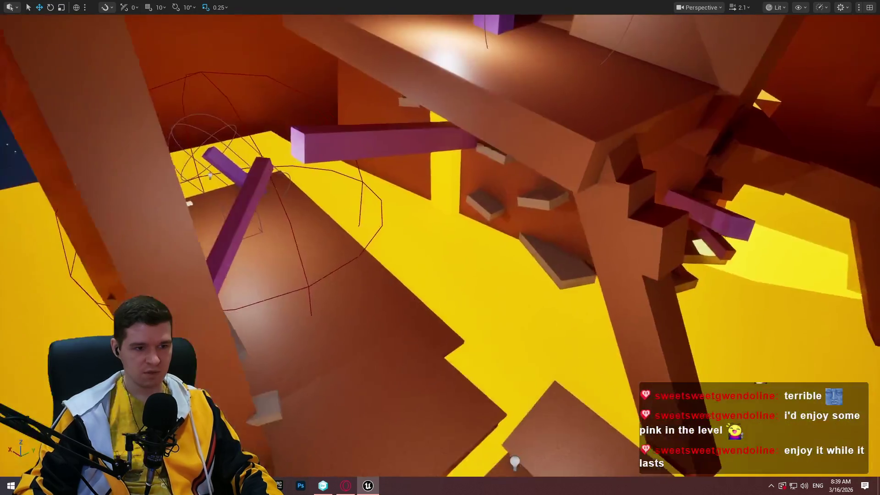
mouse_move(443, 257)
left_mouse_down()
mouse_move(440, 247)
mouse_move(457, 268)
mouse_move(599, 65)
left_mouse_up()
left_click_drag(295, 90, 817, 130)
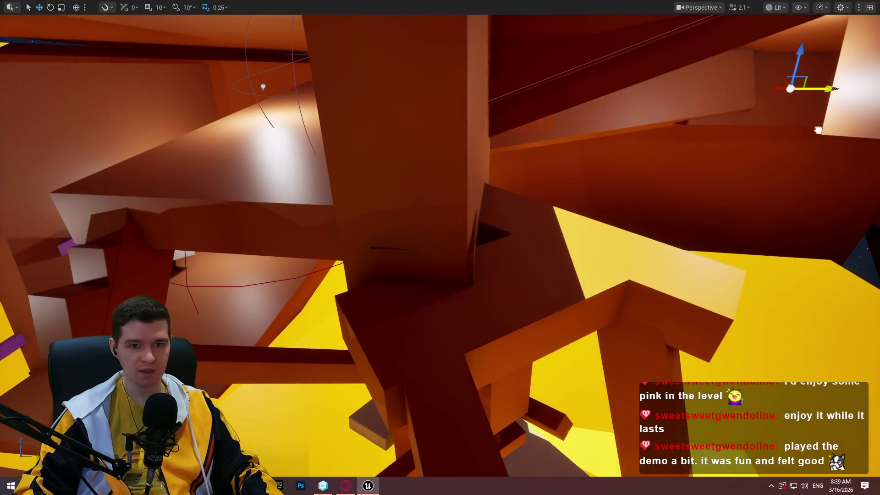
left_click_drag(797, 56, 800, 240)
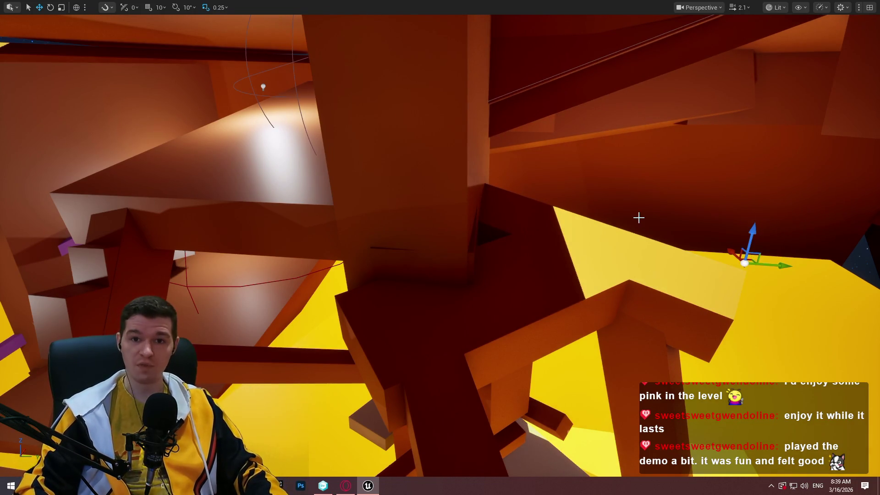
Step: Move the light onto the pink plank, then high up the orange wall and along Y
left_click_drag(635, 222, 663, 340)
mouse_move(590, 294)
left_mouse_down()
mouse_move(472, 242)
mouse_move(450, 247)
left_mouse_up()
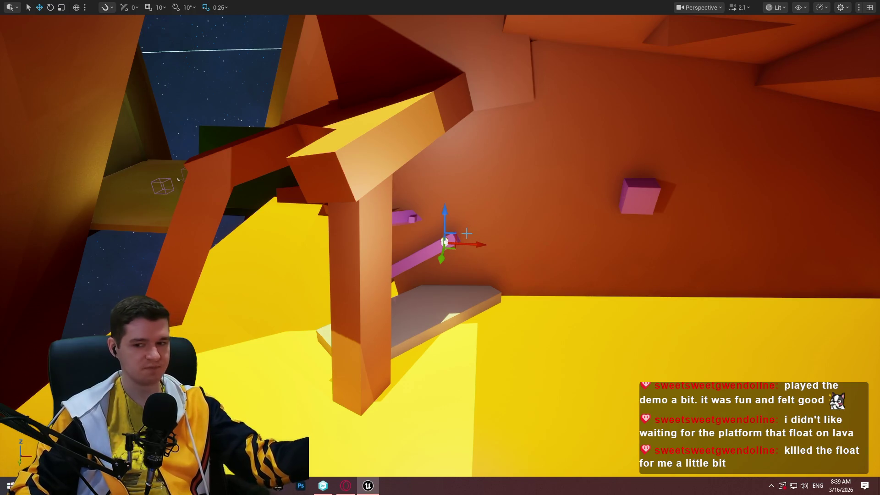
mouse_move(388, 334)
left_mouse_down()
mouse_move(436, 275)
mouse_move(363, 333)
left_mouse_up()
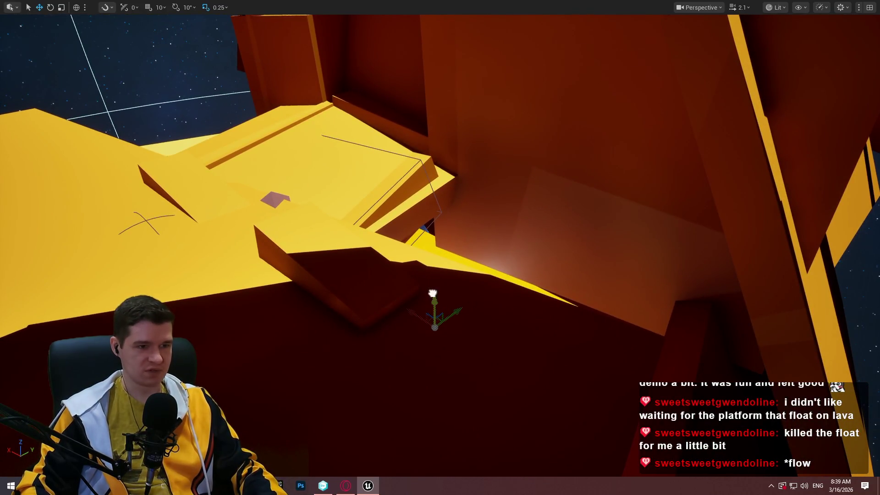
left_click_drag(433, 293, 381, 54)
mouse_move(451, 111)
left_mouse_down()
mouse_move(518, 68)
mouse_move(481, 314)
mouse_move(625, 294)
mouse_move(275, 277)
left_mouse_up()
left_click_drag(439, 247, 626, 117)
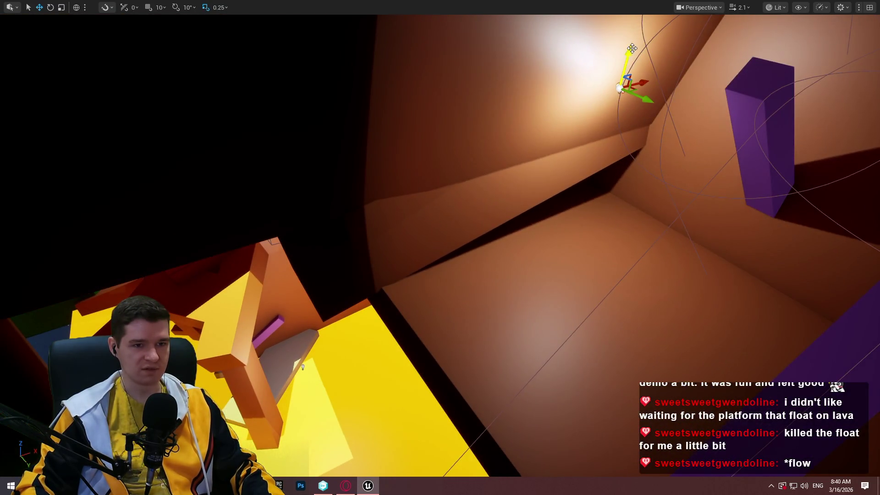
Step: Lower the light down the wall and fly through the orange room to overlook the purple beams
left_click_drag(631, 49, 615, 125)
left_click_drag(440, 247, 440, 248)
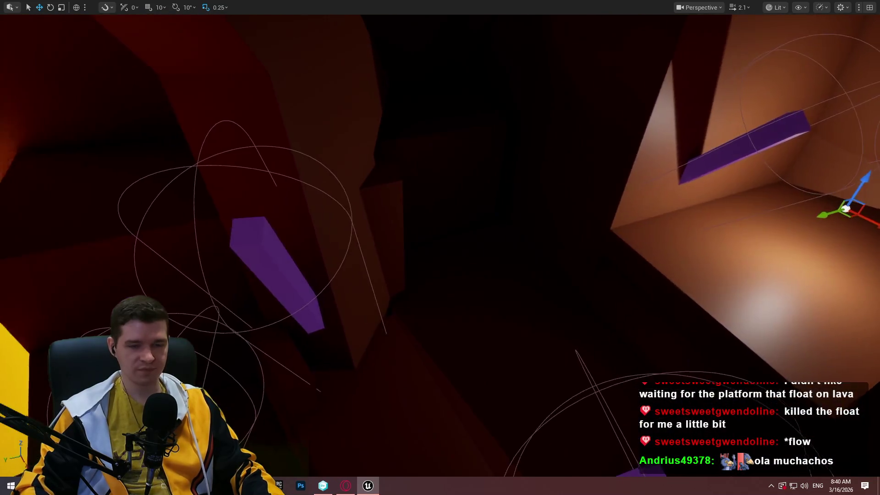
left_click_drag(819, 217, 820, 217)
left_click_drag(615, 268, 615, 268)
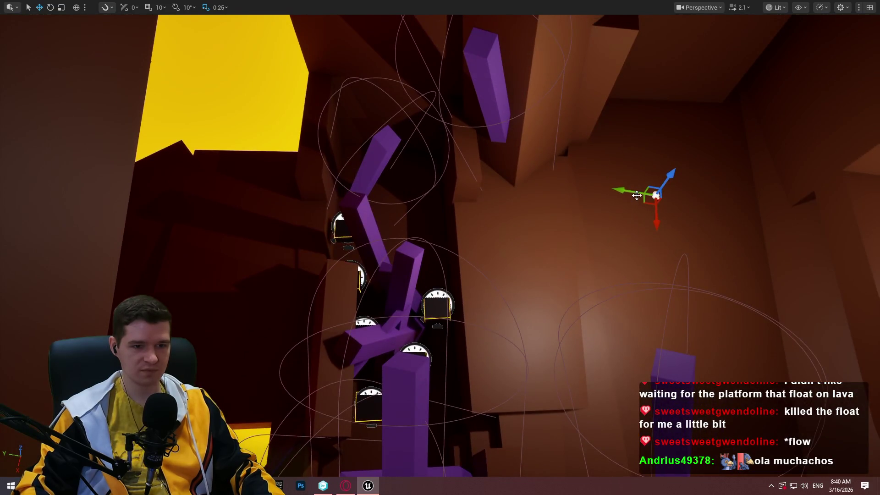
left_click_drag(637, 195, 636, 196)
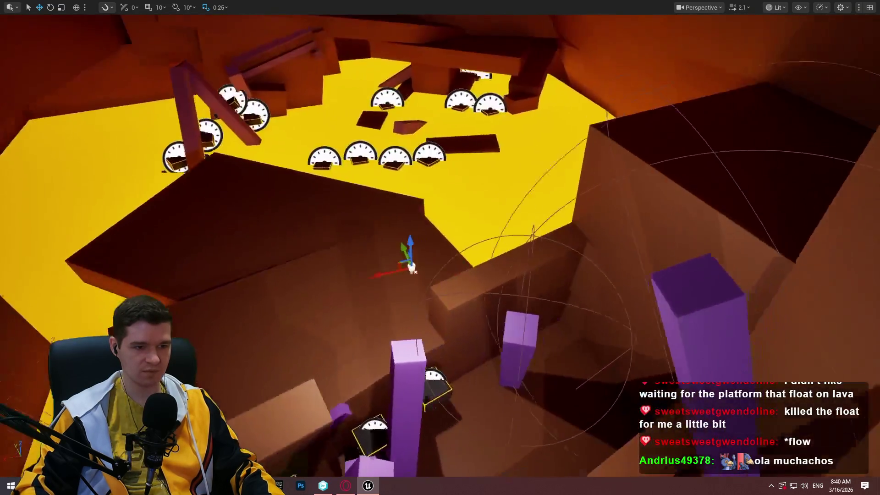
mouse_move(391, 152)
left_mouse_down()
mouse_move(713, 362)
mouse_move(395, 326)
left_mouse_up()
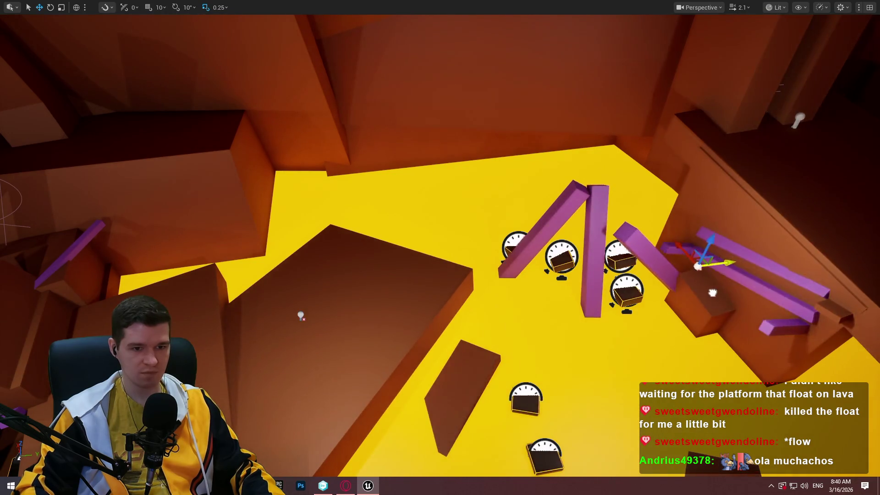
mouse_move(712, 292)
left_mouse_down()
mouse_move(462, 247)
mouse_move(767, 195)
mouse_move(756, 186)
mouse_move(795, 81)
left_mouse_up()
scroll(795, 82, "up", 3)
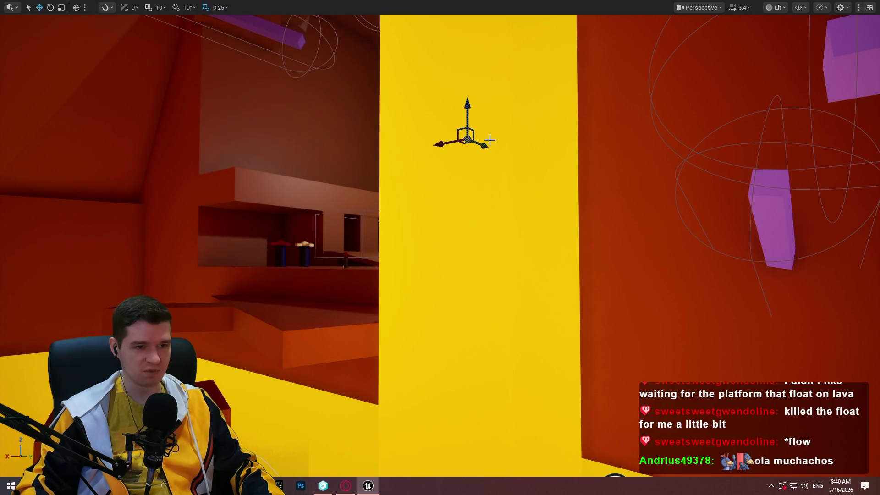
Step: Raise the selected actor up and left over the platforms, then lower the light toward the clocks
mouse_move(489, 141)
left_mouse_down()
mouse_move(383, 147)
mouse_move(337, 132)
mouse_move(376, 135)
mouse_move(266, 196)
mouse_move(274, 129)
left_mouse_up()
left_click_drag(208, 147, 236, 180)
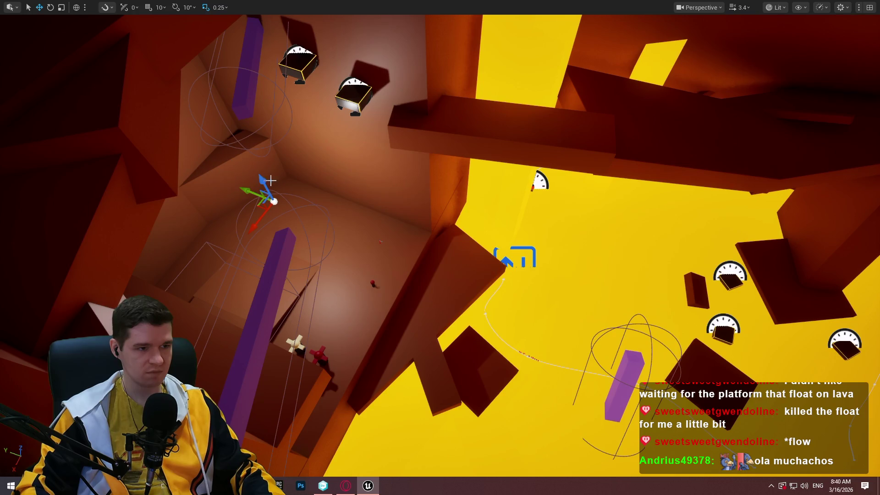
left_click_drag(269, 146, 269, 146)
mouse_move(332, 249)
left_mouse_down()
mouse_move(305, 51)
mouse_move(291, 73)
left_mouse_up()
left_click_drag(498, 210, 498, 210)
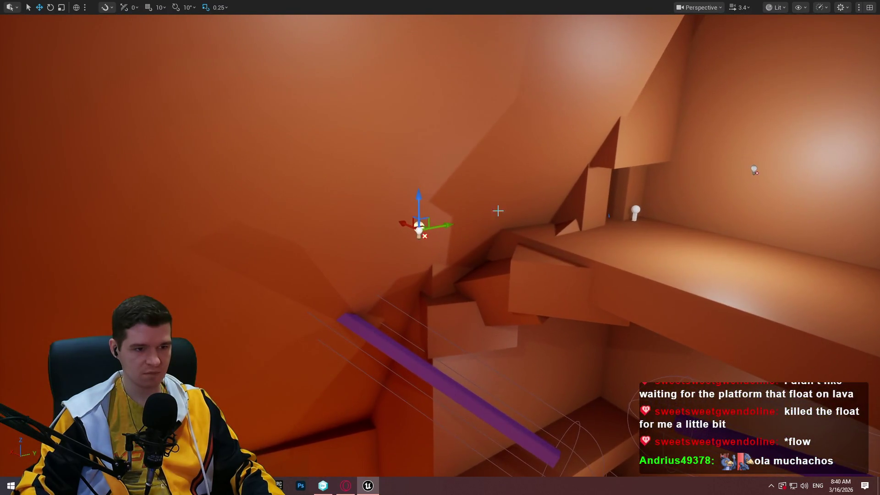
mouse_move(439, 237)
left_mouse_down()
mouse_move(451, 217)
mouse_move(388, 36)
mouse_move(396, 78)
mouse_move(280, 42)
mouse_move(254, 76)
mouse_move(228, 50)
mouse_move(215, 5)
left_mouse_up()
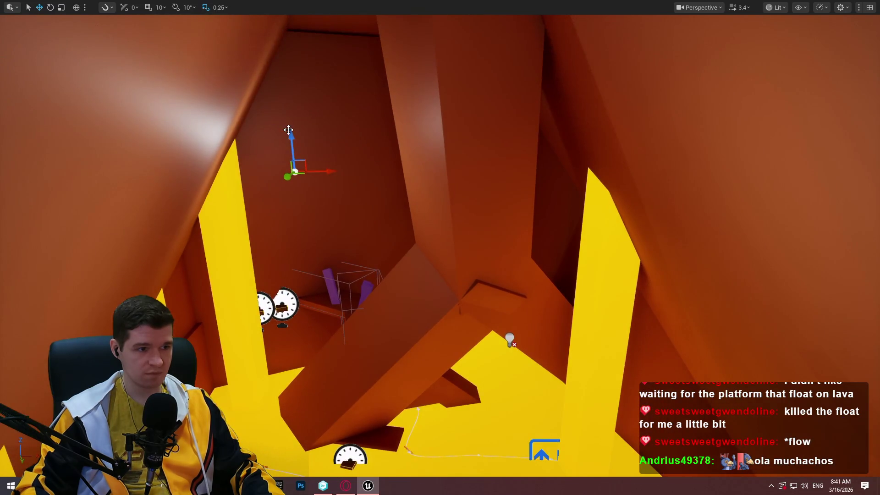
mouse_move(288, 130)
left_mouse_down()
mouse_move(310, 320)
mouse_move(329, 294)
left_mouse_up()
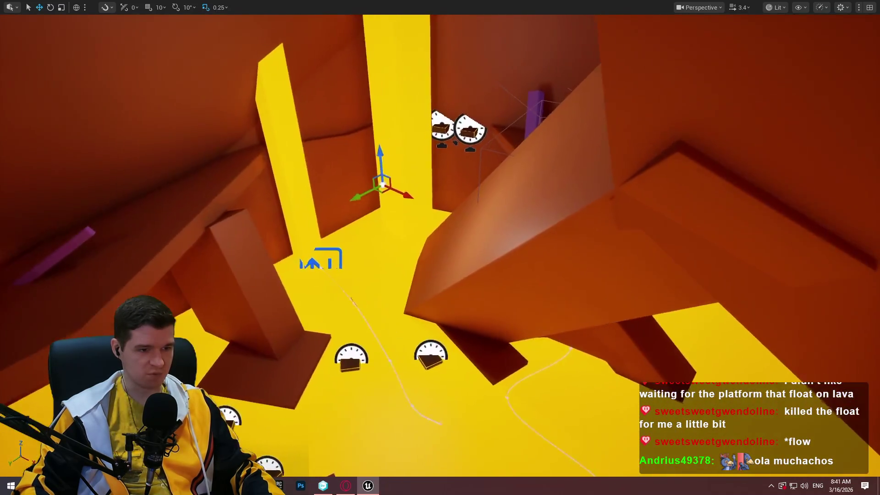
mouse_move(385, 158)
left_mouse_down()
mouse_move(317, 180)
mouse_move(342, 268)
mouse_move(367, 259)
mouse_move(486, 275)
mouse_move(467, 273)
left_mouse_up()
Step: Deselect the light and exit immersive mode to restore the full editor layout
key("Escape")
mouse_move(367, 282)
left_mouse_down()
mouse_move(566, 194)
mouse_move(202, 214)
mouse_move(238, 224)
left_mouse_up()
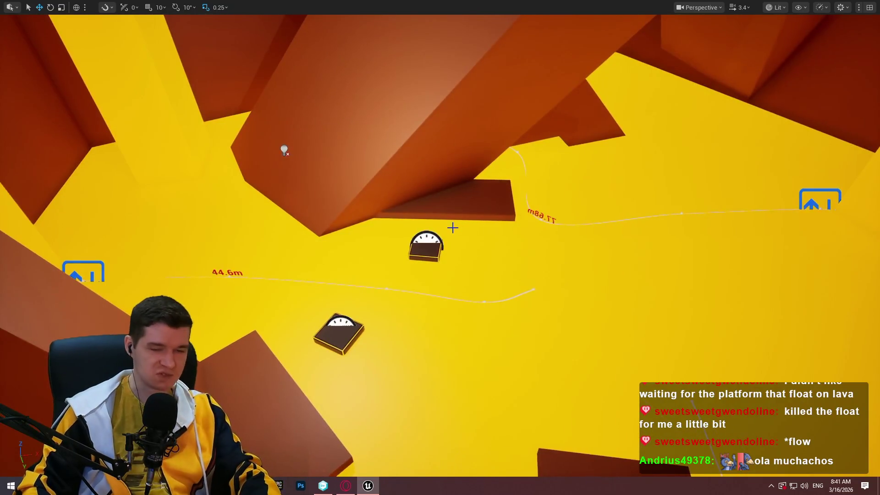
key("F11")
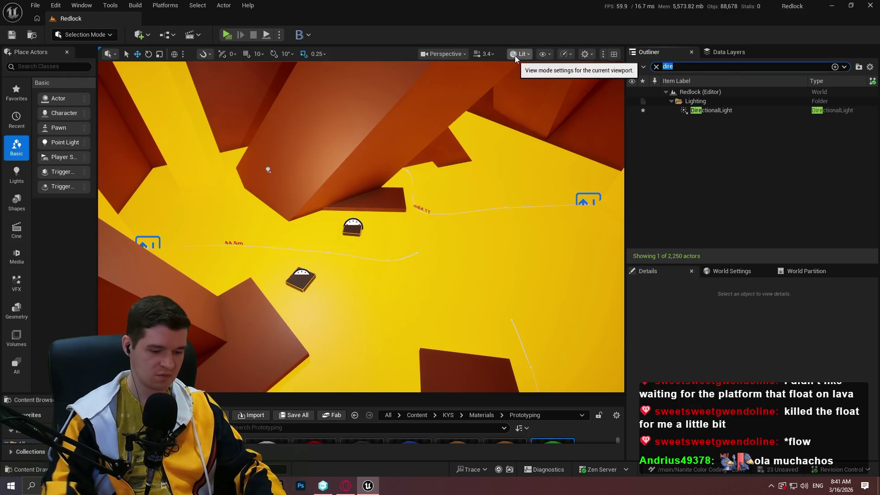
Step: Filter the Outliner by 'point', select PointLight through PointLight19, then clear the selection
type("point")
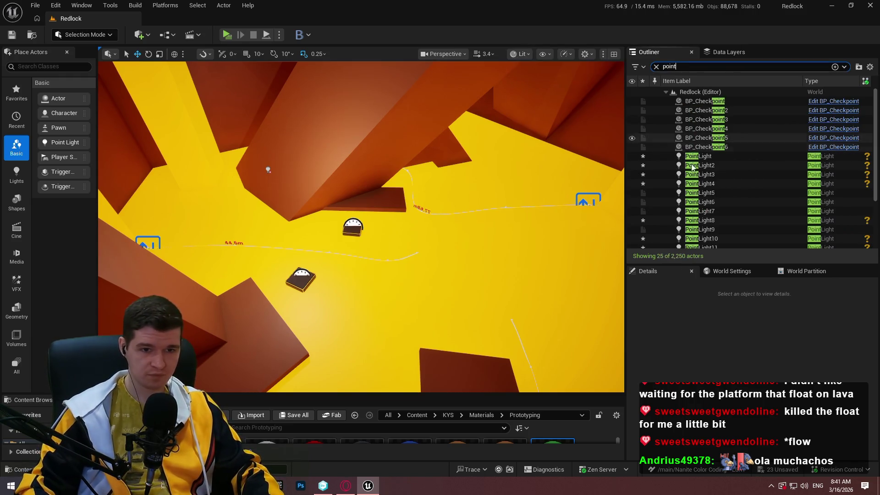
left_click(701, 157)
scroll(724, 165, "down", 4)
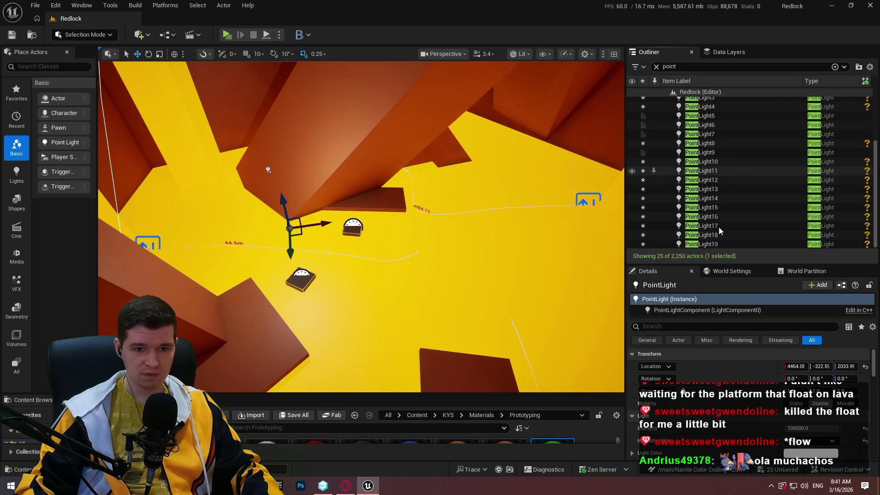
left_click(715, 246, "shift")
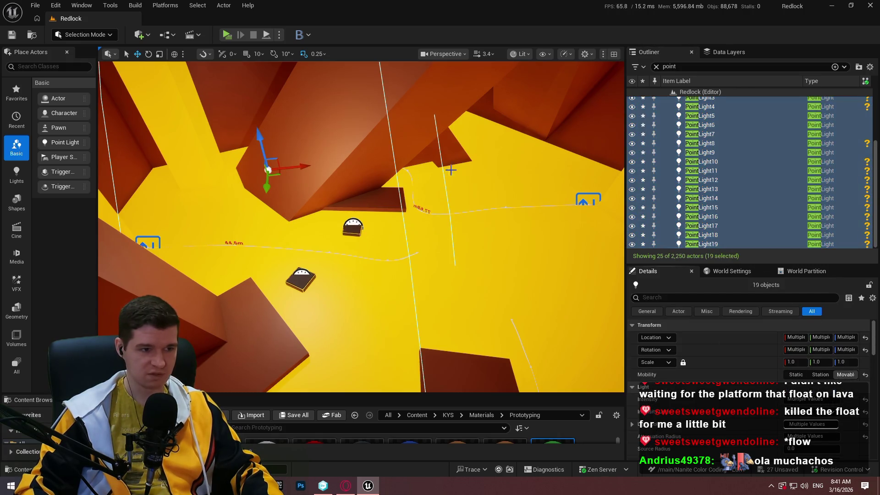
key("Escape")
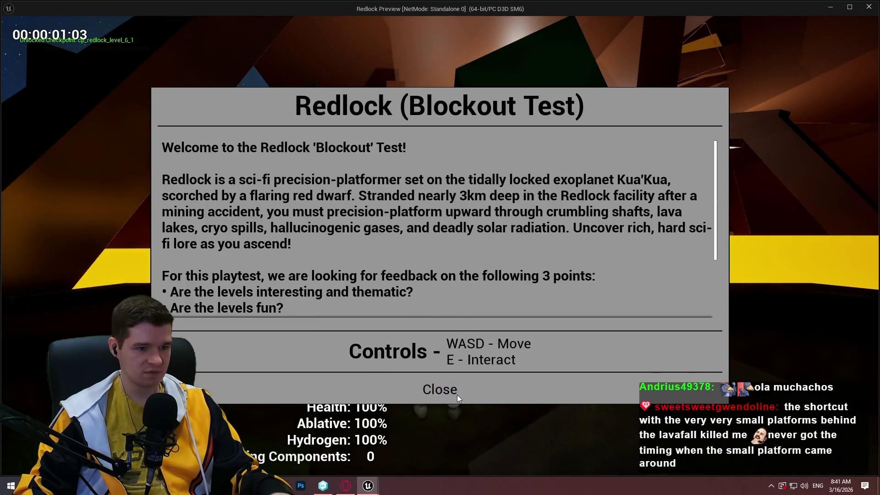
left_click(457, 395)
key("space")
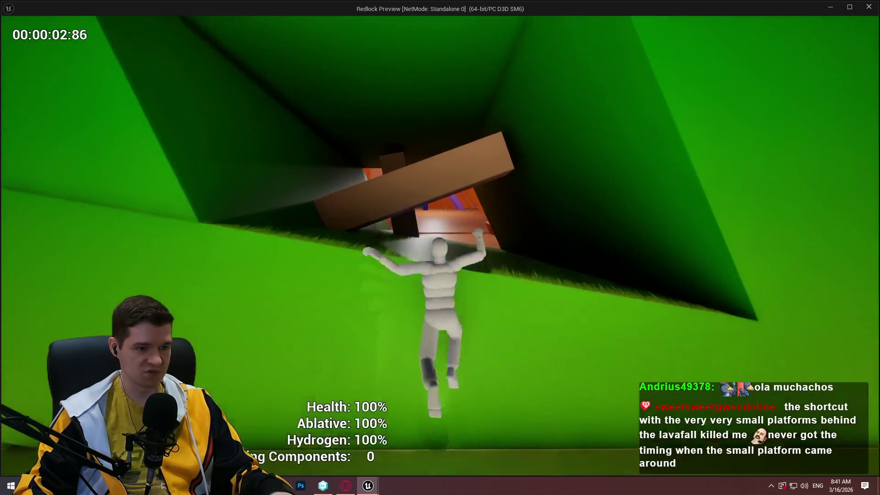
key("w")
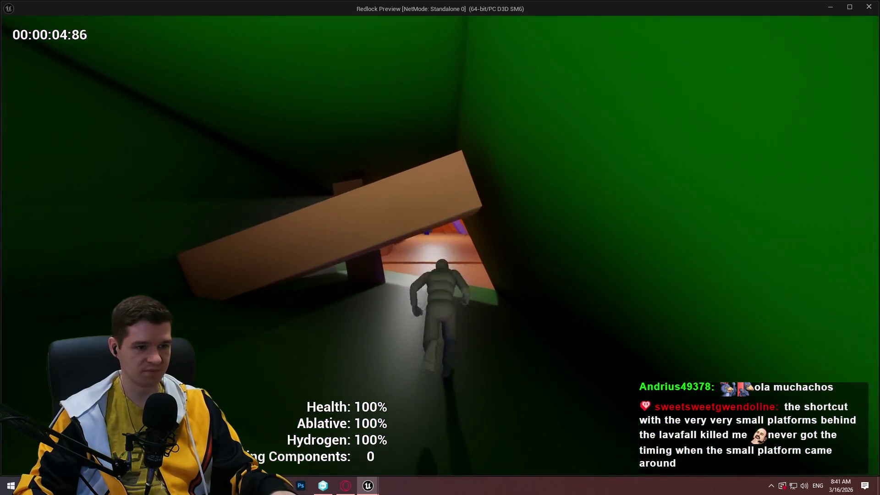
key("space")
key("space")
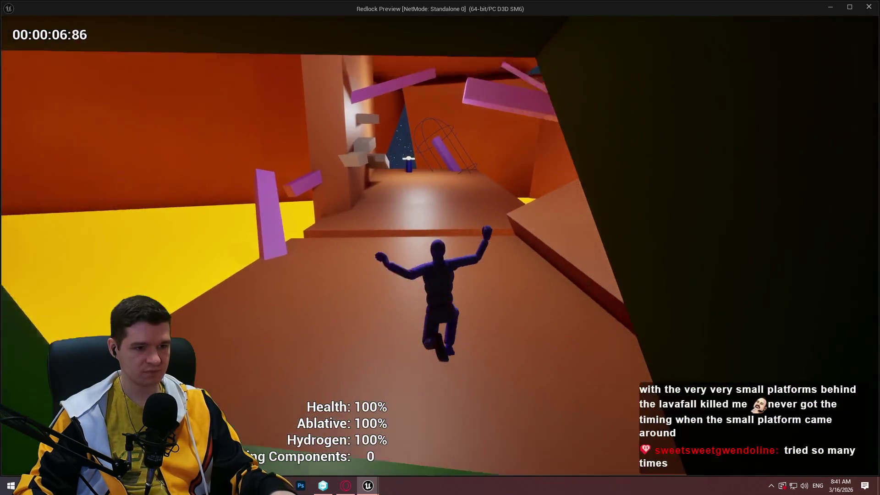
key("Escape")
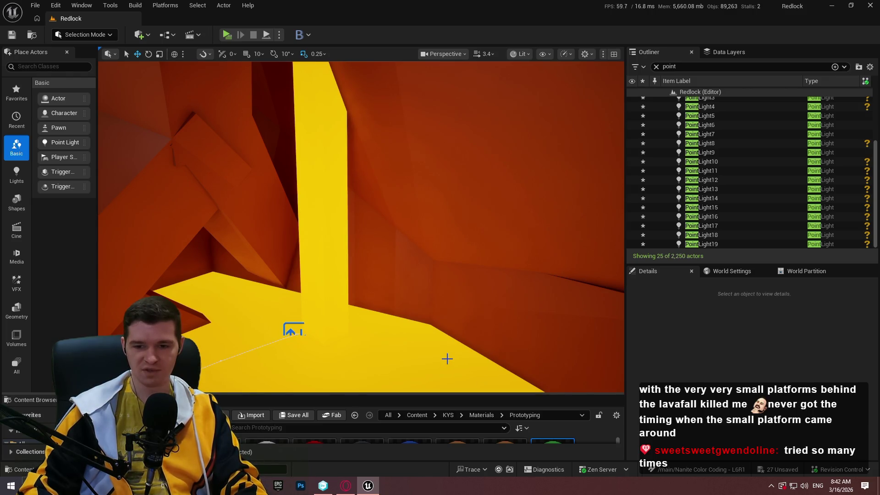
Step: Tilt the view to the brown room under the yellow platforms and right-click its floor
mouse_move(282, 376)
left_mouse_down()
mouse_move(279, 348)
mouse_move(286, 378)
left_mouse_up()
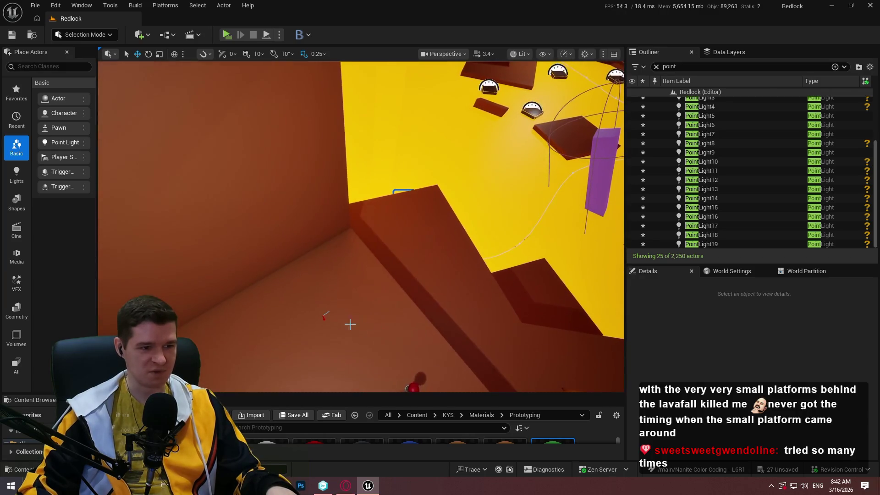
right_click(336, 326)
Step: Play the level from the brown room spot in full screen, then end the session with Esc
mouse_move(367, 327)
left_click(396, 467)
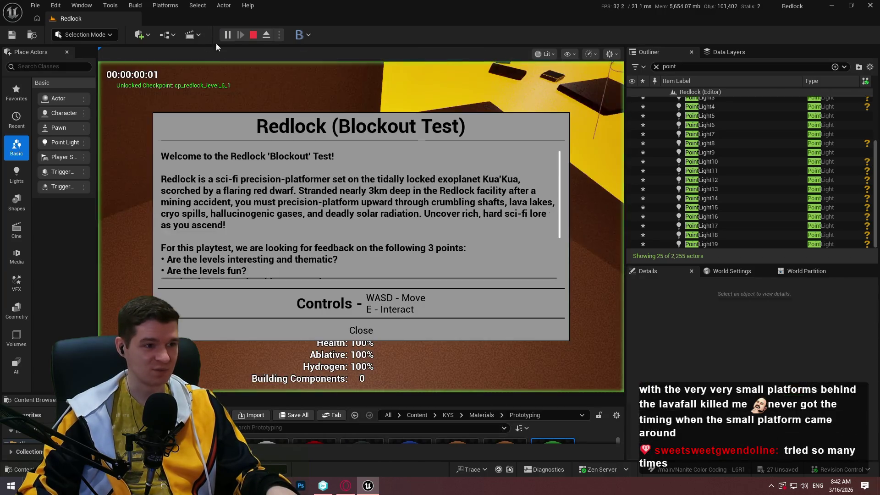
key("F11")
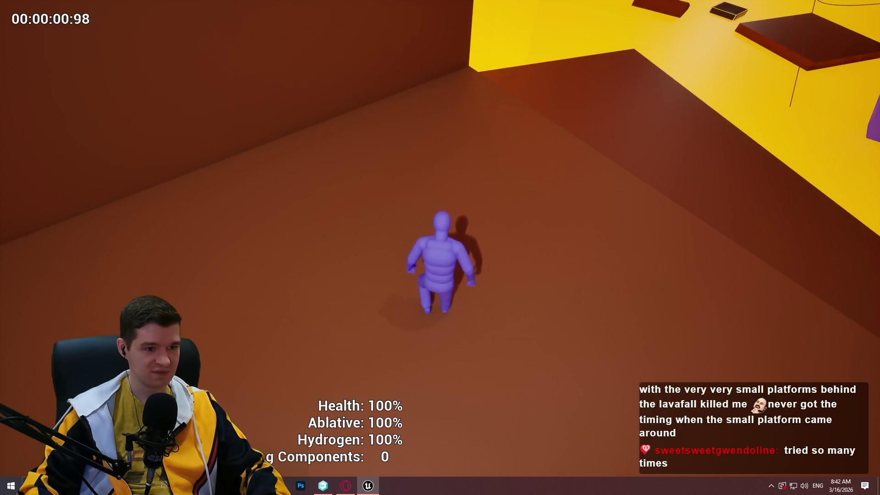
key("w")
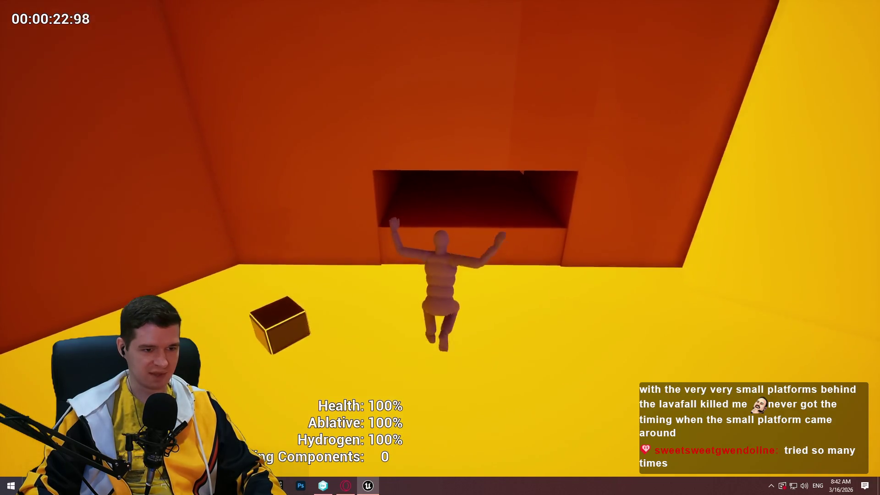
key("Escape")
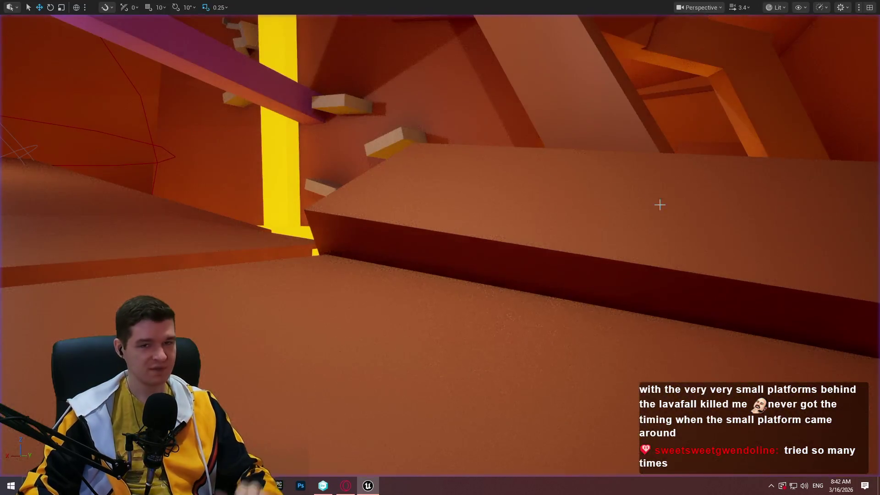
Step: Restore the full editor layout and fly the view over to the green blocks
key("F11")
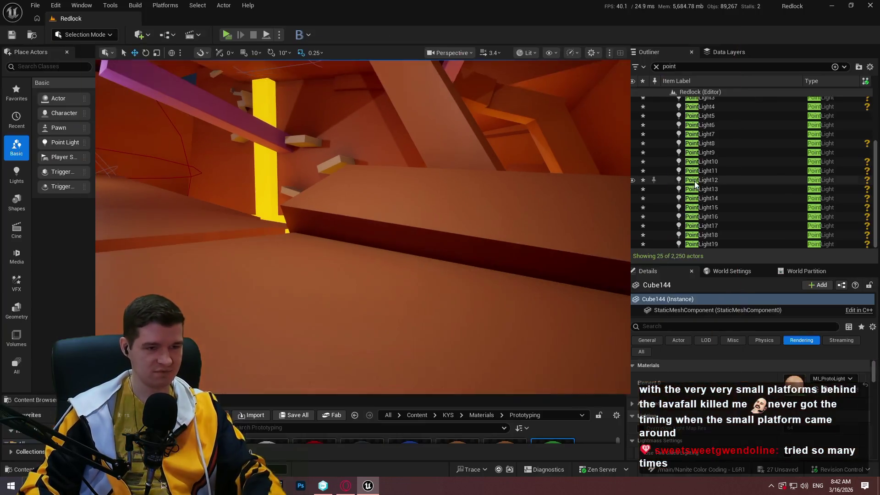
key("w")
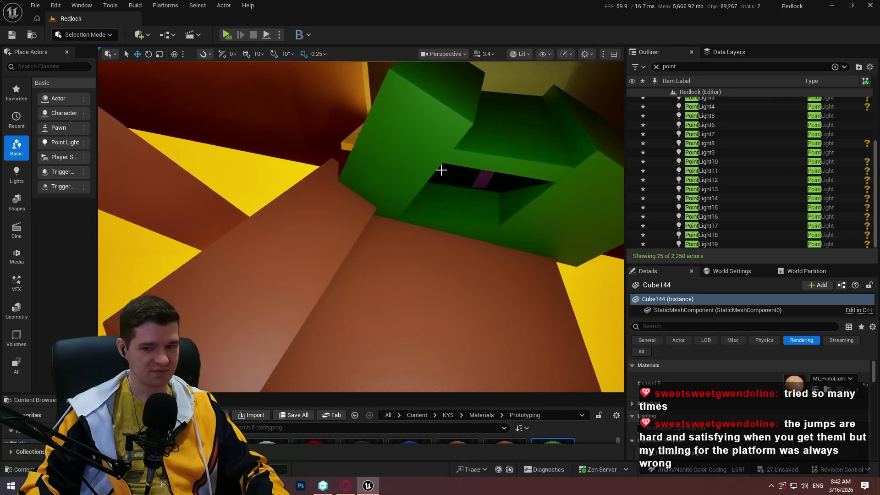
left_click_drag(473, 394, 472, 379)
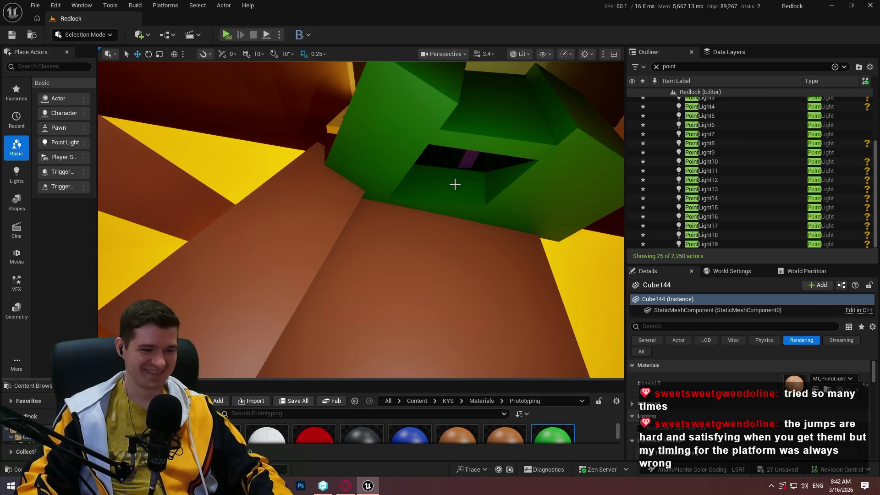
mouse_move(438, 172)
left_mouse_down()
mouse_move(491, 217)
mouse_move(509, 203)
left_mouse_up()
key("F11")
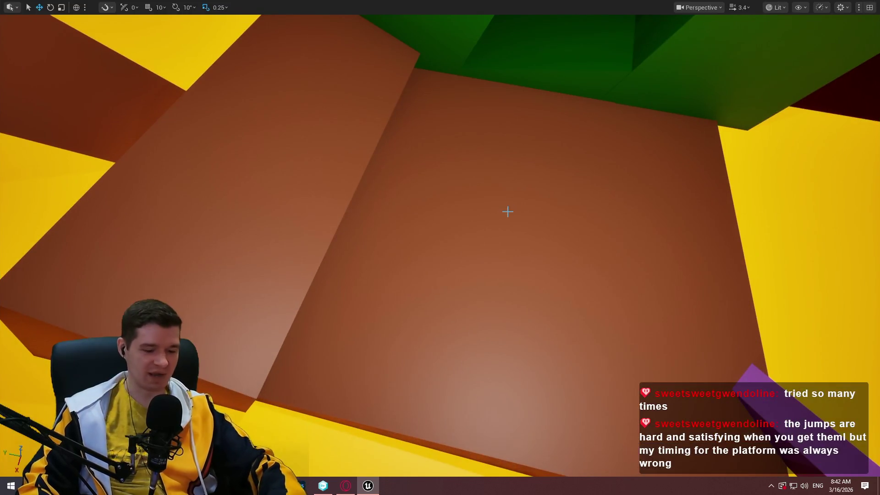
key("F11")
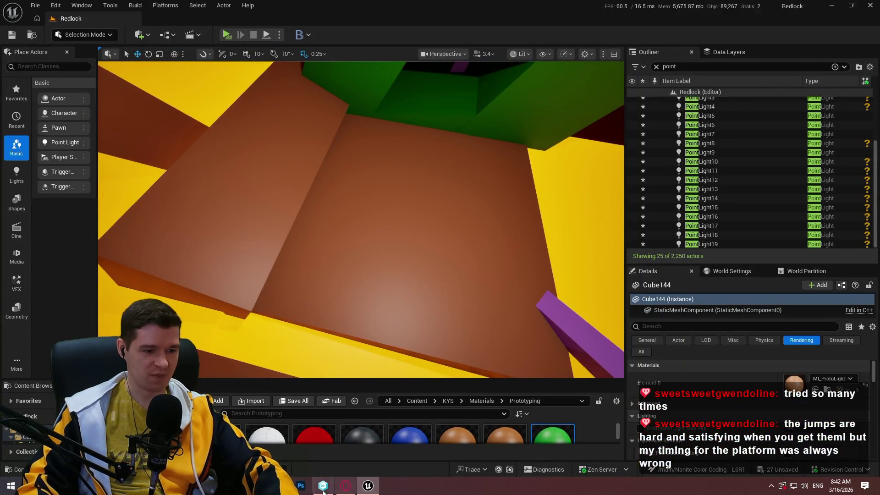
Step: Check the Notepad++ mesh plan, then enlarge the asset area showing the Prototyping materials
key("alt+Tab")
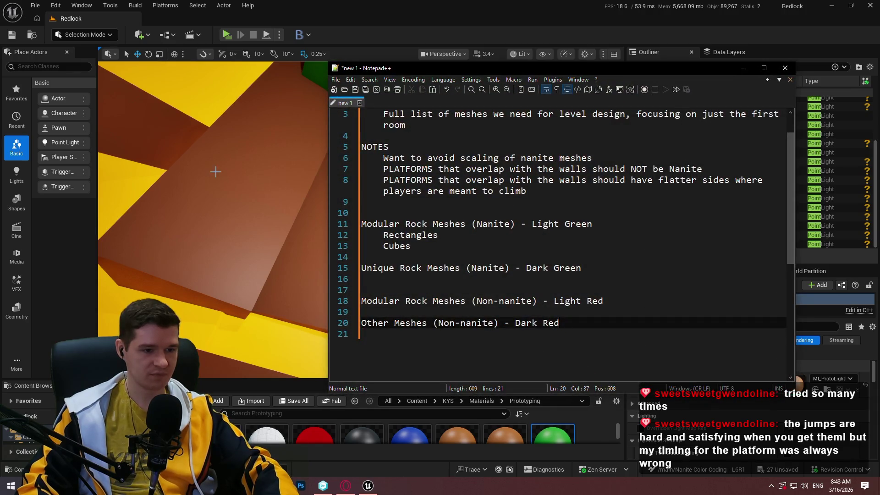
right_click(215, 172)
left_click_drag(497, 245, 510, 343)
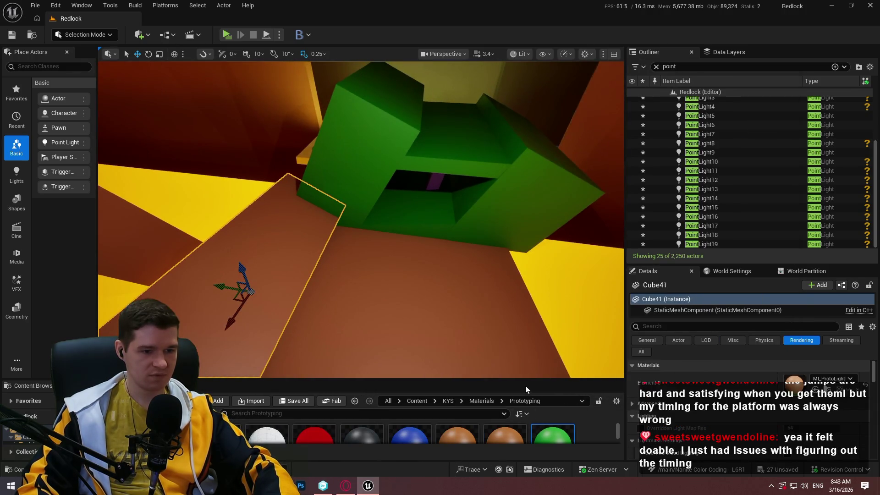
left_click_drag(526, 379, 526, 205)
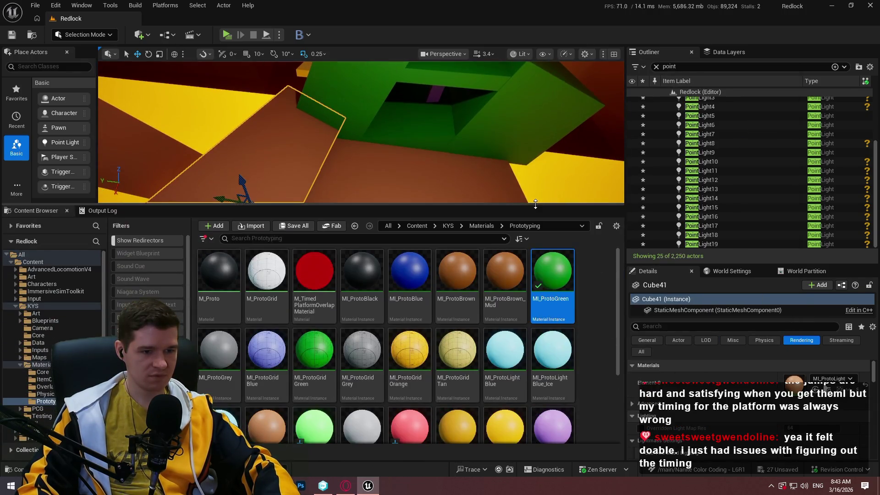
Step: Rename MI_ProtoGreen to MI_ProtoDarkGreen
left_click(556, 300)
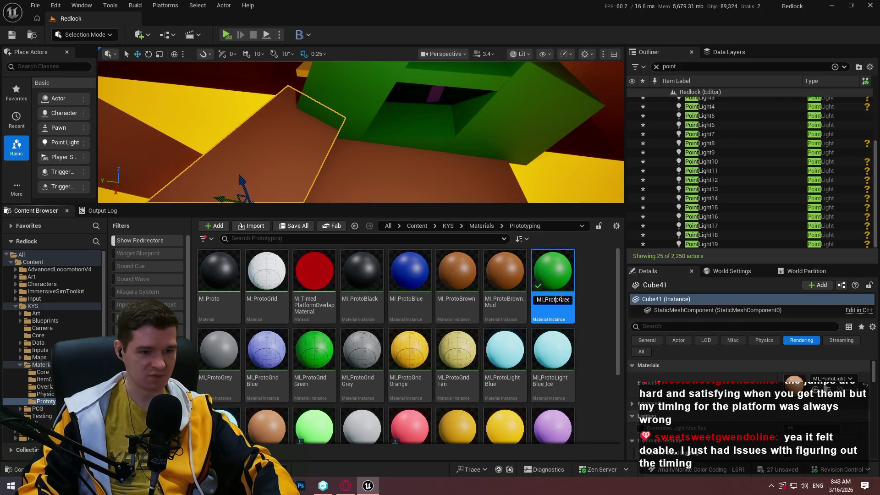
key("Delete")
key("Delete")
key("Delete")
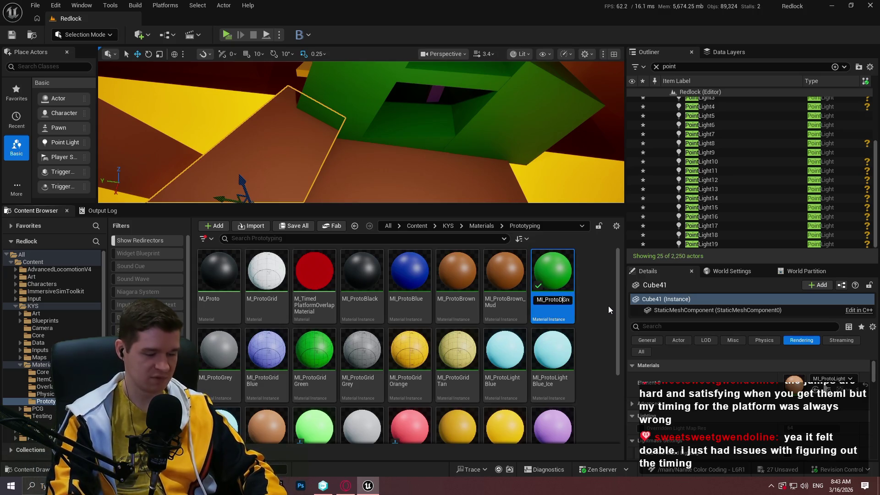
type("Dark")
key("Return")
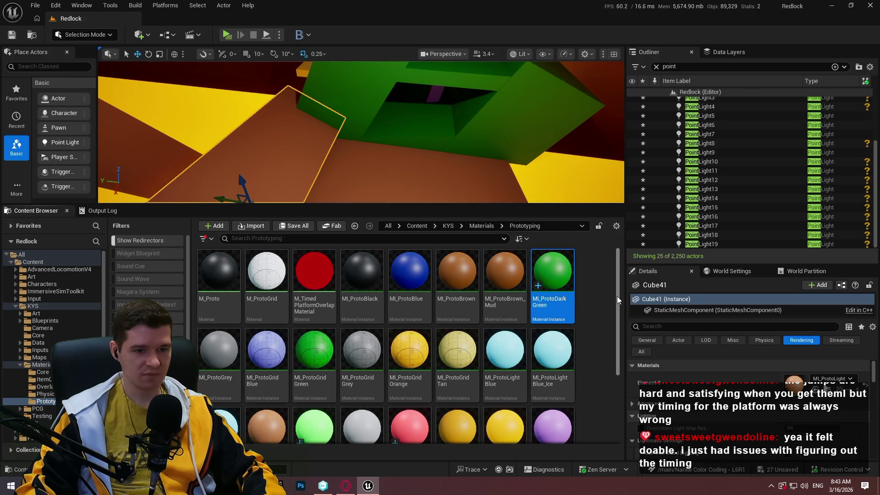
Step: Rename MI_ProtoRed to MI_ProtoDarkRed
scroll(617, 302, "down", 3)
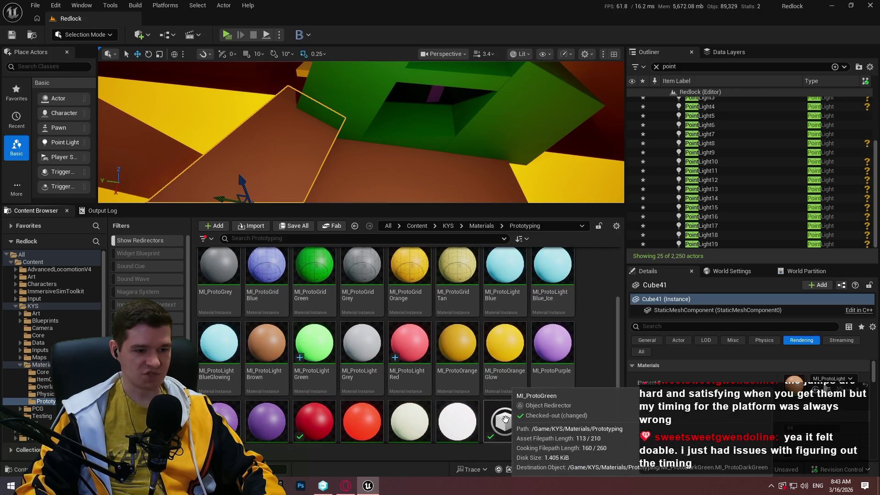
scroll(458, 403, "down", 1)
left_click(302, 413)
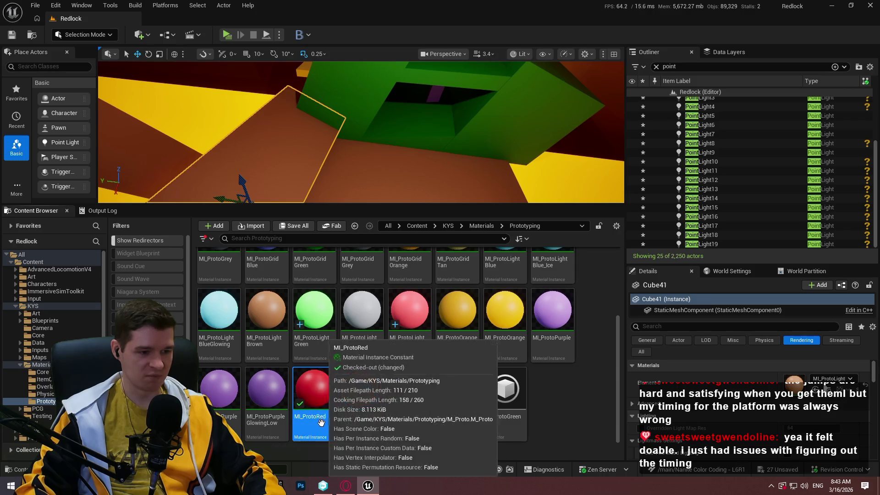
left_click(319, 416)
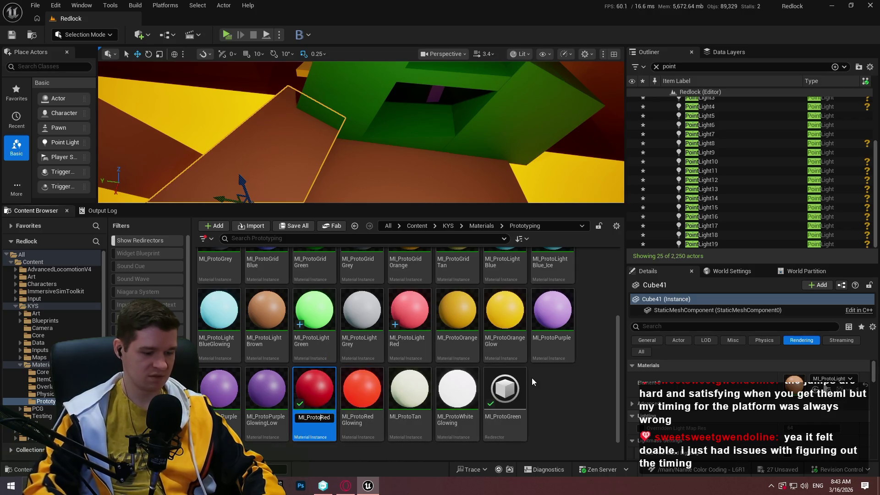
key("BackSpace")
key("BackSpace")
key("BackSpace")
type("Dark")
key("Return")
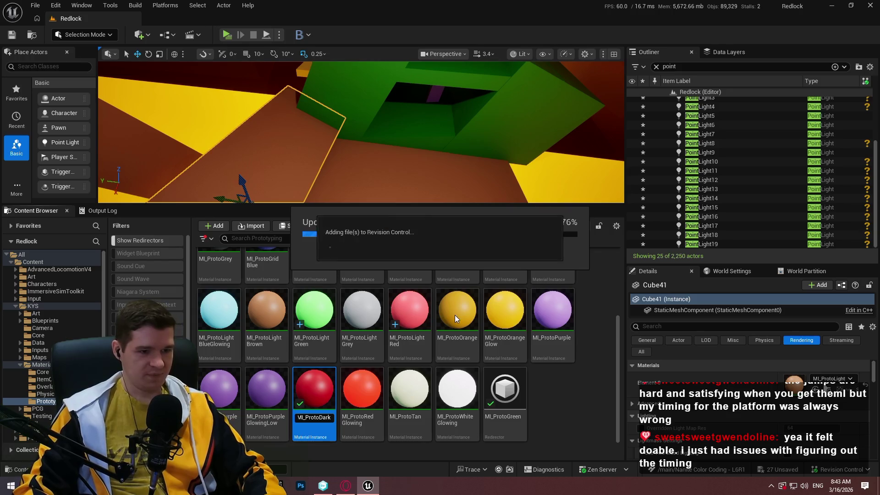
Step: Select the leftover MI_ProtoGreen and MI_ProtoRed redirectors and bring up their actions menu
scroll(587, 365, "down", 1)
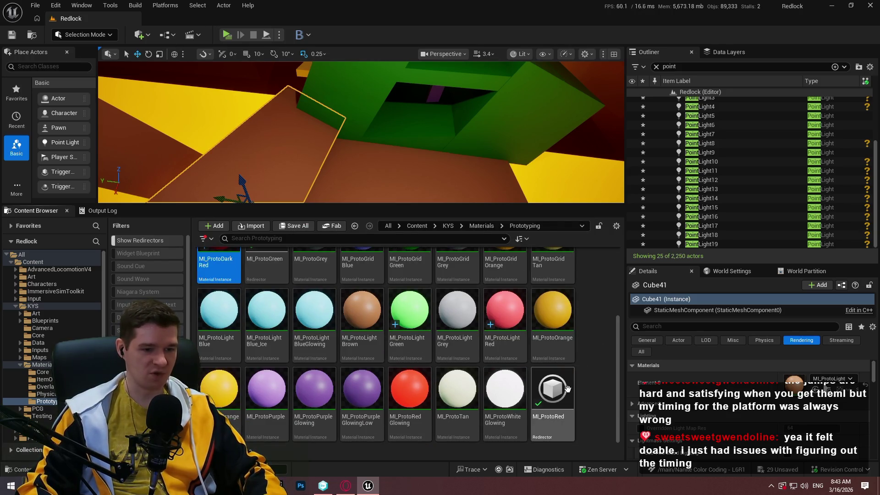
left_click_drag(621, 326, 623, 259)
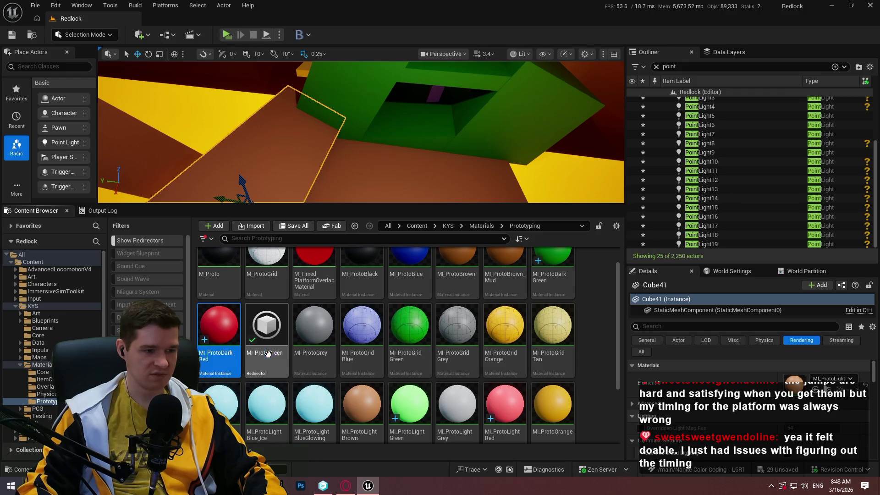
left_click(266, 330)
scroll(265, 330, "down", 2)
left_click(555, 424, "ctrl")
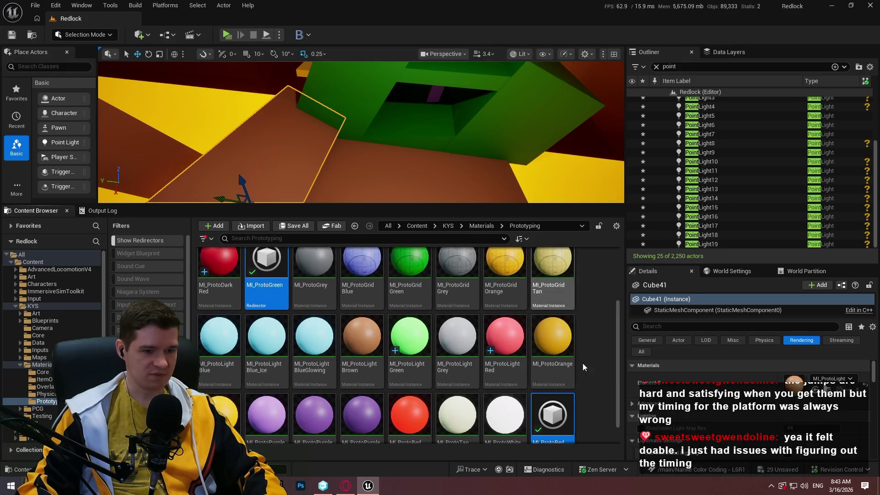
right_click(556, 424)
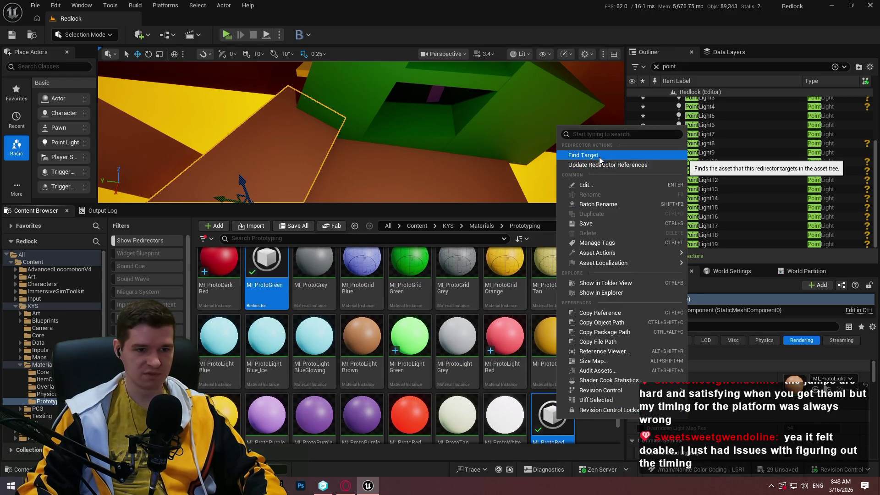
Step: Update redirector references, check out affected assets, and delete the unreferenced old redirectors
left_click(598, 163)
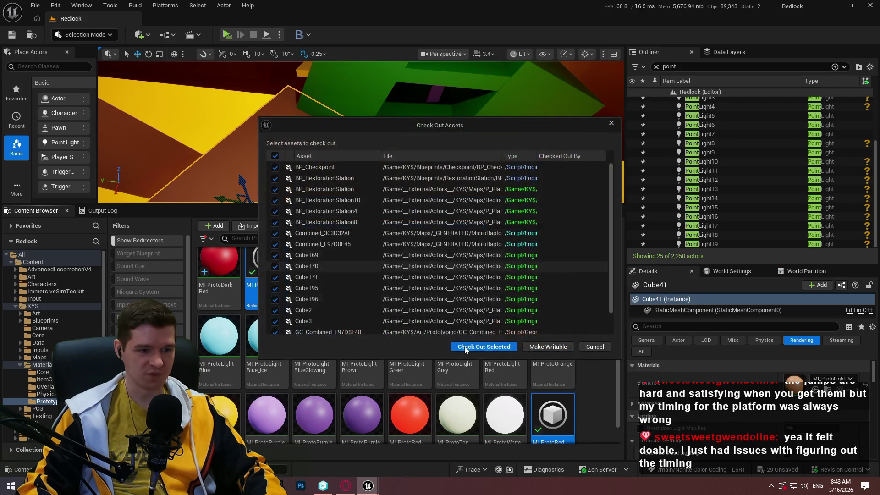
left_click(484, 344)
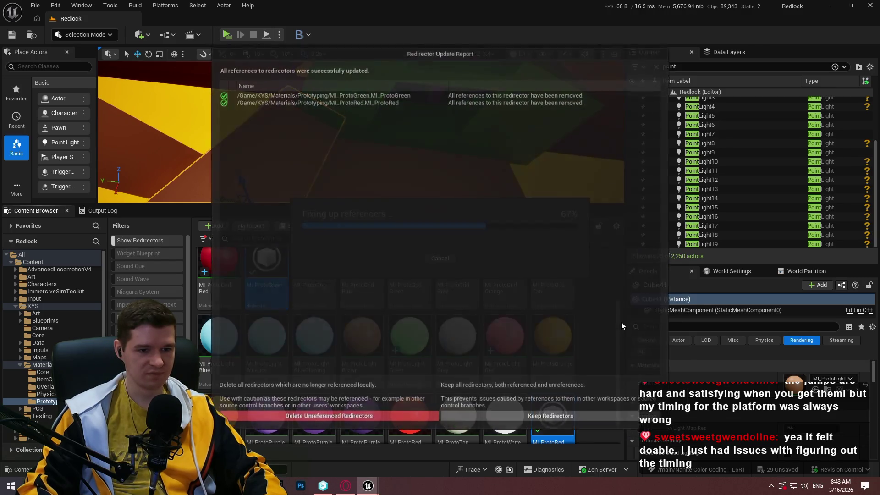
left_click(391, 414)
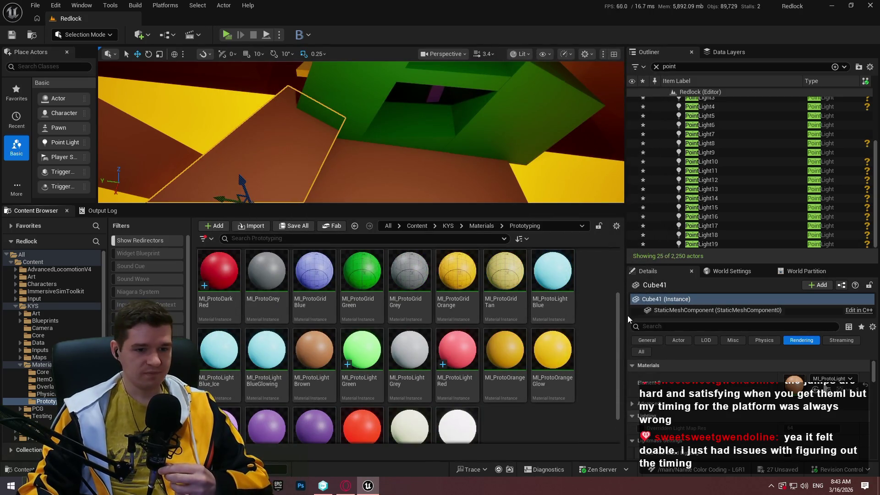
scroll(616, 317, "down", 1)
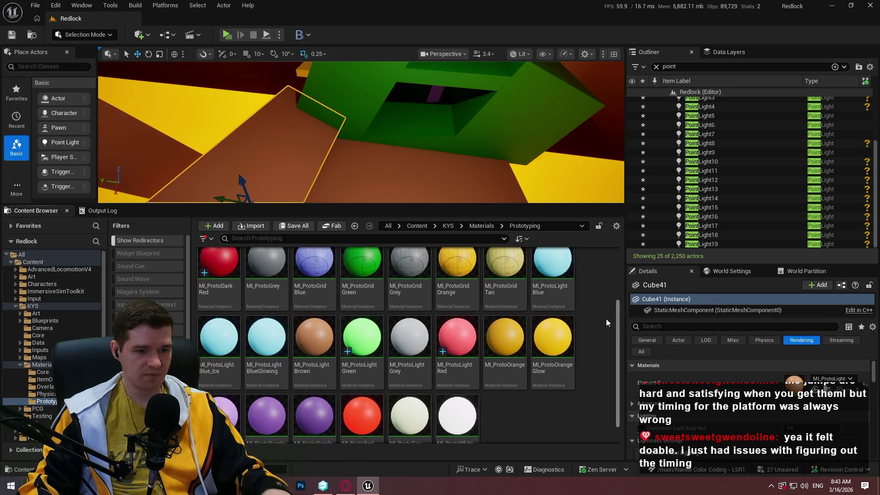
mouse_move(508, 183)
left_mouse_down()
mouse_move(490, 174)
mouse_move(508, 183)
mouse_move(500, 292)
left_mouse_up()
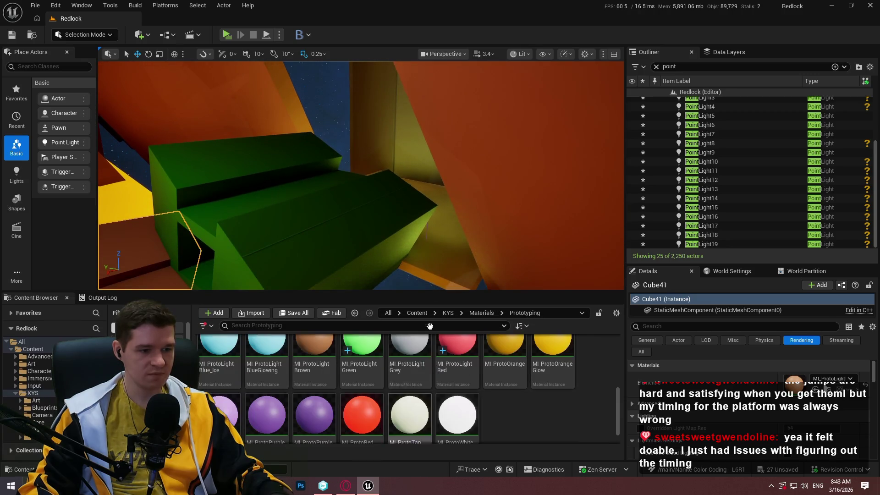
Step: Focus on Cube41 and drop MI_ProtoLightGreen onto it to turn the brown block light green
key("f")
mouse_move(442, 68)
left_mouse_down()
mouse_move(477, 115)
mouse_move(449, 147)
mouse_move(324, 153)
left_mouse_up()
mouse_move(447, 173)
left_mouse_down()
mouse_move(412, 155)
mouse_move(385, 160)
left_mouse_up()
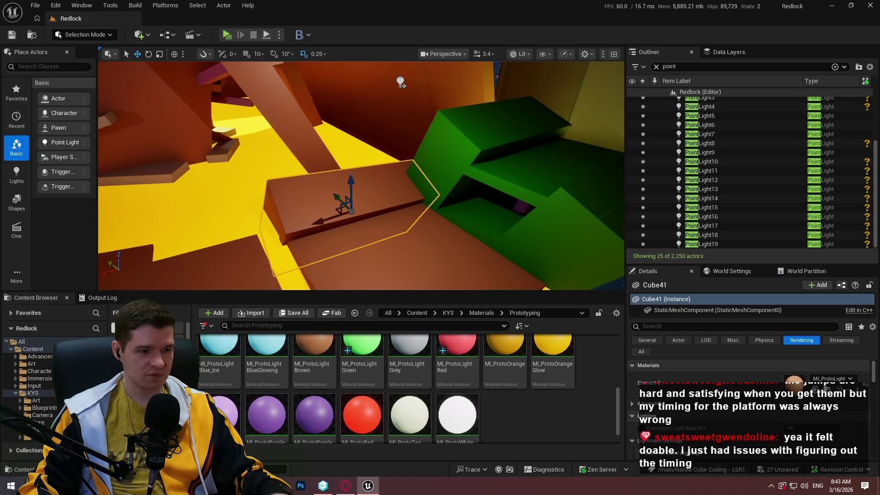
left_click_drag(362, 348, 353, 209)
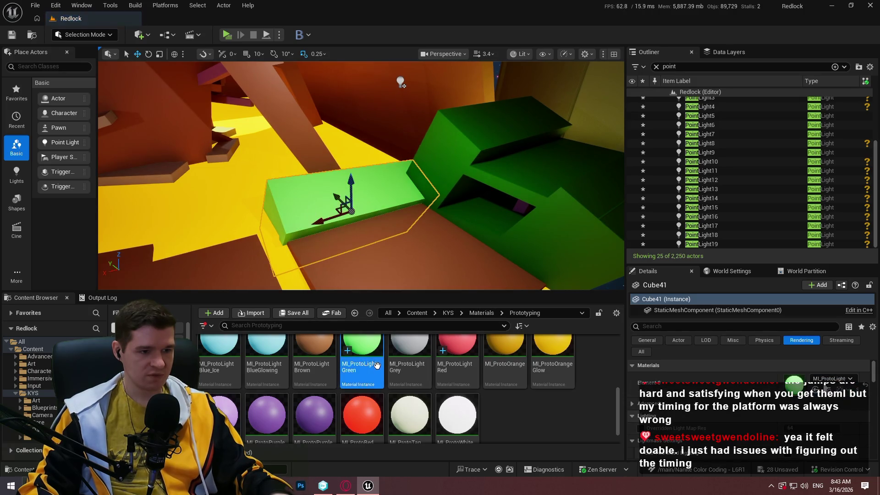
mouse_move(425, 247)
left_mouse_down()
mouse_move(388, 206)
mouse_move(173, 94)
mouse_move(193, 137)
left_mouse_up()
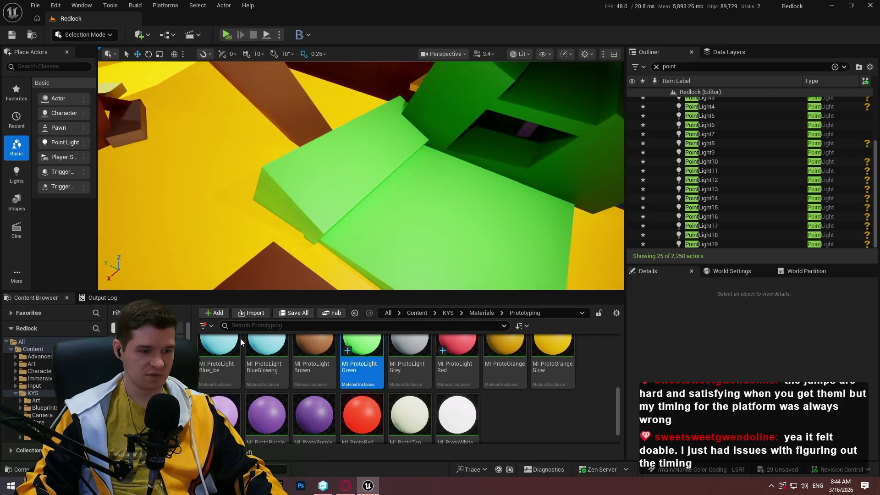
key("alt+Tab")
Step: Add a NOTES line under the Light Green heading with an indented note about ignoring these meshes
left_click(541, 252)
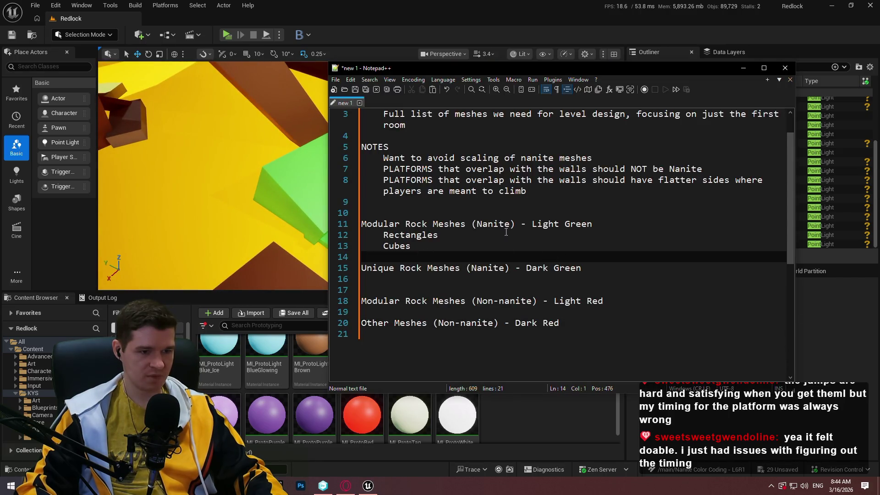
left_click(660, 224)
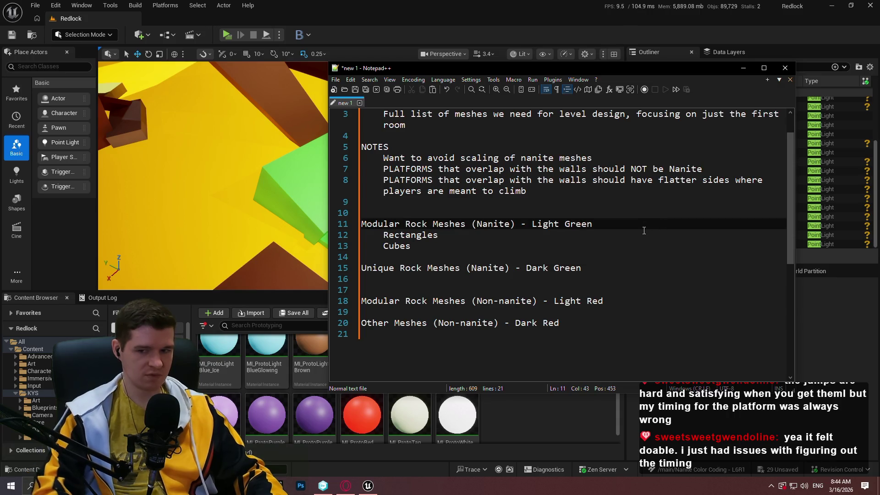
key("Return")
type("NOTES")
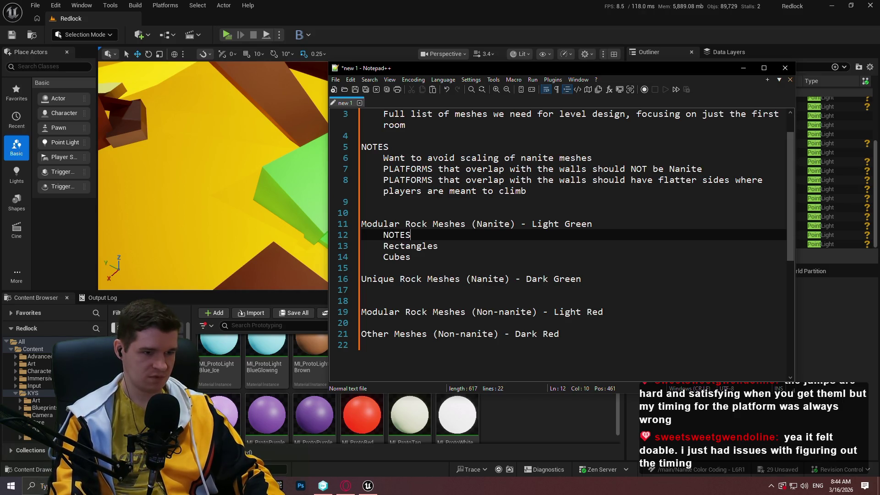
key("Return")
key("Tab")
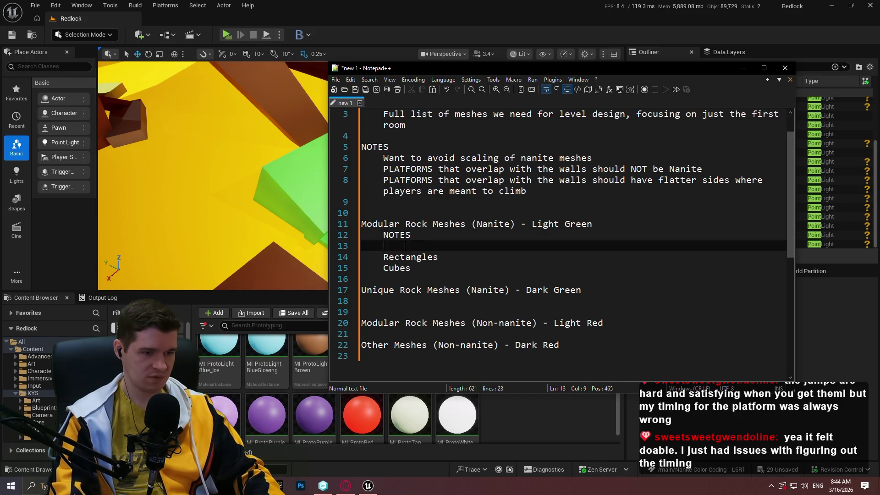
type("Anything w")
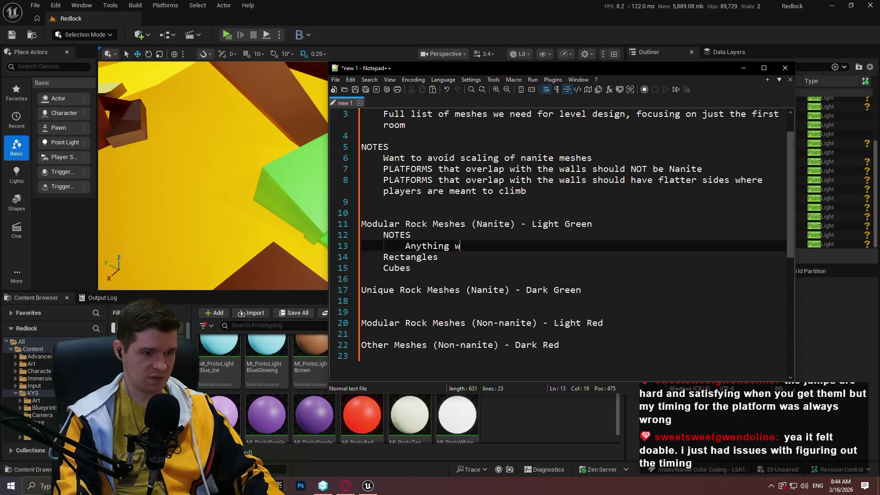
type("color can be ignored")
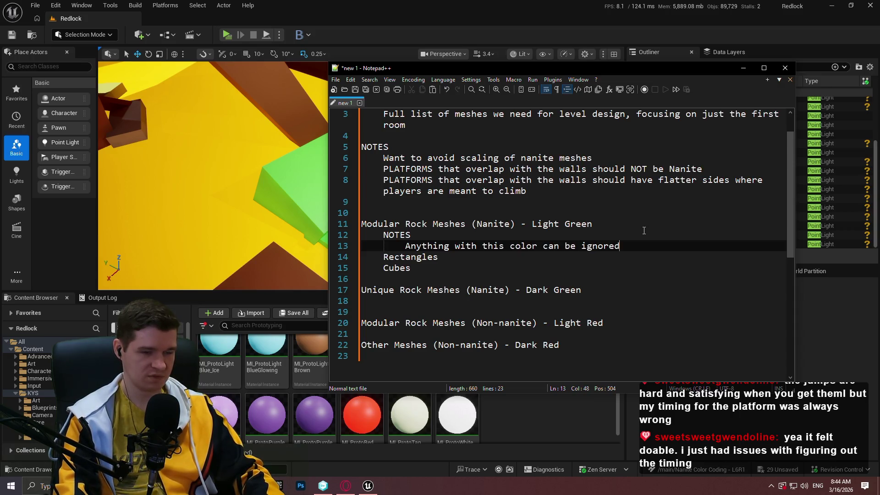
type(", since it")
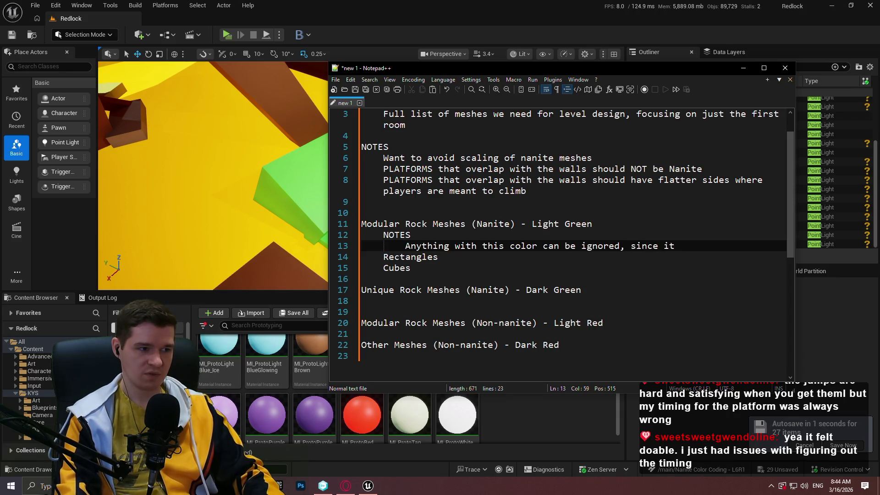
type("will be rebuilt w")
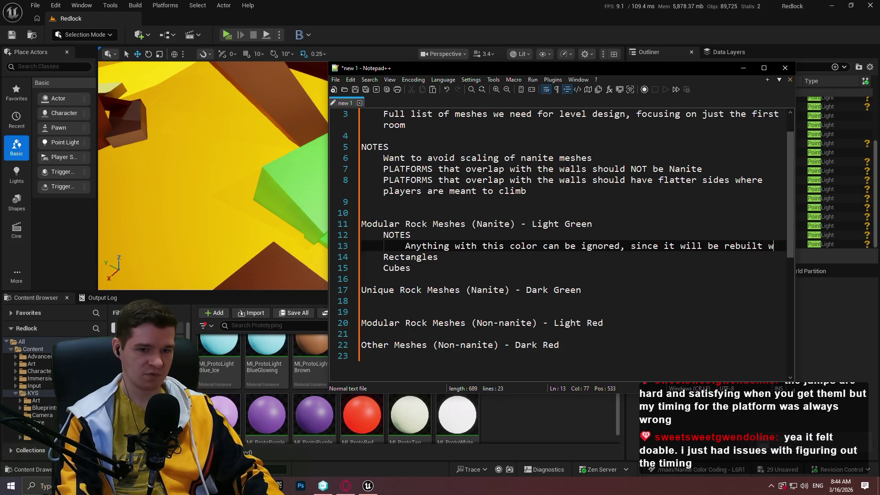
type("using the mesh list below (the rectangles and cubes) -- just fo")
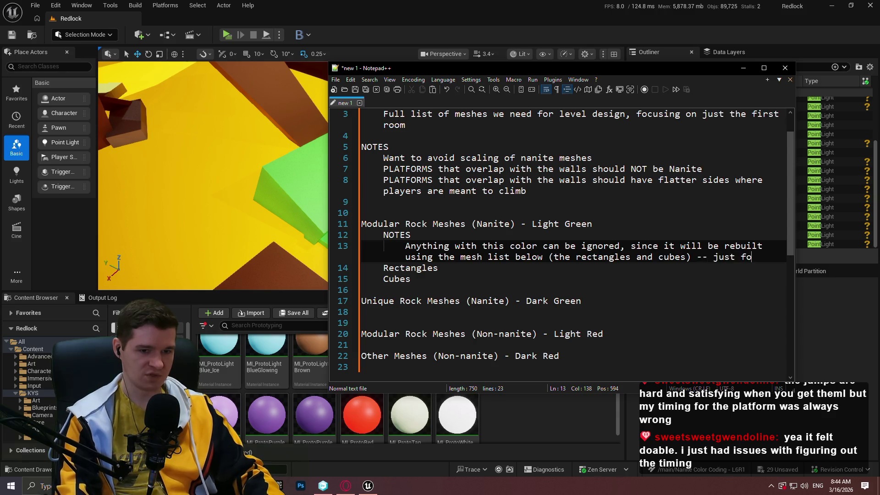
type("cus on the list below")
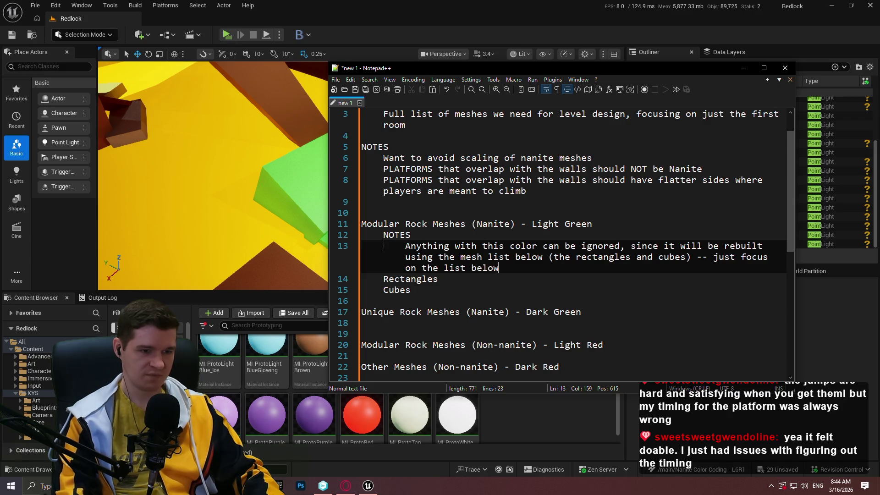
type("1")
Step: Add a new indented line beneath the Rectangles entry
key("Down")
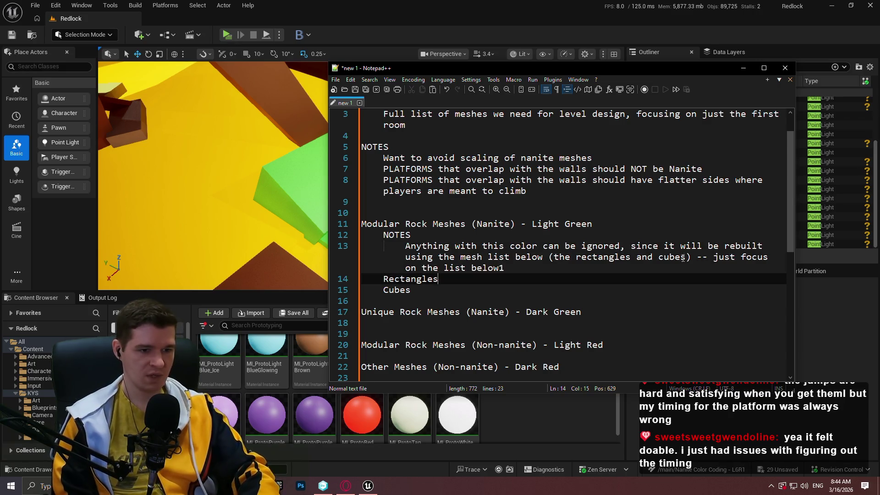
left_click(567, 246)
scroll(548, 256, "down", 2)
left_click(462, 215)
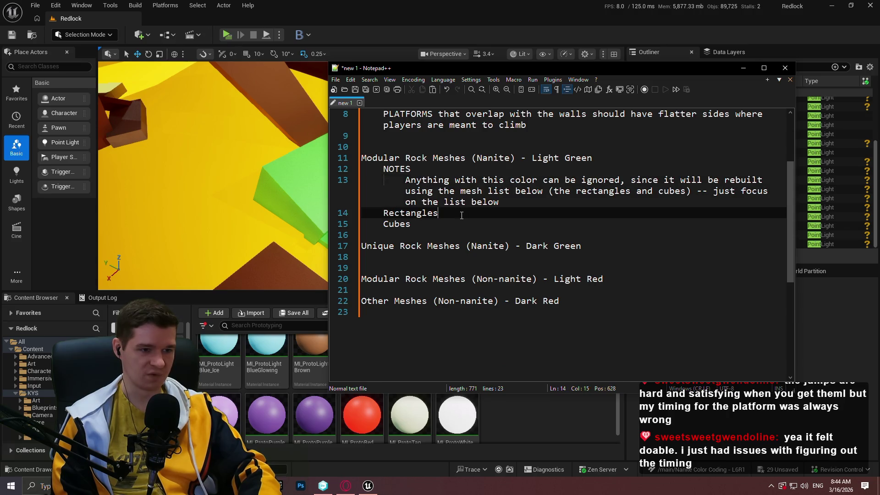
key("Up")
key("End")
scroll(464, 188, "up", 3)
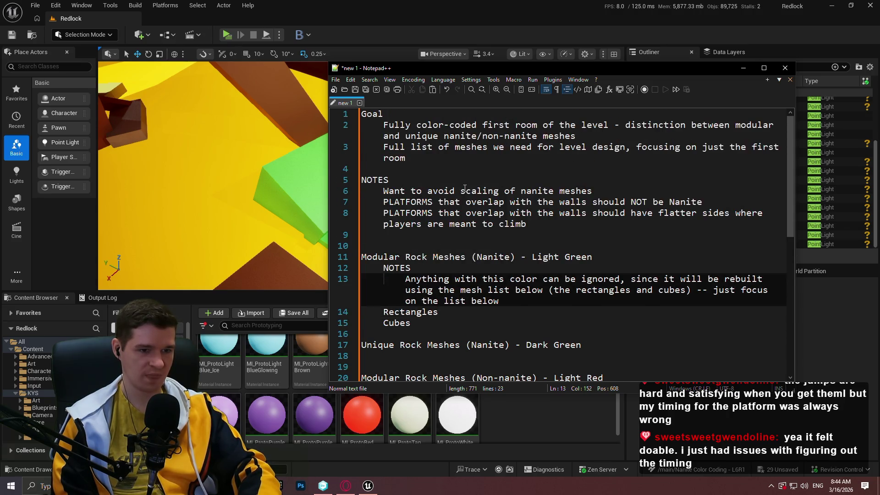
scroll(473, 306, "down", 2)
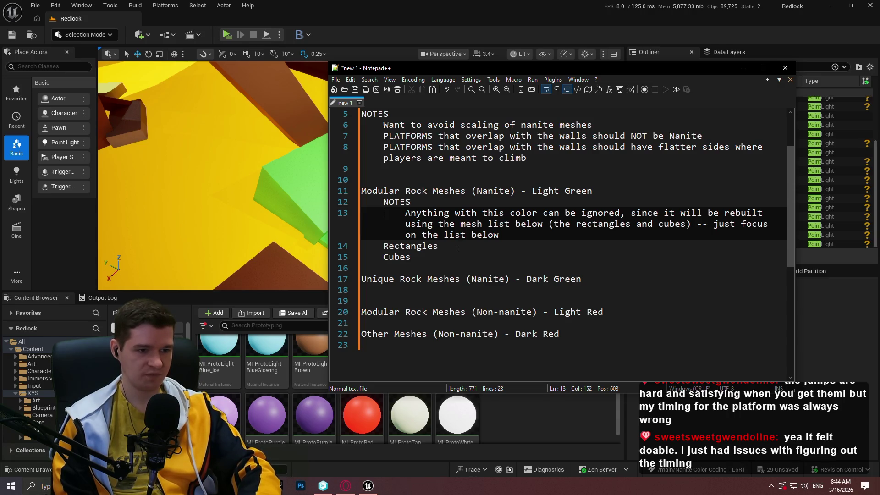
left_click(458, 248)
key("Return")
key("Tab")
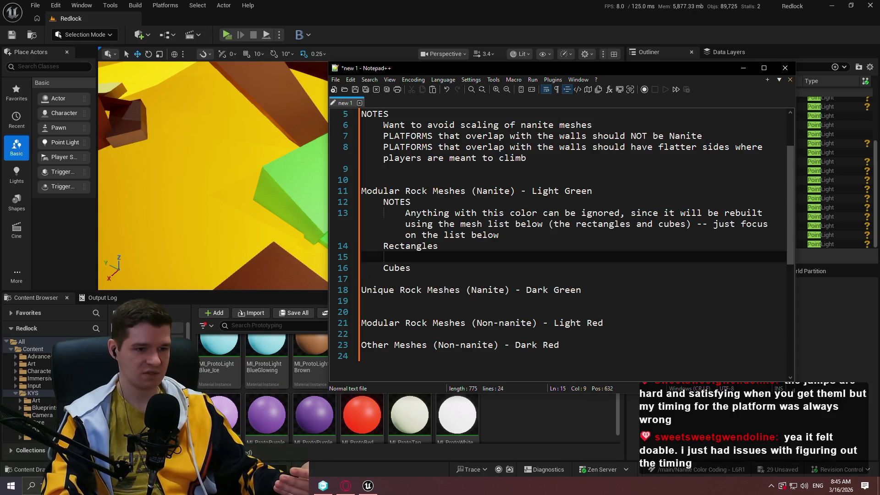
left_click(245, 151)
scroll(433, 149, "up", 5)
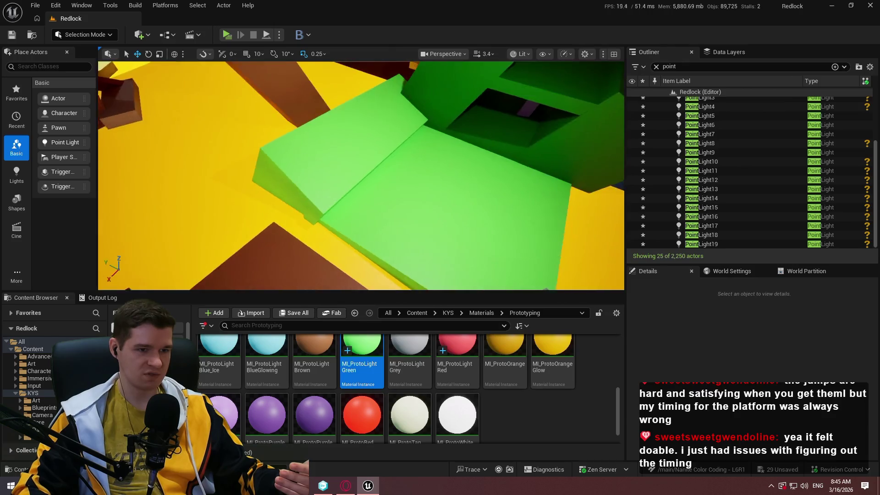
Step: Back in the level, open the Shapes list in Place Actors and drop a cube onto the green floor
scroll(432, 149, "up", 3)
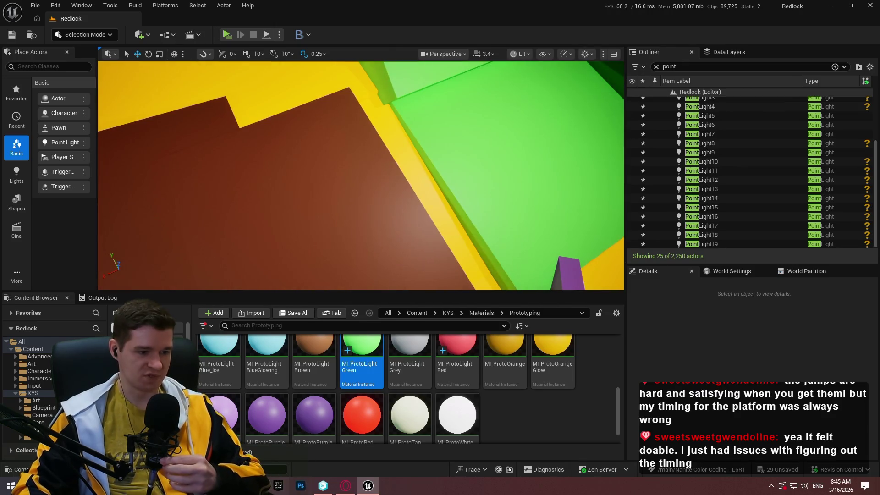
key("alt+Tab")
left_click(218, 161)
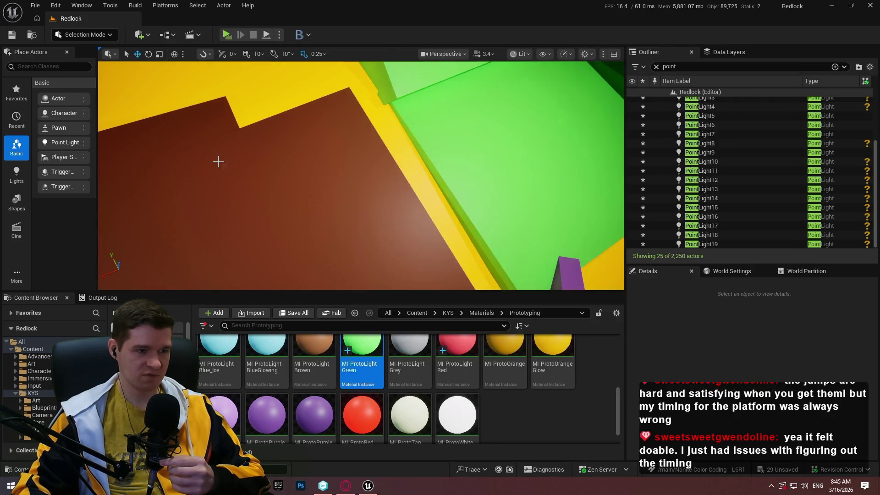
scroll(218, 161, "up", 3)
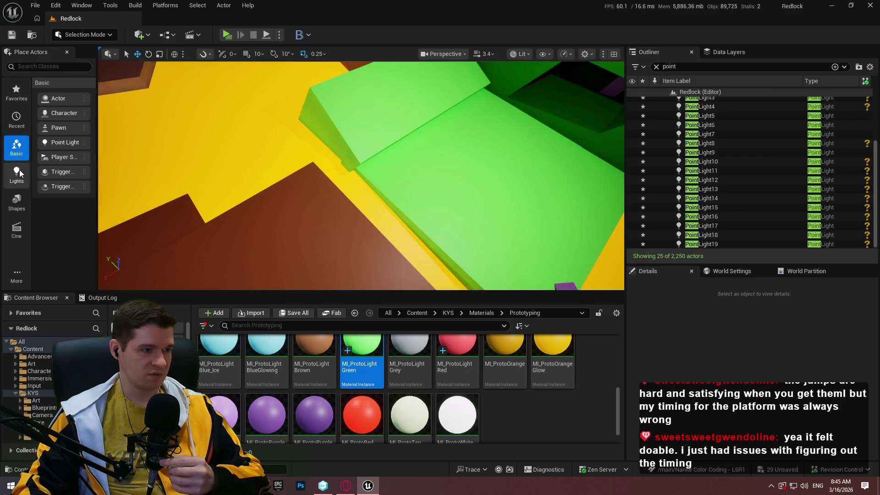
left_click(23, 202)
mouse_move(383, 148)
left_mouse_down()
mouse_move(472, 173)
mouse_move(463, 185)
left_mouse_up()
Step: Frame Cube1901 and set its Z scale to 0.5 to flatten it into a slab
key("f")
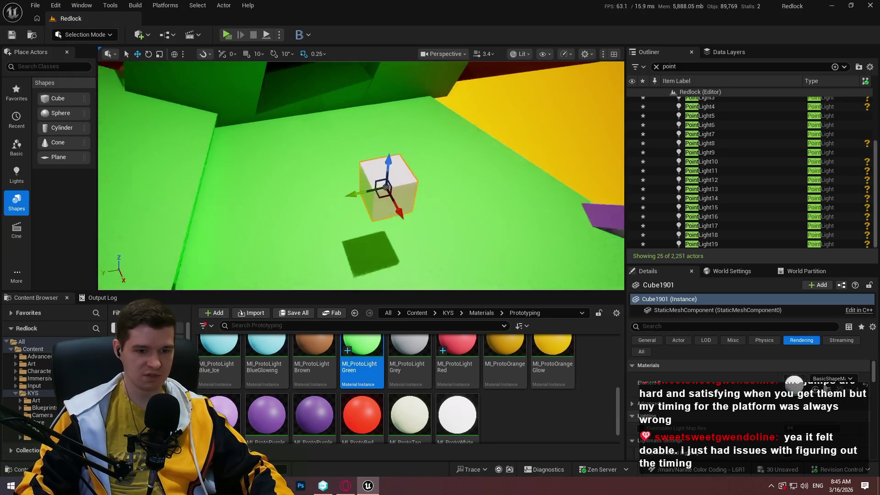
left_click(659, 342)
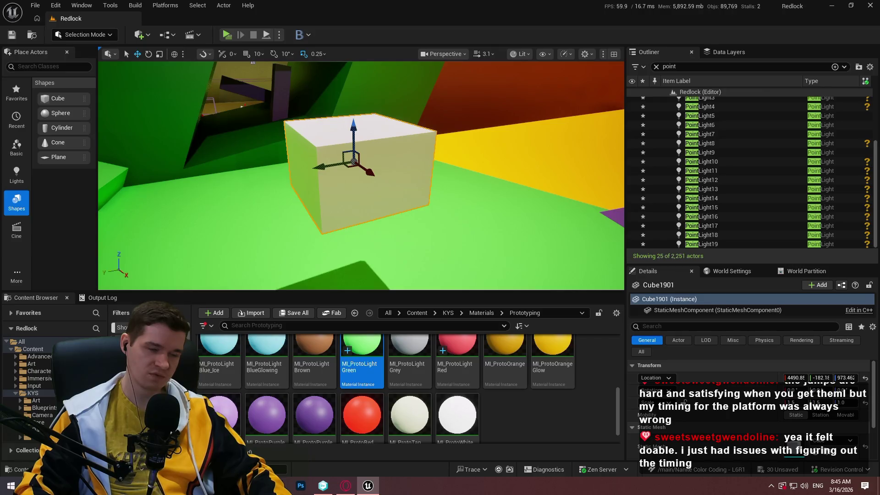
left_click(851, 402)
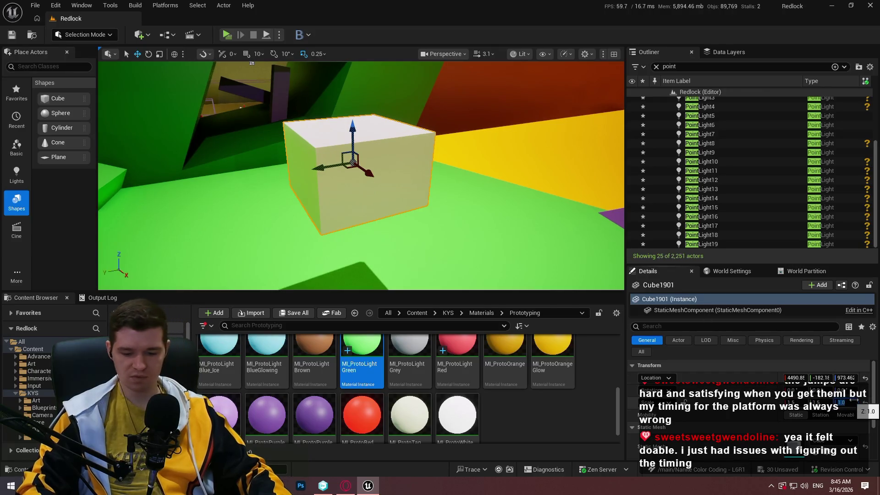
type("0.5")
key("Return")
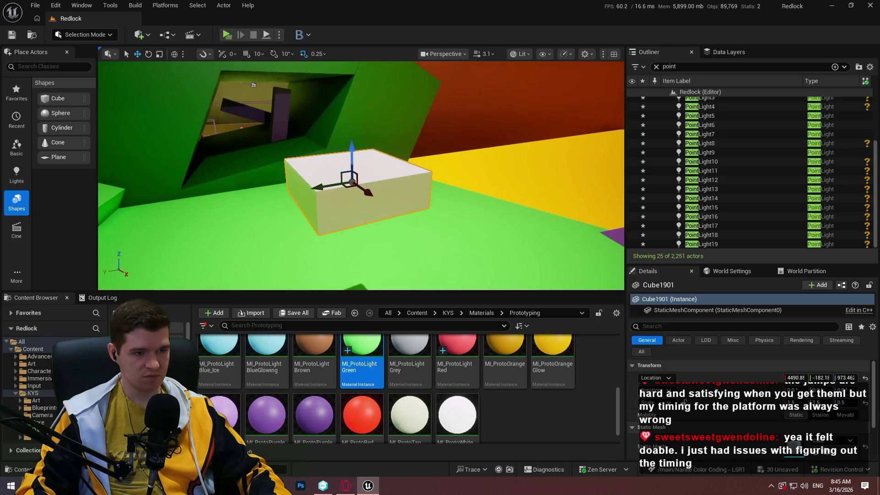
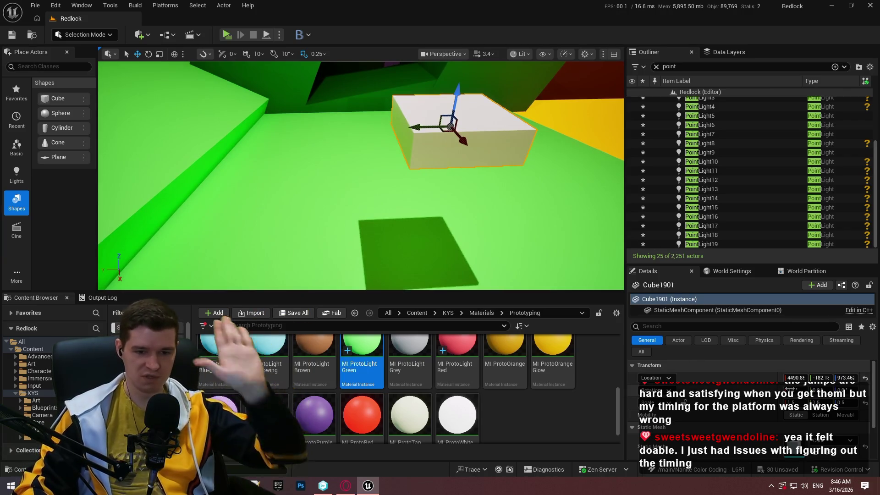
Step: Scale the cube to X 0.5, Y 1.5 and Z 1.5 to make a thin upright slab
left_click(842, 402)
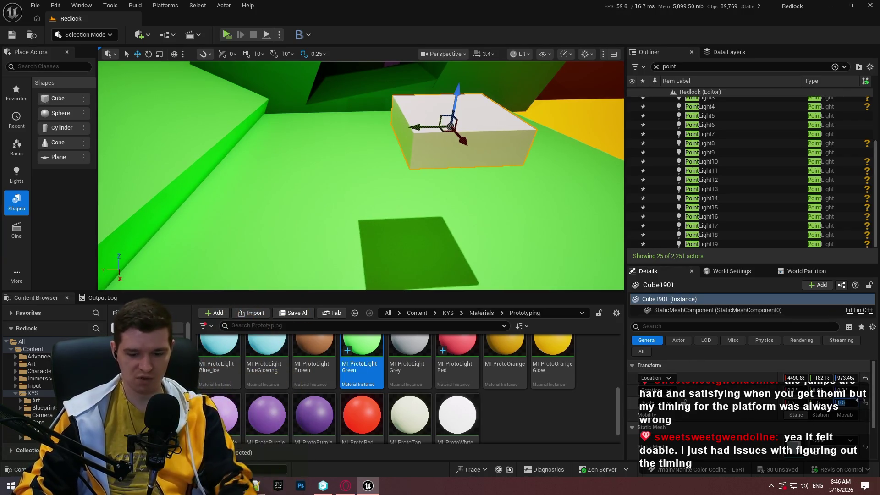
type("1.5")
key("Return")
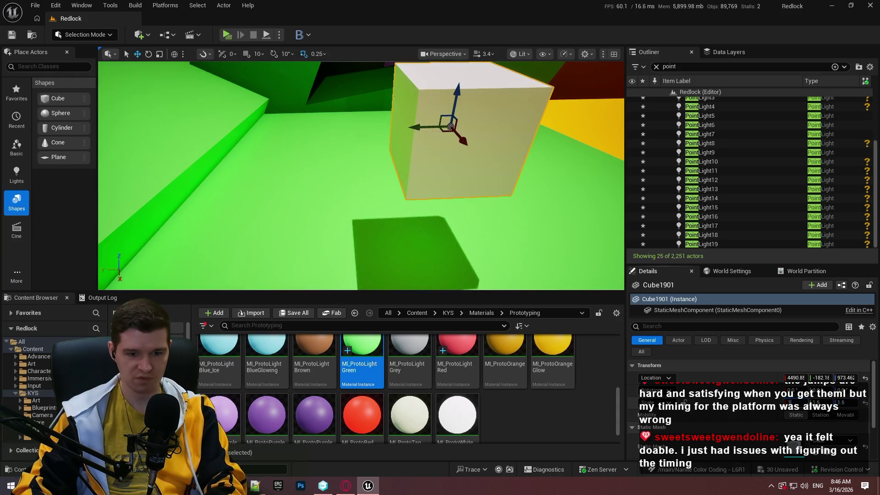
left_click(817, 402)
type("1.5")
key("Return")
left_click(796, 403)
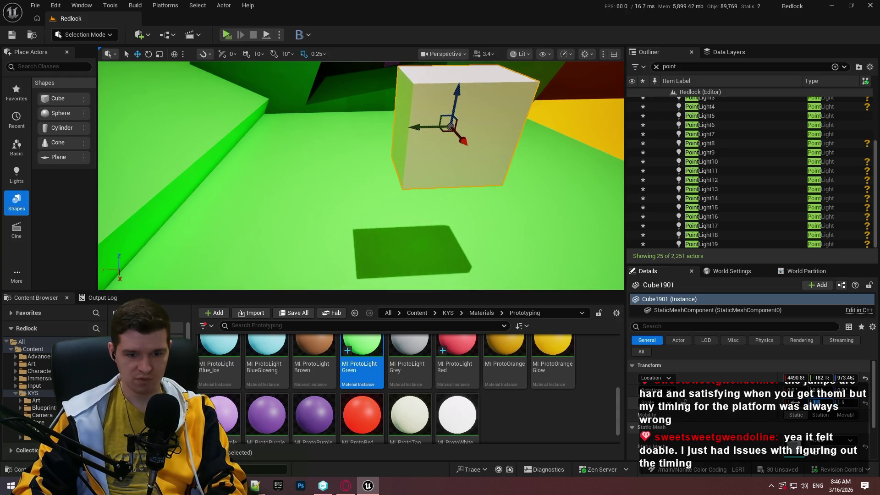
type("0.5")
key("Return")
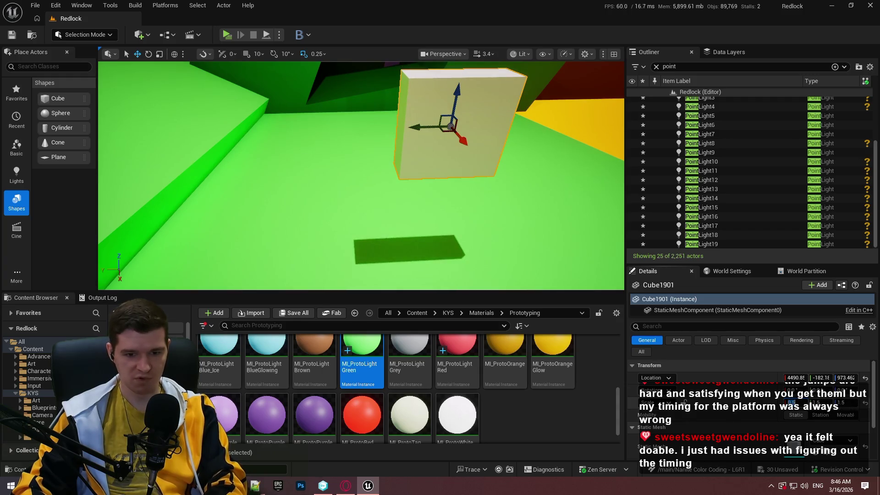
mouse_move(385, 151)
left_mouse_down()
mouse_move(362, 183)
mouse_move(353, 179)
mouse_move(367, 183)
left_mouse_up()
Step: Add an indented 'ALL MEASUREMENTS IN CM' line under the NOTES heading
key("alt+Tab")
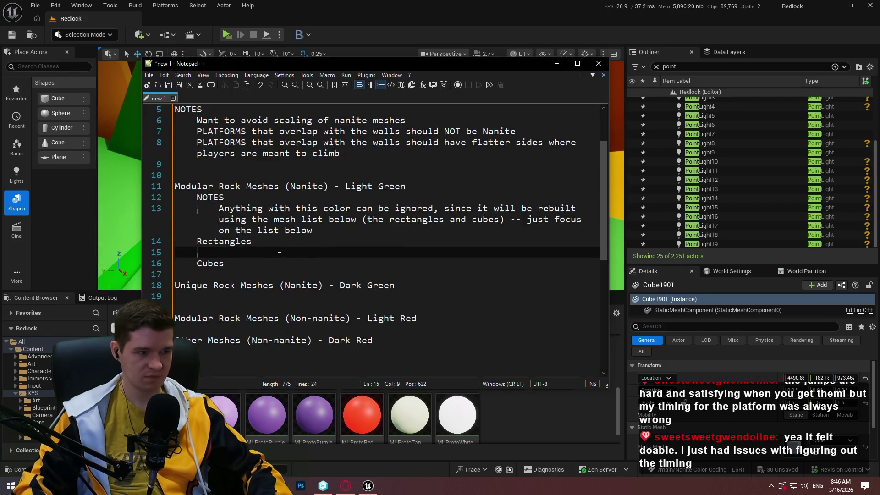
type("0.5")
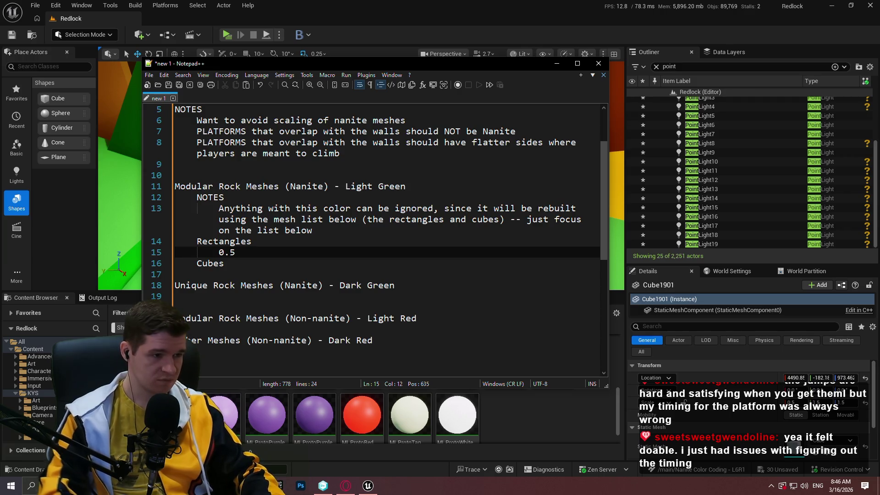
key("Up")
scroll(376, 238, "up", 2)
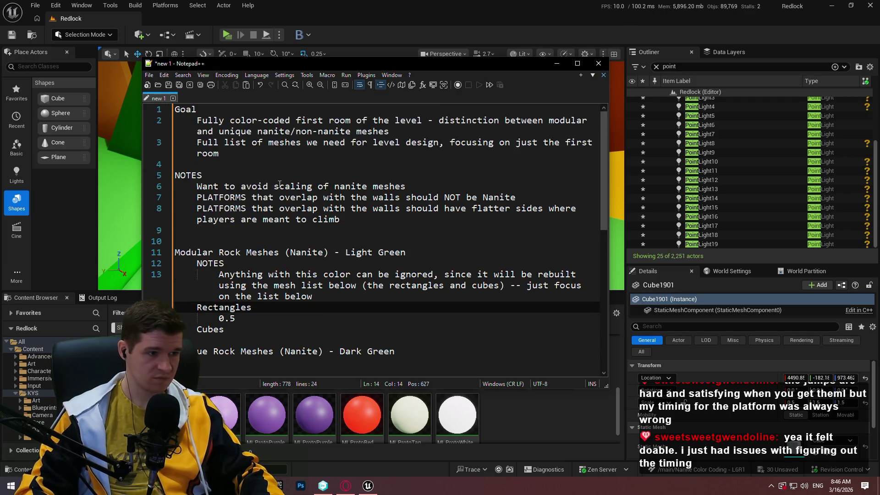
key("Up")
key("Up")
key("Up")
key("Return")
key("BackSpace")
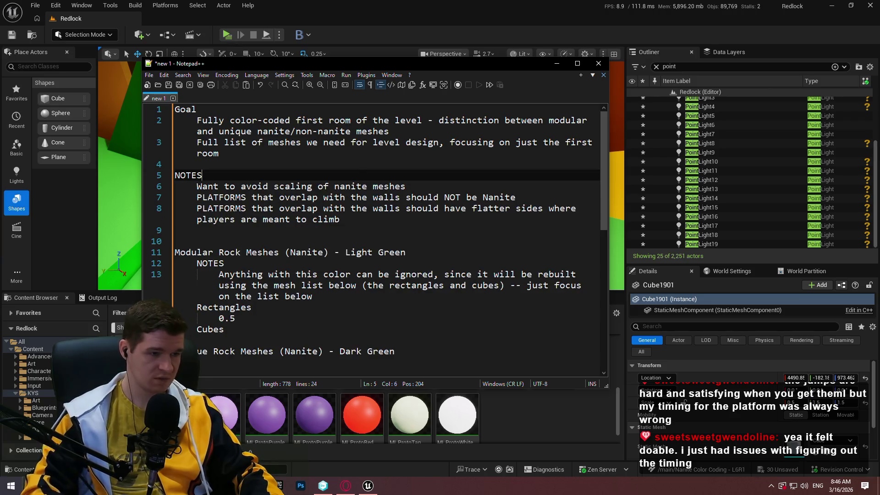
left_click(353, 220)
key("Return")
key("Tab")
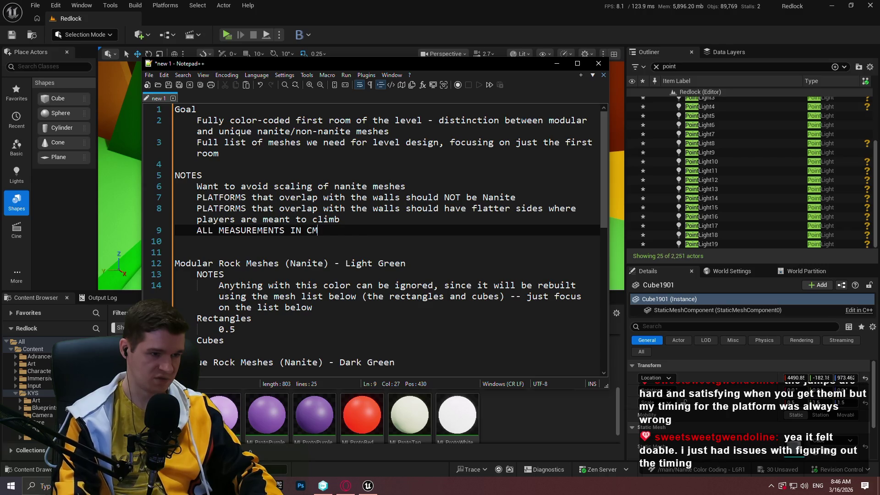
Step: Paste eight more copies of the 50x150x150 line under Rectangles
scroll(343, 241, "down", 2)
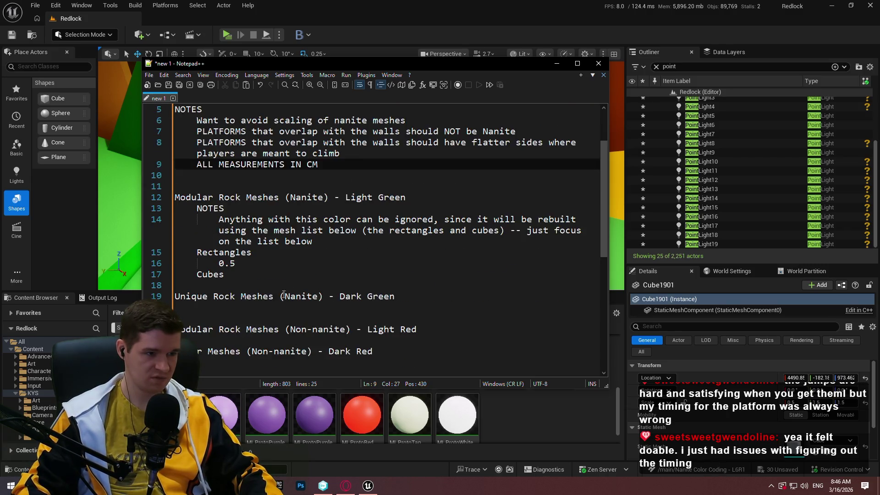
left_click(260, 265)
left_click_drag(219, 264, 244, 261)
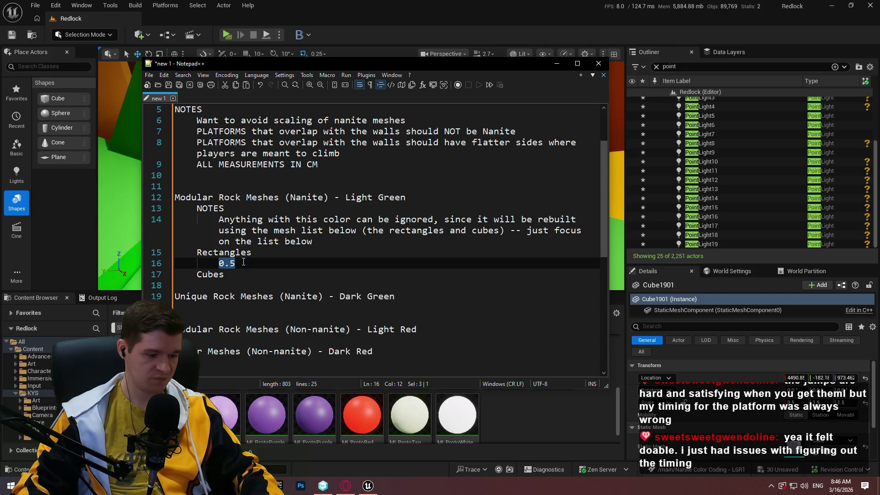
type("50x150x150")
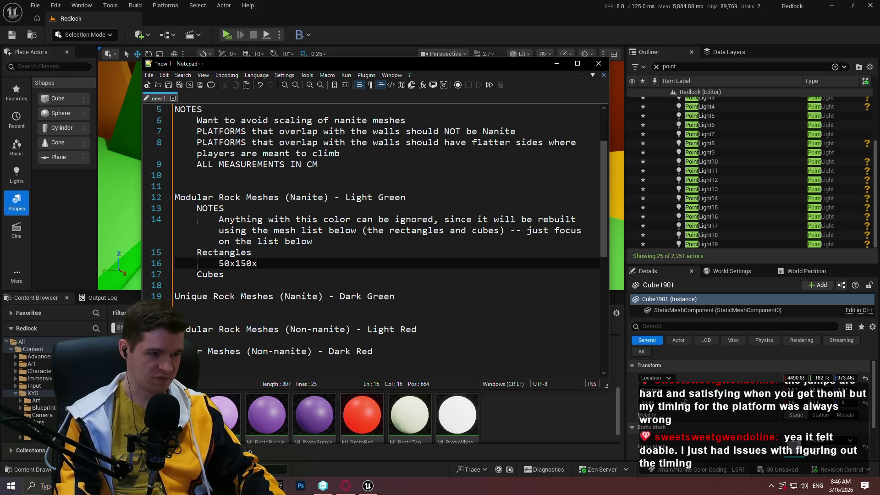
left_click(255, 257)
left_click_drag(283, 263, 290, 252)
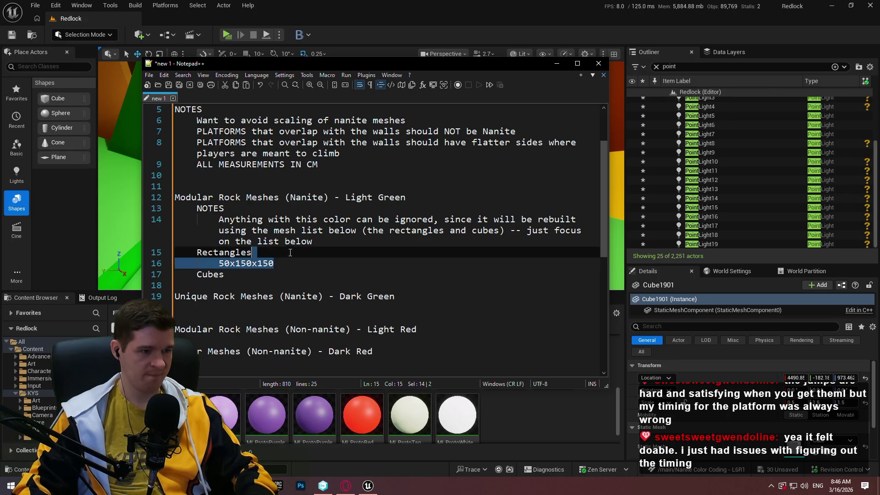
left_click(284, 260)
key("ctrl+v")
key("ctrl+v")
key("ctrl+v")
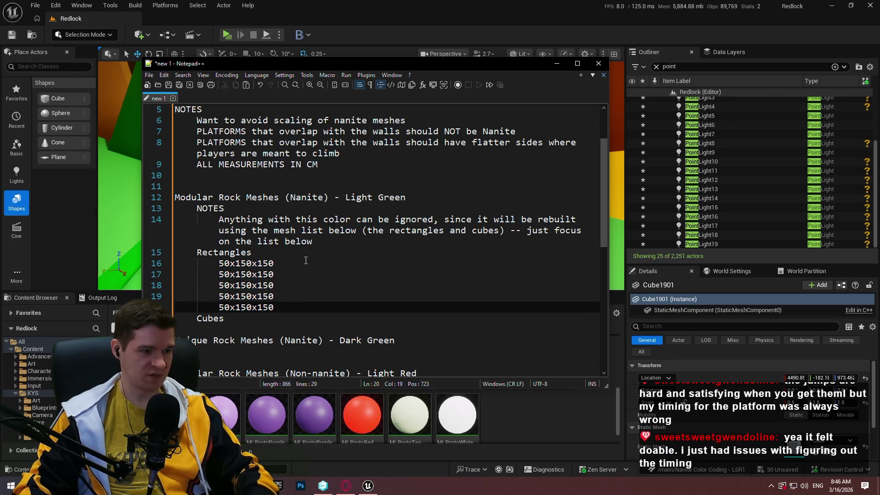
double_click(240, 175)
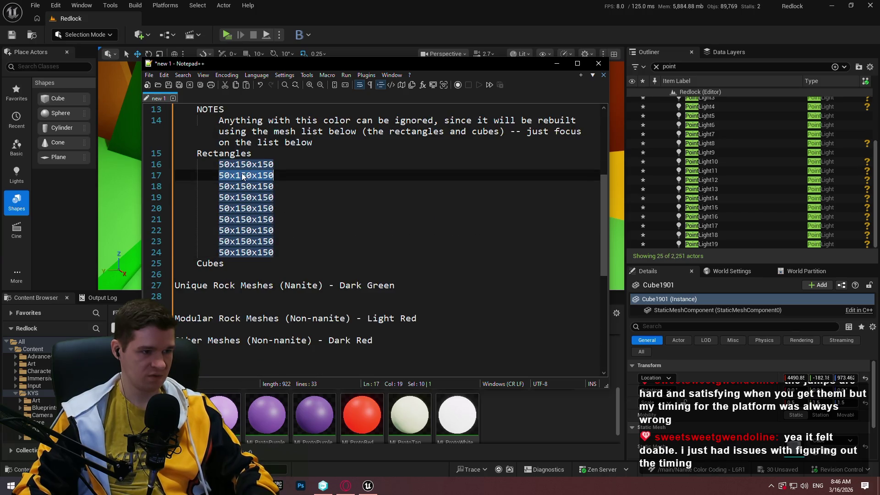
left_click(240, 176)
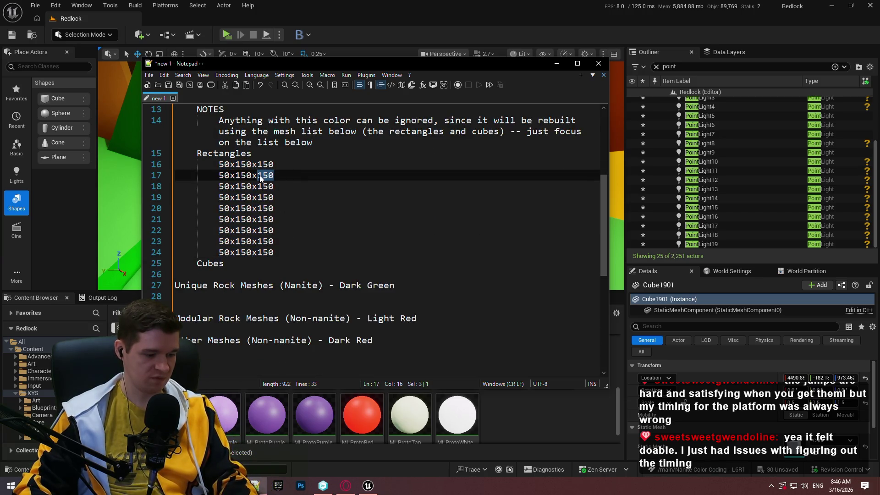
type("300")
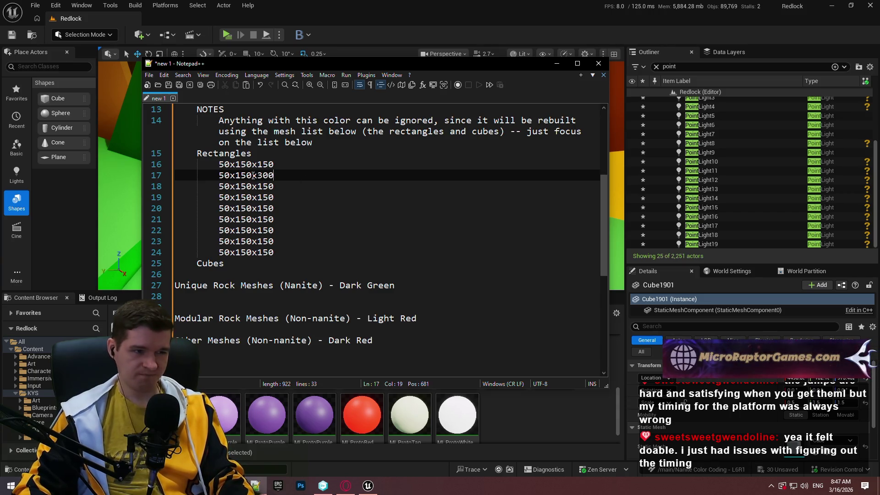
Step: In Unreal, set the cube's scale values to 2.0, including Z
left_click(556, 63)
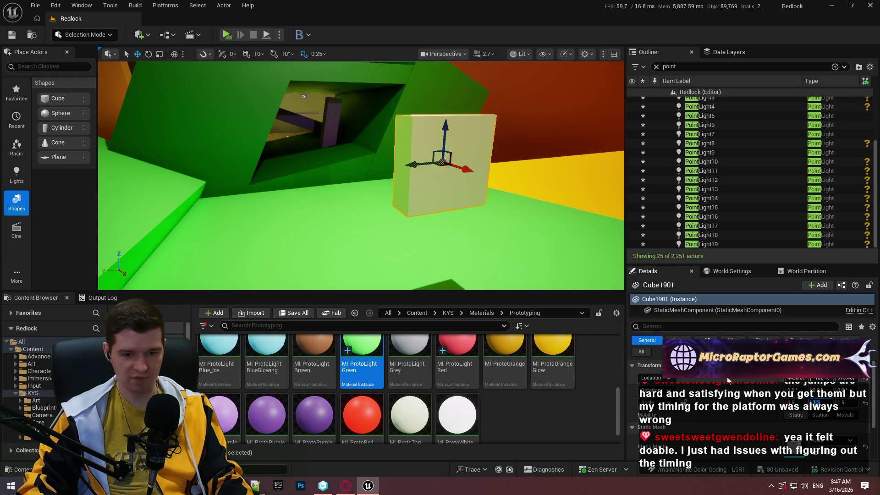
type("2")
key("Return")
key("Tab")
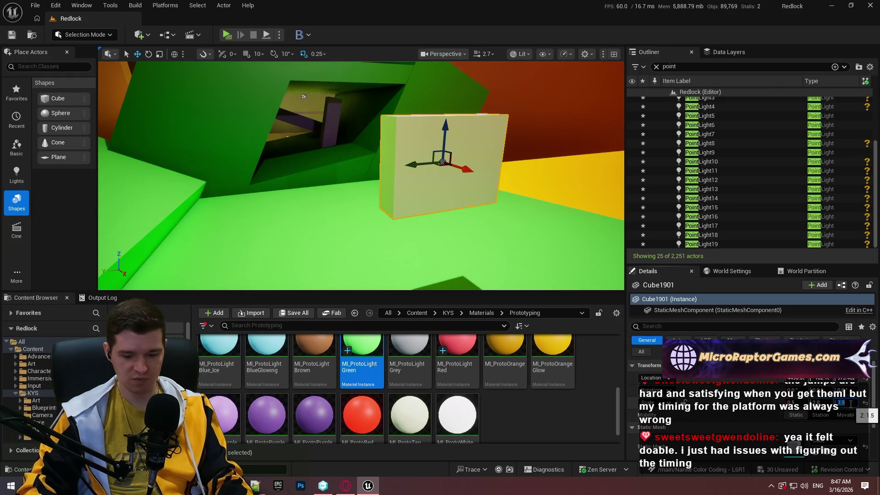
type("2")
key("Return")
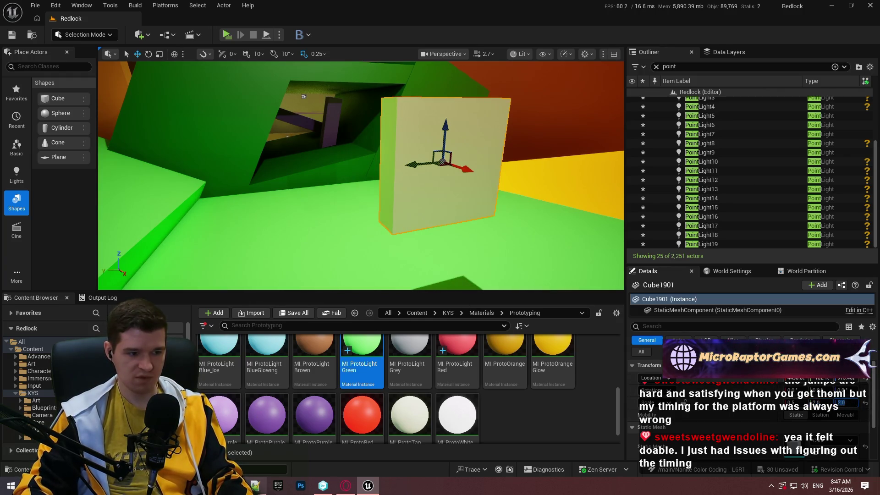
Step: Rewrite the next Rectangles lines as 50x200x200 and 50x300x300
left_click(255, 486)
left_click_drag(250, 164, 245, 164)
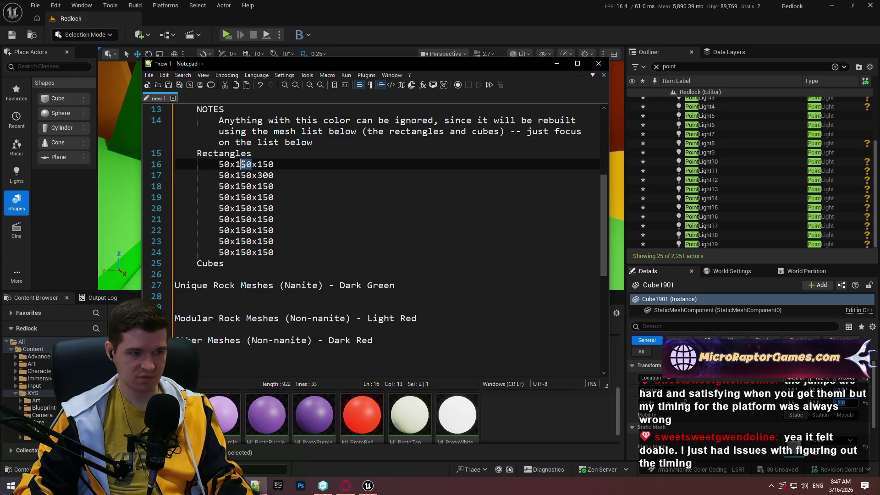
type("0")
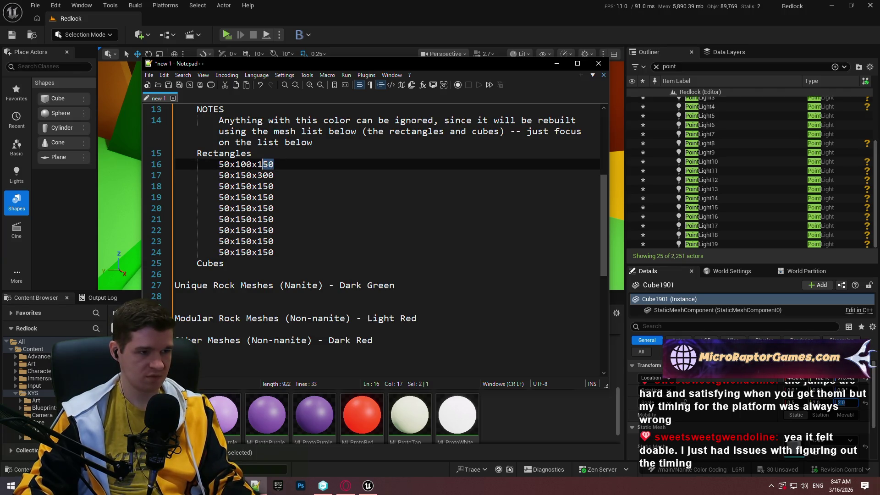
mouse_move(251, 175)
left_mouse_down()
mouse_move(235, 175)
mouse_move(262, 175)
left_mouse_up()
type("200x")
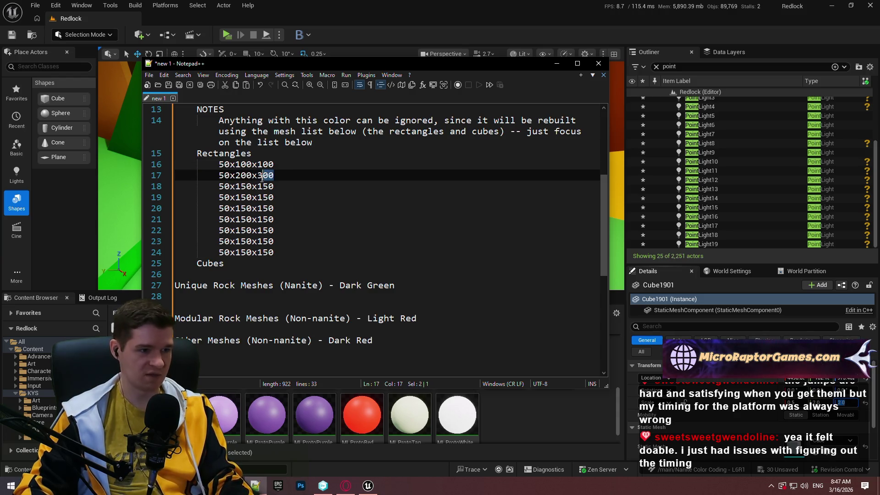
type("200")
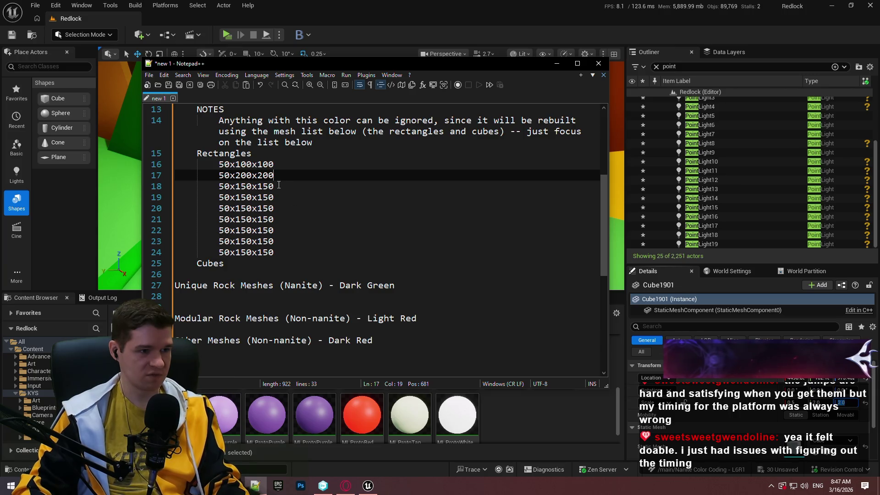
left_click_drag(275, 187, 268, 187)
key("BackSpace")
key("BackSpace")
key("BackSpace")
type("30x")
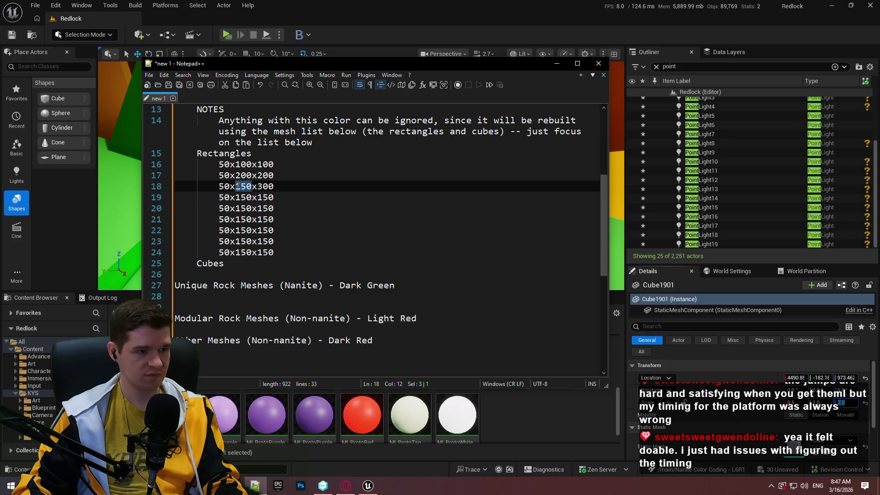
type("300")
Step: Edit the remaining Rectangles sizes up to 50x1000x1000 and return to Unreal
left_click(278, 197)
type("400")
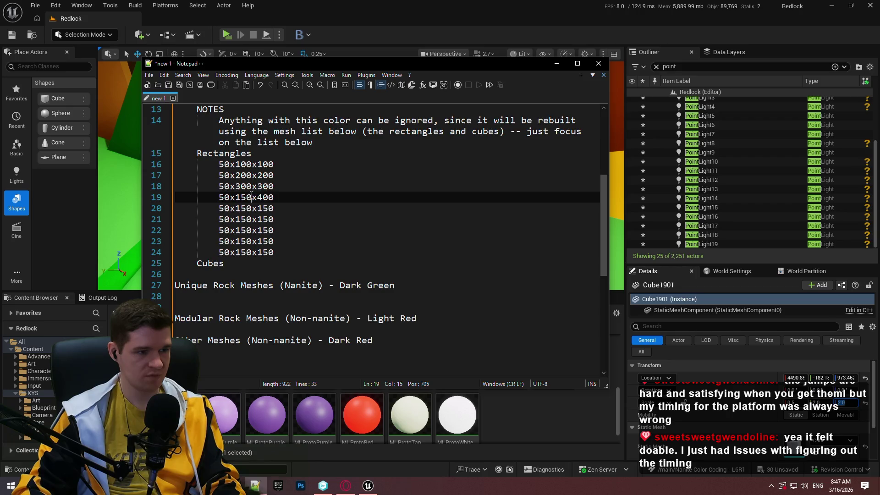
mouse_move(252, 197)
left_mouse_down()
mouse_move(235, 197)
mouse_move(257, 208)
left_mouse_up()
type("400")
type("5")
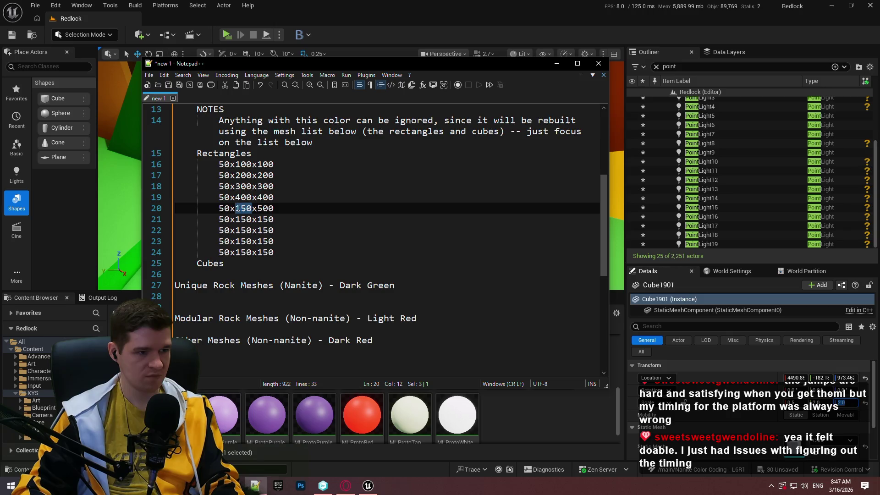
type("500")
mouse_move(251, 219)
left_mouse_down()
mouse_move(235, 219)
mouse_move(263, 219)
mouse_move(241, 230)
mouse_move(264, 230)
left_mouse_up()
type("10")
type("100")
type("2000x")
type("2000")
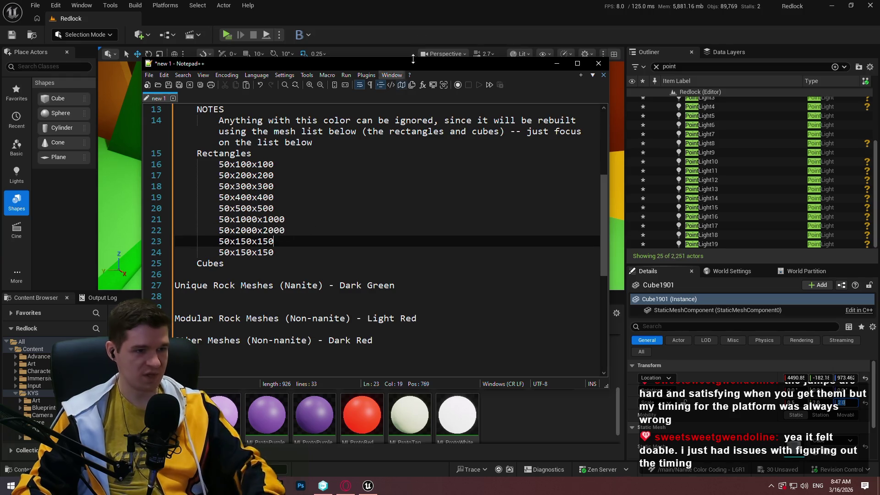
left_click(423, 22)
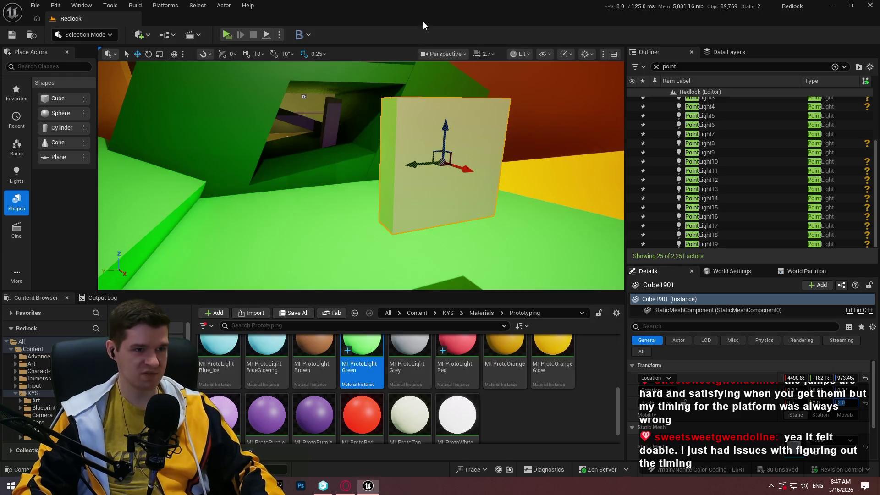
Step: Zoom the viewport and toggle immersive view around the white wall
scroll(361, 176, "up", 3)
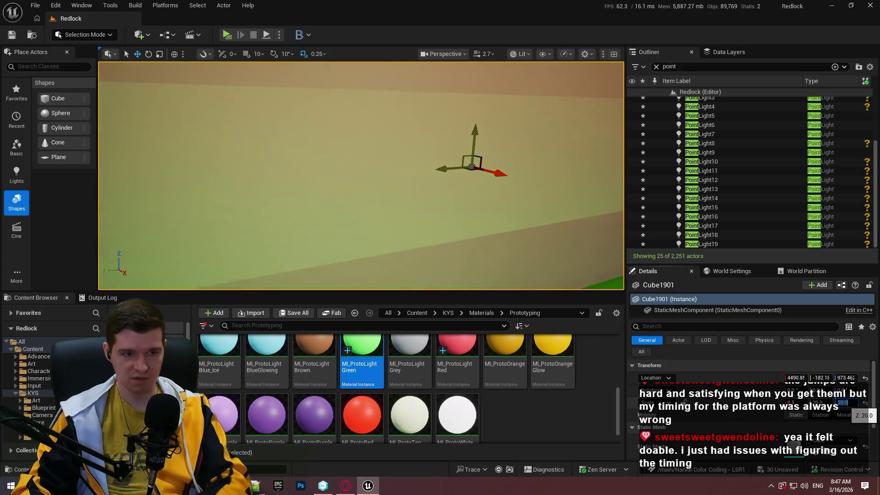
scroll(405, 245, "down", 5)
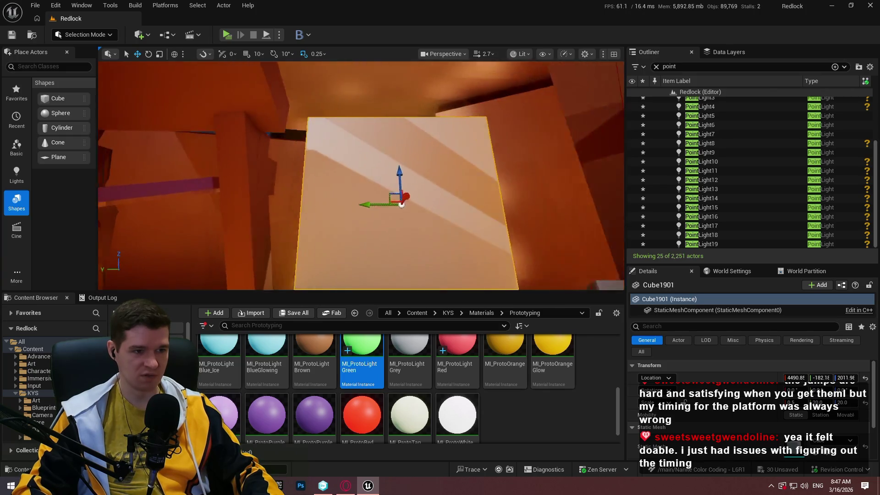
key("F11")
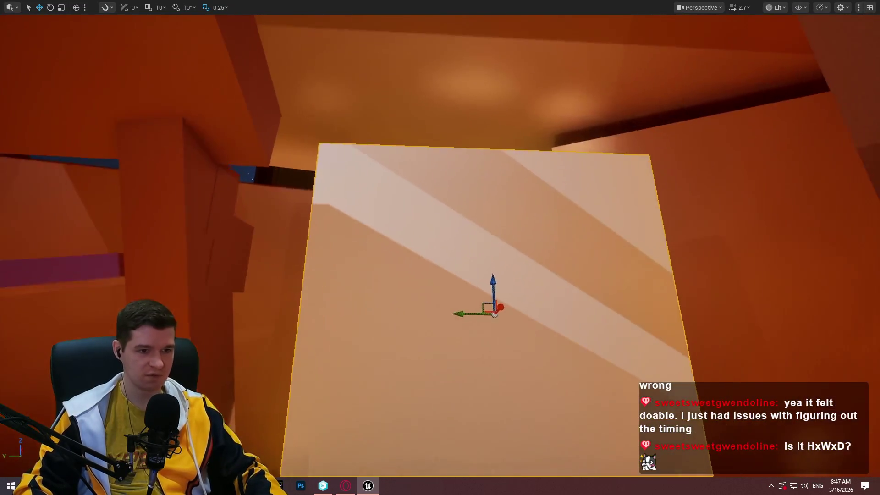
scroll(439, 247, "up", 2)
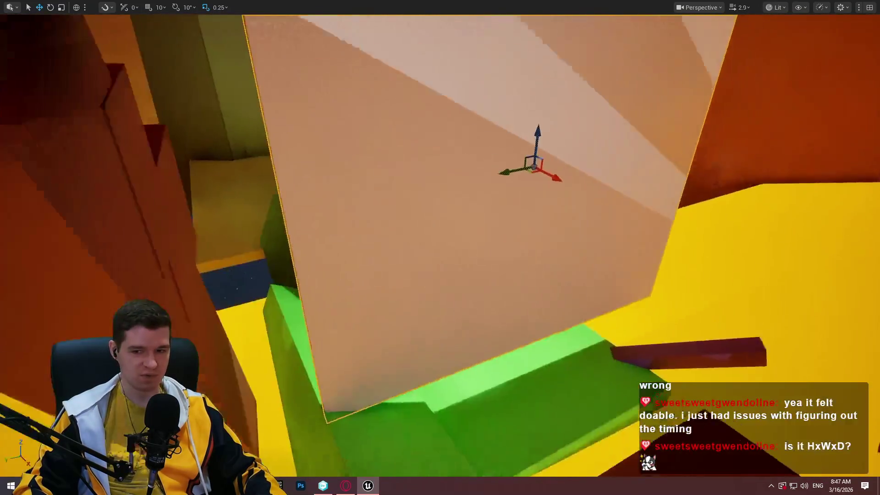
key("F11")
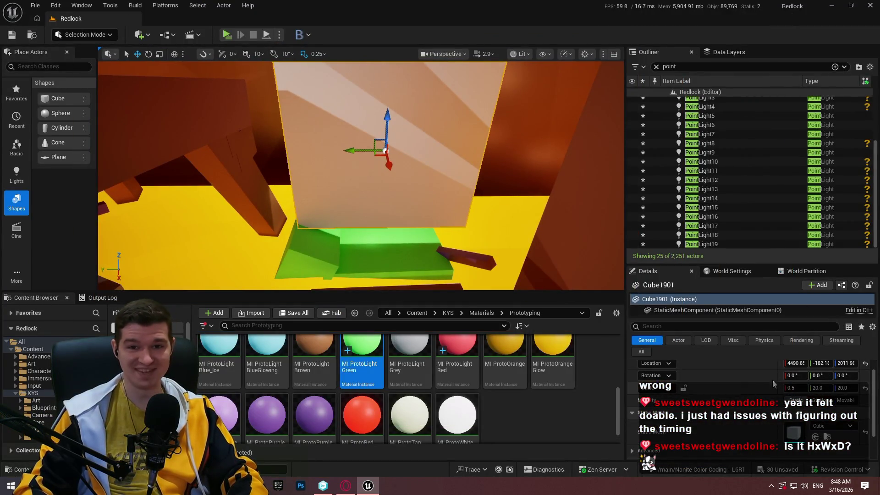
scroll(778, 387, "up", 1)
left_click_drag(375, 118, 375, 118)
Step: In immersive view, orbit around Cube1901 from several angles, then return to the notes
key("F11")
left_click_drag(406, 172, 406, 171)
left_click_drag(257, 191, 257, 191)
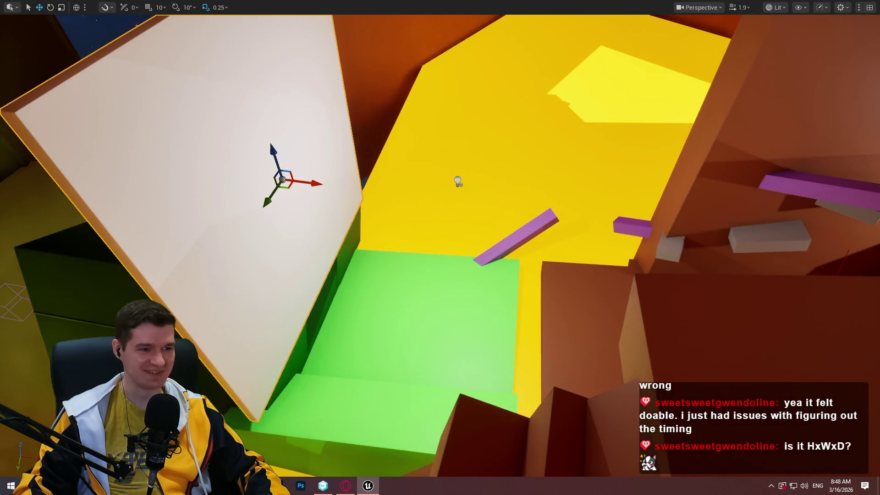
left_click_drag(402, 309, 401, 323)
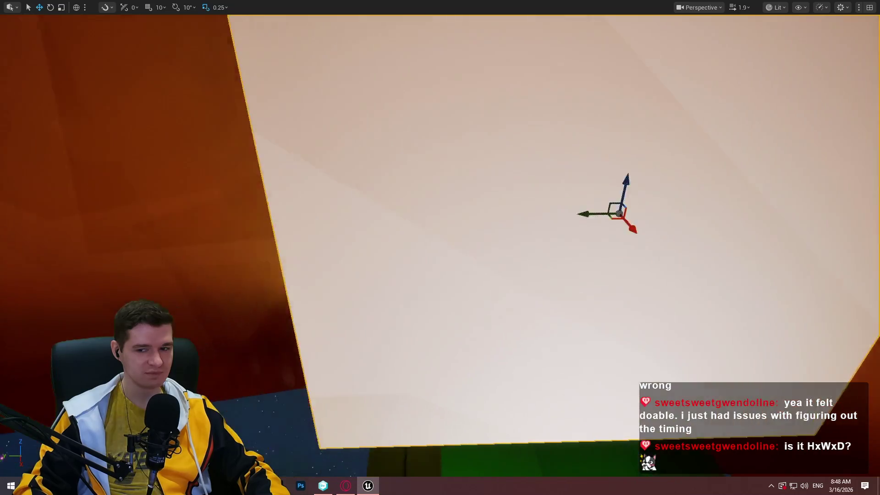
left_click_drag(398, 222, 398, 222)
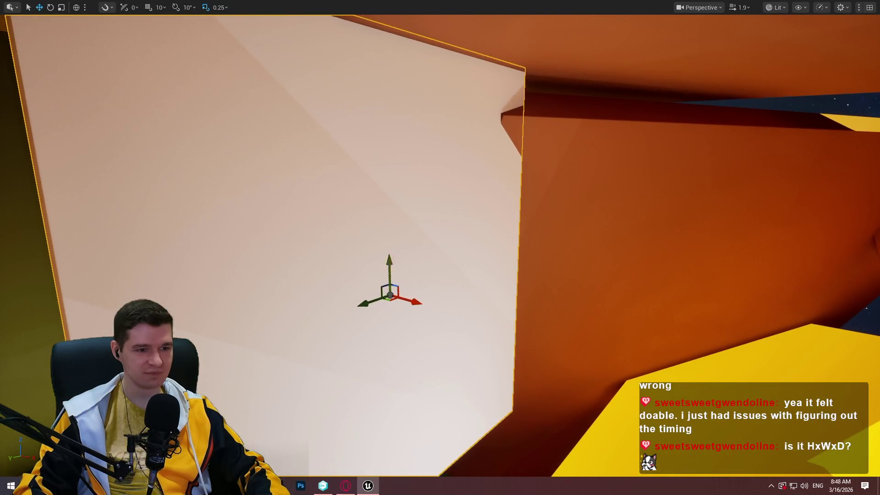
left_click_drag(388, 149, 388, 149)
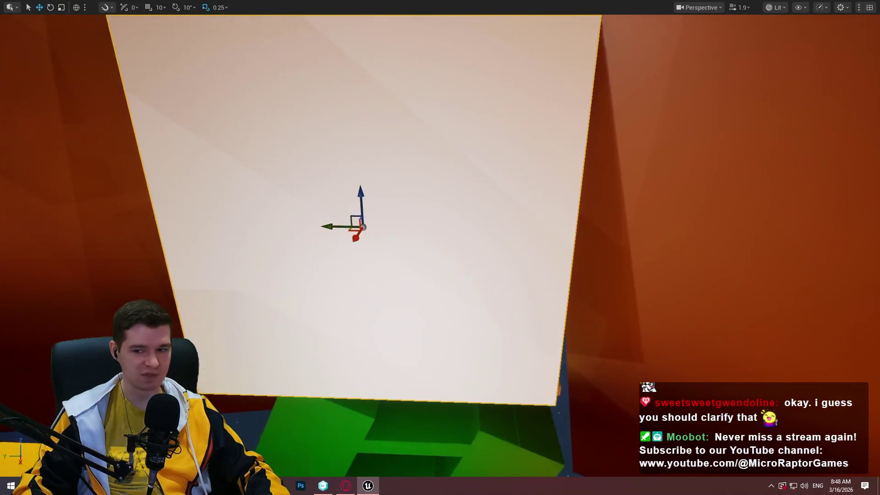
left_click_drag(379, 236, 379, 236)
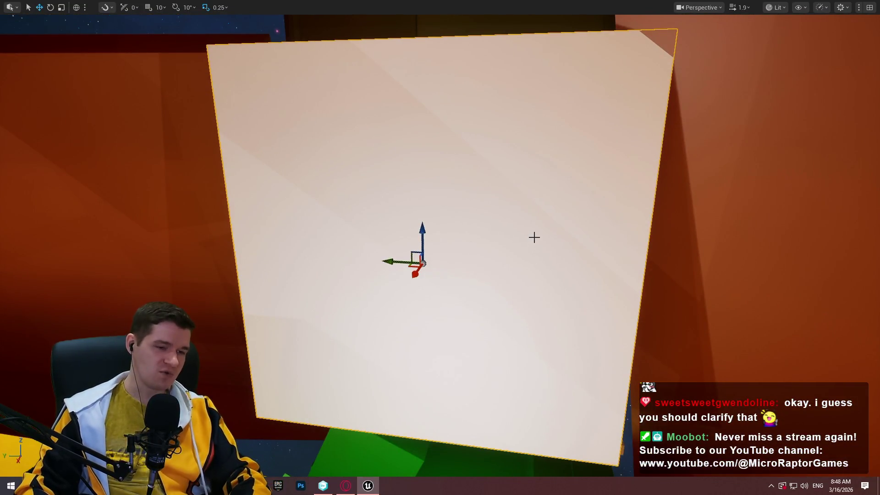
key("F11")
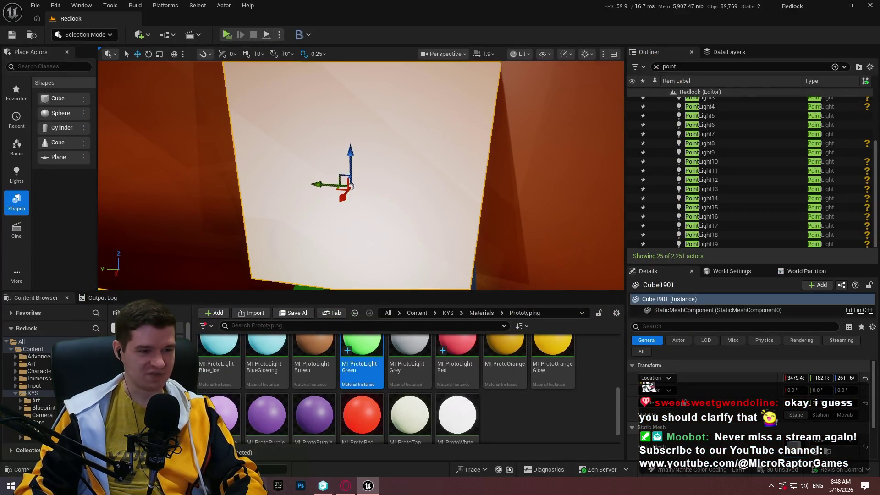
key("alt+Tab")
left_click(284, 218)
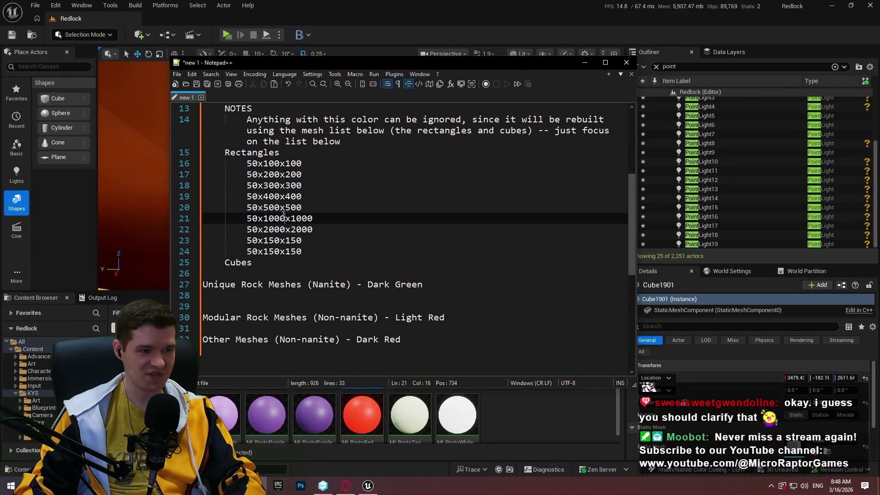
Step: Insert 'Unreal' so the note reads ALL MEASUREMENTS IN CM (Unreal X,Y,Z)
scroll(321, 206, "up", 4)
left_click(361, 196)
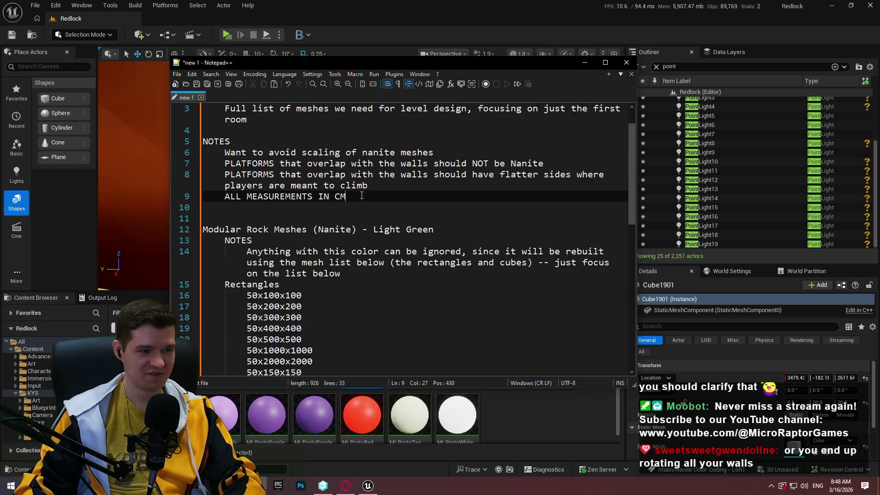
scroll(433, 186, "down", 2)
type("(X,Y,Z")
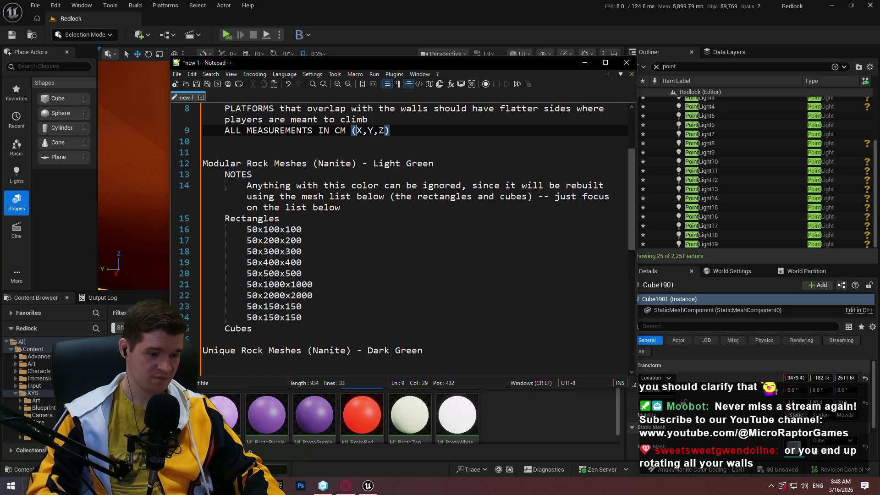
type("Unreal")
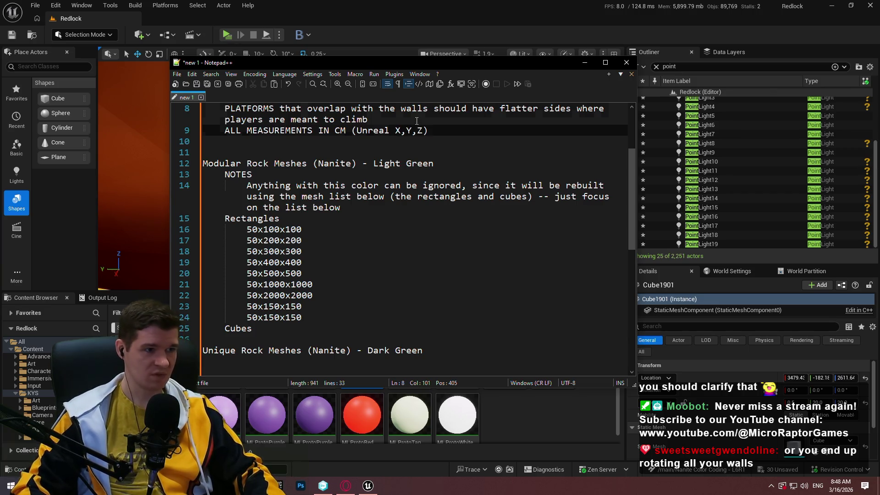
left_click(514, 152)
left_click(555, 11)
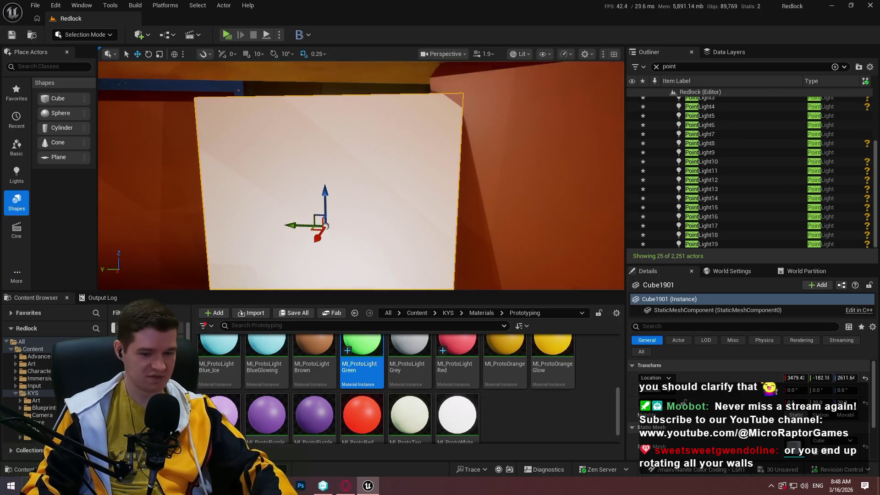
Step: Move the white wall plane left beside the yellow floor and frame it
key("F11")
scroll(388, 326, "down", 3)
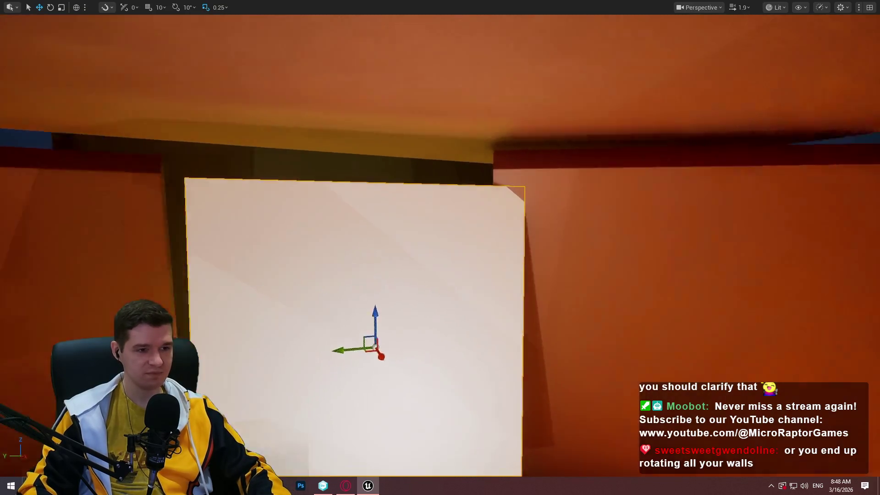
mouse_move(387, 326)
left_mouse_down()
mouse_move(491, 413)
mouse_move(609, 350)
mouse_move(502, 262)
mouse_move(321, 321)
mouse_move(394, 284)
mouse_move(403, 266)
mouse_move(546, 232)
mouse_move(557, 258)
mouse_move(585, 15)
left_mouse_up()
scroll(348, 303, "up", 2)
mouse_move(572, 56)
left_mouse_down()
mouse_move(183, 27)
mouse_move(229, 138)
mouse_move(486, 298)
mouse_move(596, 229)
mouse_move(692, 202)
mouse_move(631, 187)
left_mouse_up()
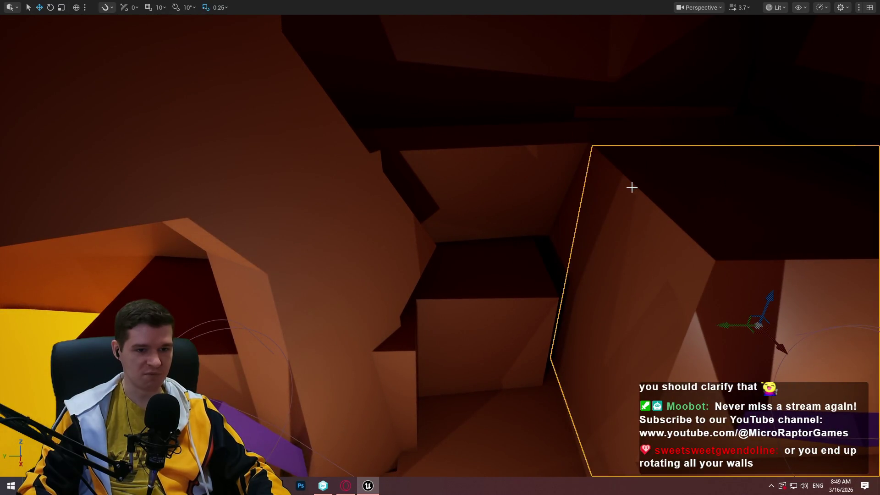
key("ctrl+z")
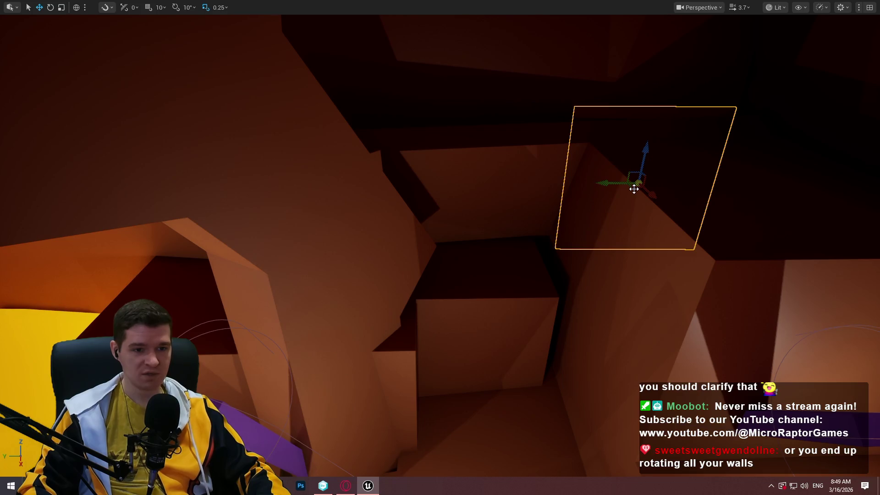
mouse_move(632, 187)
left_mouse_down()
mouse_move(137, 278)
mouse_move(20, 277)
left_mouse_up()
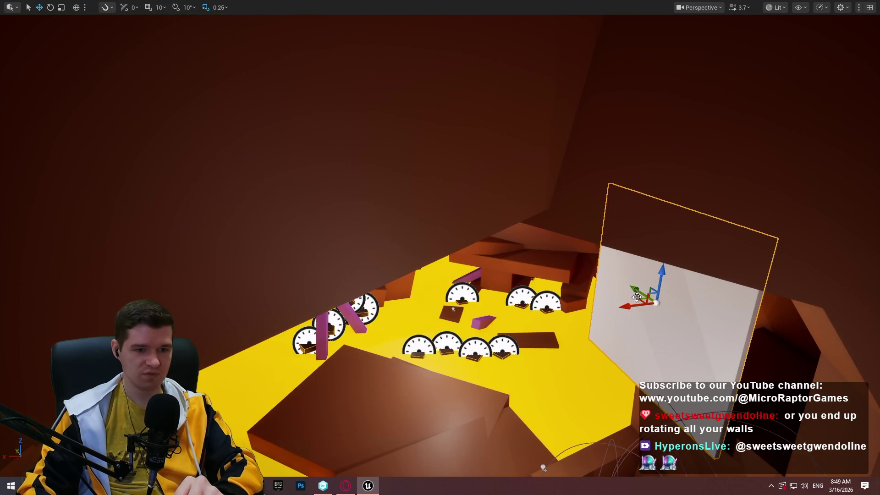
left_click_drag(646, 304, 513, 252)
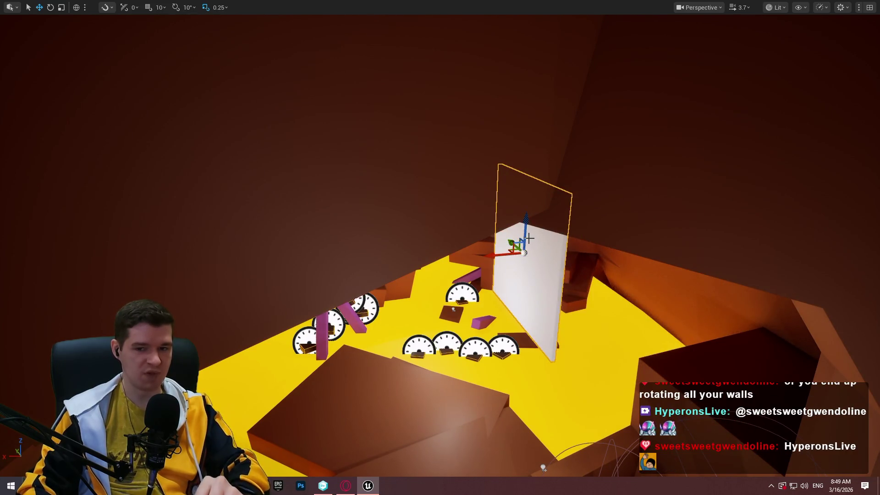
key("f")
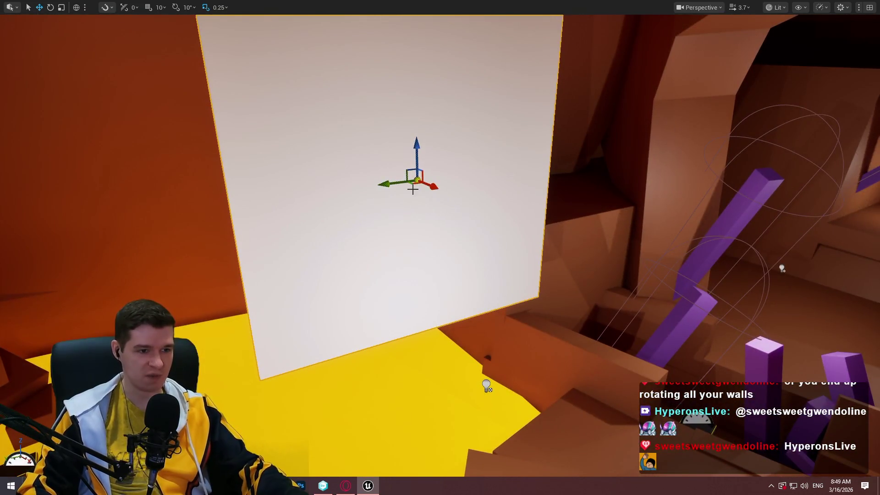
mouse_move(412, 184)
left_mouse_down()
mouse_move(285, 163)
mouse_move(291, 250)
mouse_move(270, 237)
left_mouse_up()
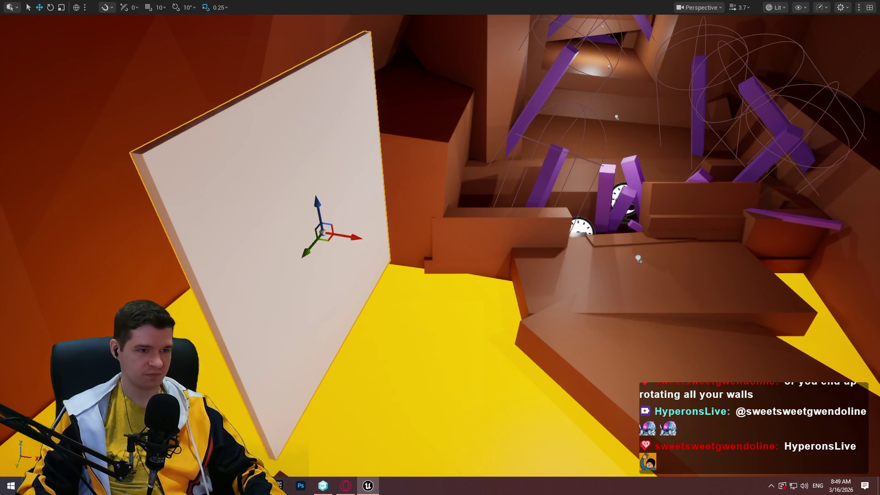
mouse_move(367, 191)
left_mouse_down()
mouse_move(358, 174)
mouse_move(343, 188)
mouse_move(344, 178)
mouse_move(330, 183)
mouse_move(348, 179)
mouse_move(339, 188)
mouse_move(344, 181)
mouse_move(321, 183)
mouse_move(348, 183)
left_mouse_up()
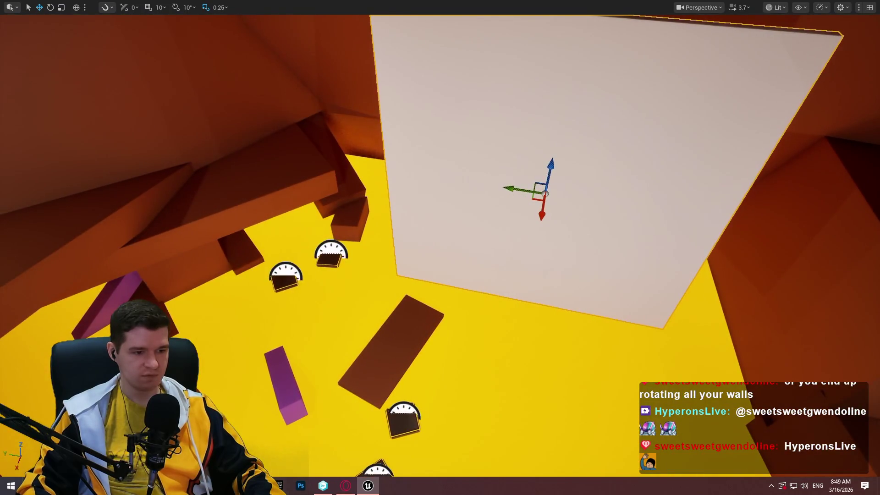
Step: Select the two trailing 50x150x150 lines in the notes
key("alt+Tab")
left_click(466, 259)
left_click(320, 307)
left_click_drag(321, 317, 332, 296)
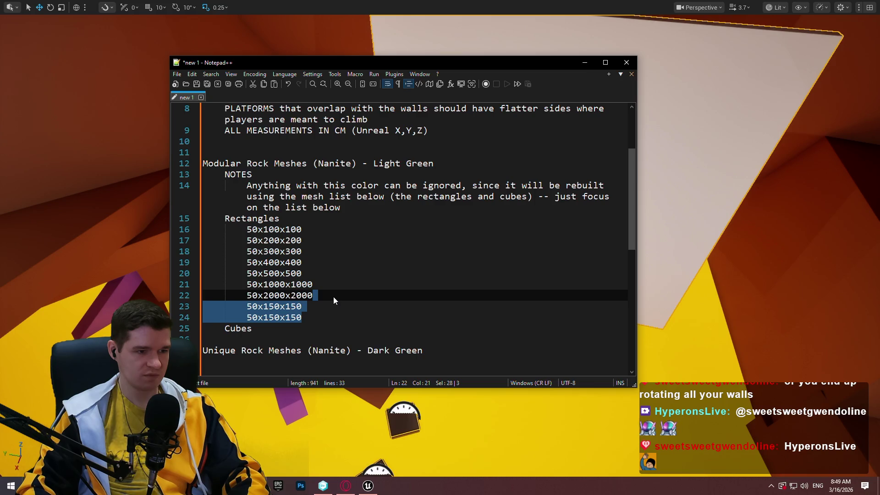
key("Delete")
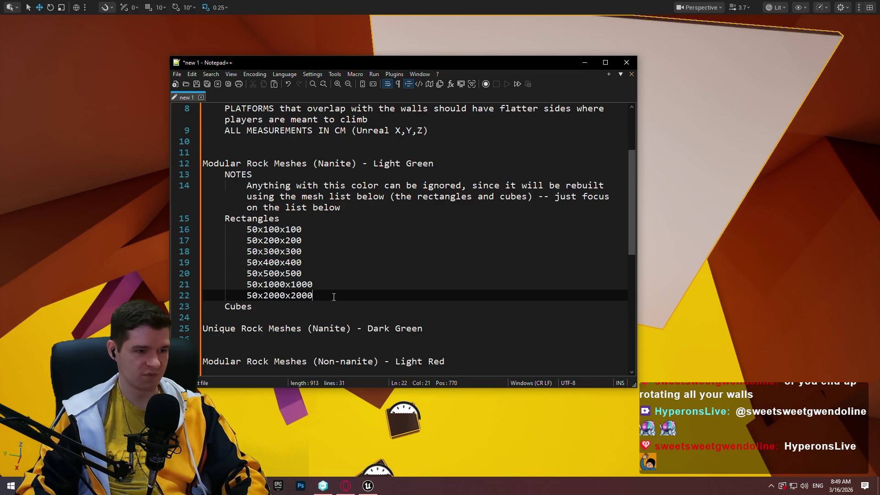
left_click(352, 206)
key("Return")
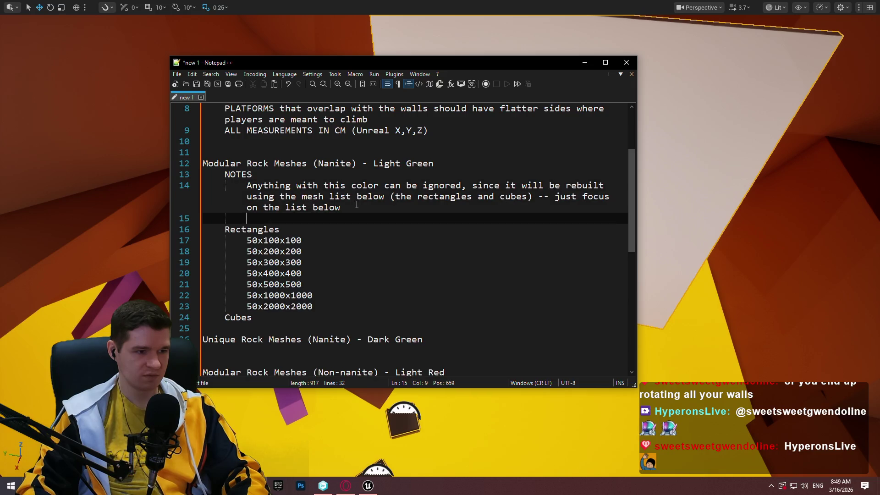
left_click(321, 312)
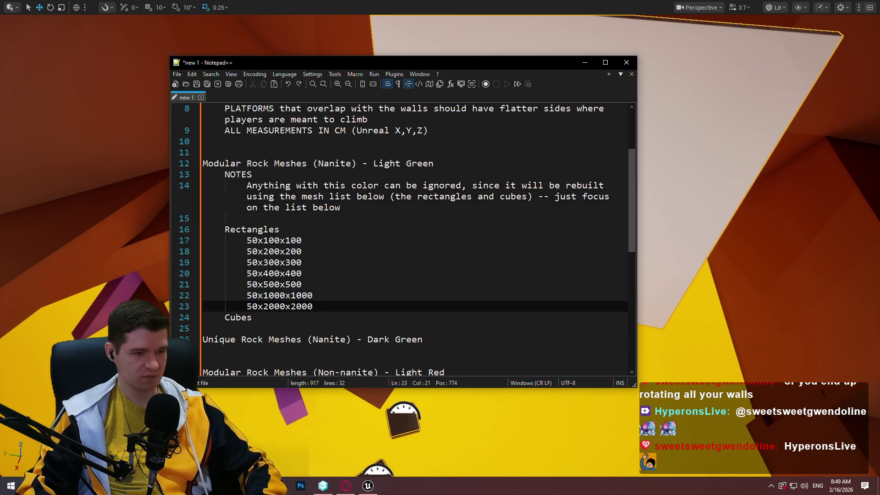
left_click(332, 298)
left_click(332, 307)
key("Return")
scroll(351, 250, "down", 2)
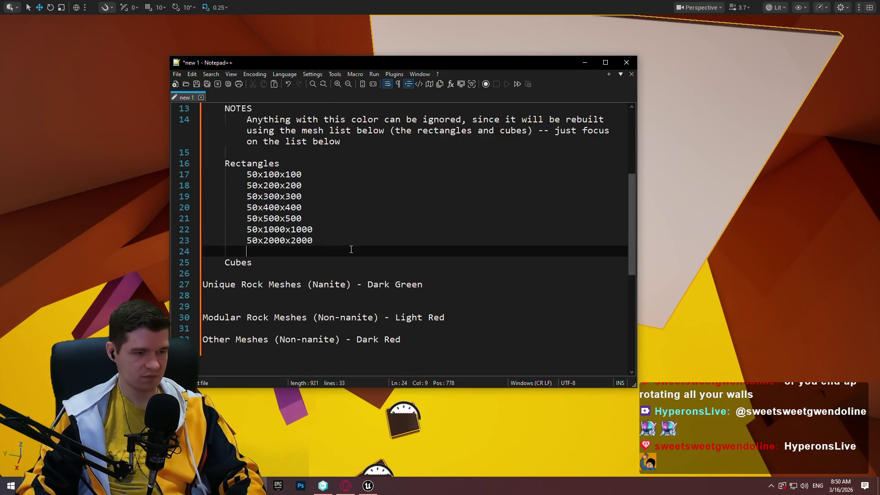
left_click(297, 265)
key("Return")
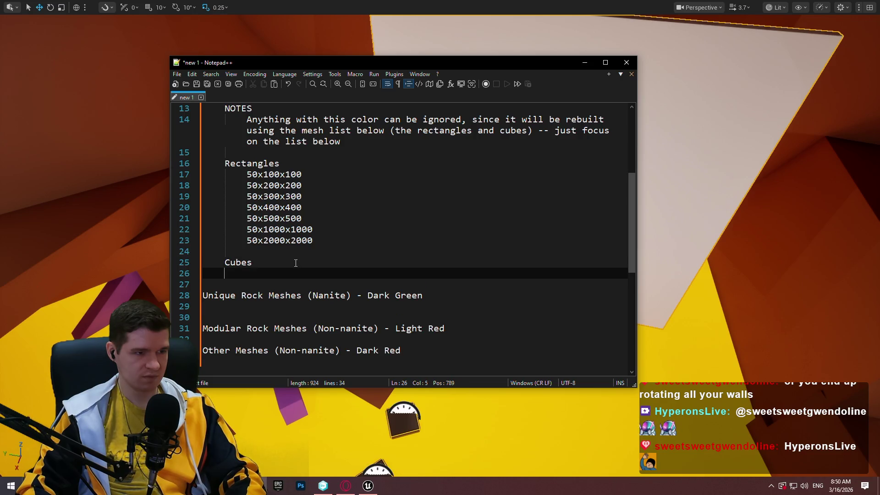
key("Tab")
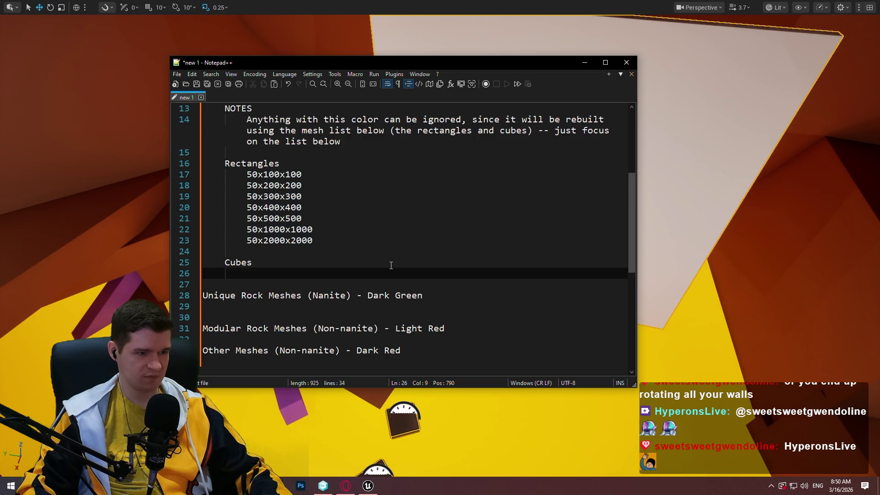
type("50x")
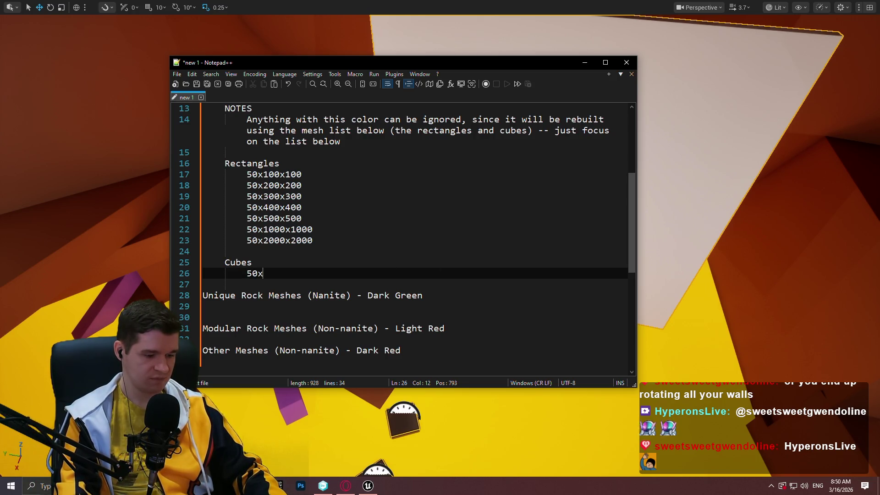
type("50x50")
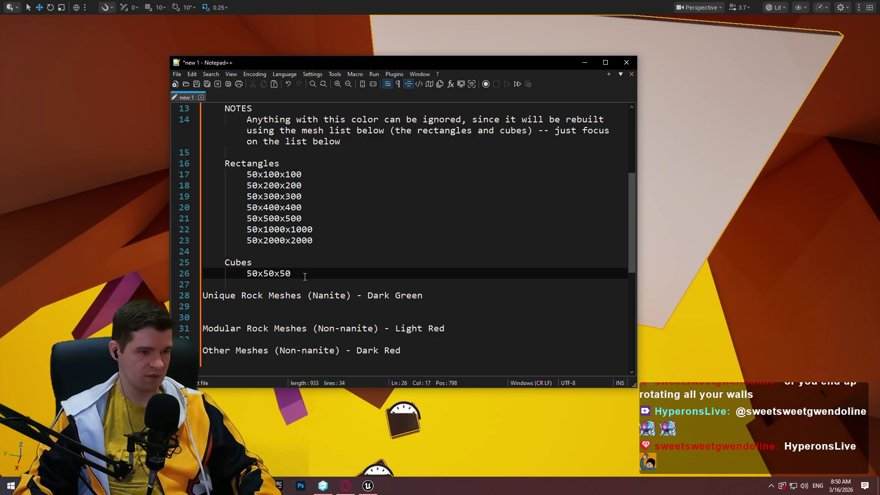
triple_click(303, 273)
left_click(301, 271)
key("ctrl+d")
key("ctrl+d")
key("ctrl+d")
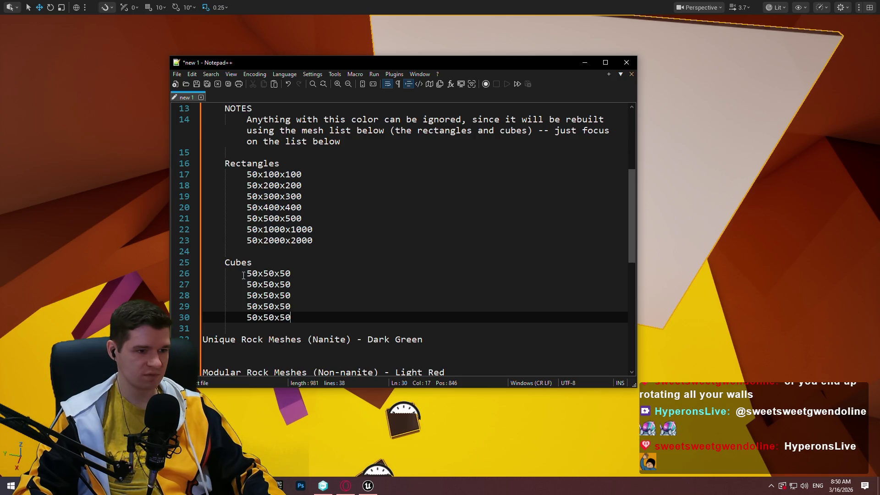
scroll(325, 258, "up", 3)
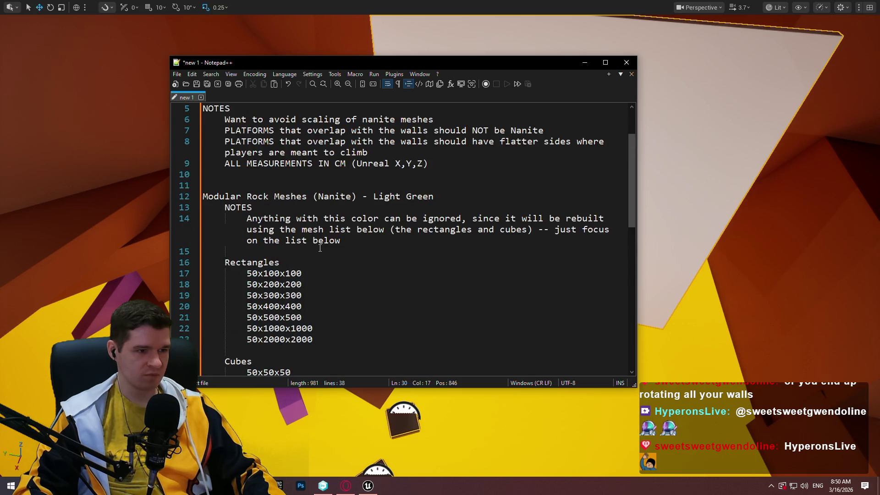
scroll(310, 207, "down", 3)
scroll(323, 264, "down", 2)
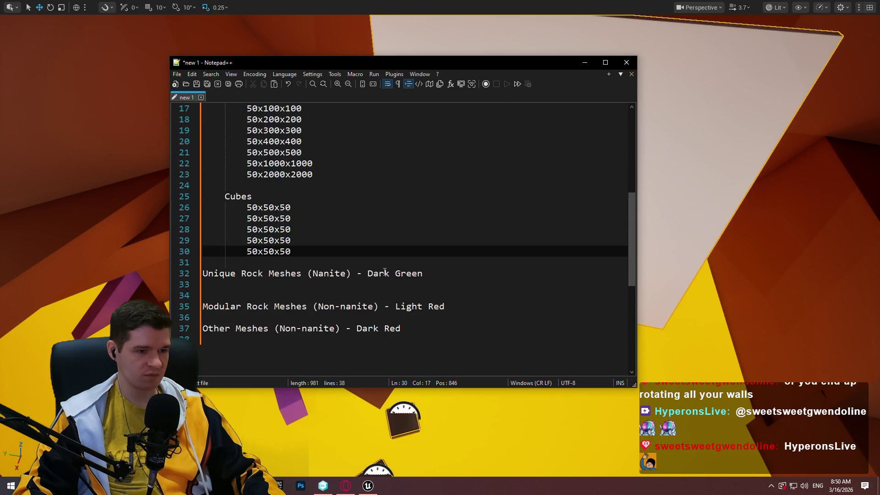
Step: Add a Landmarks sub-list with an x placeholder, followed by an Extra Rocks heading
left_click(452, 274)
key("Down")
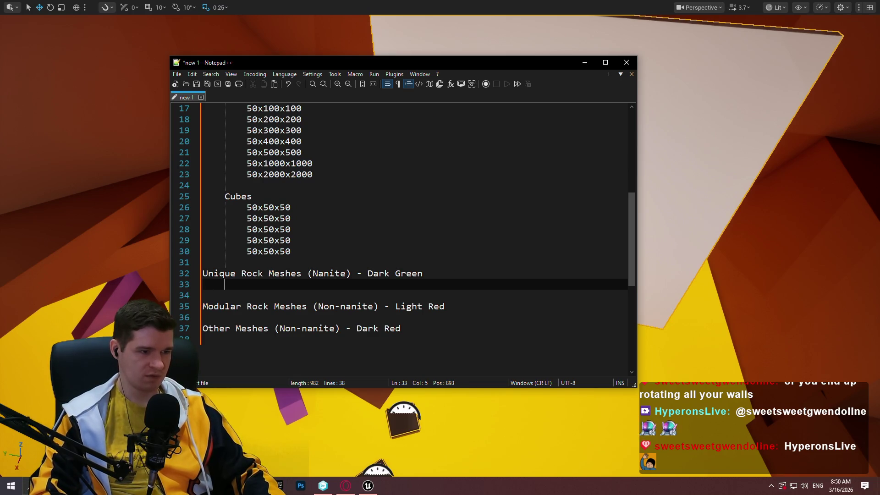
type("Landmarks")
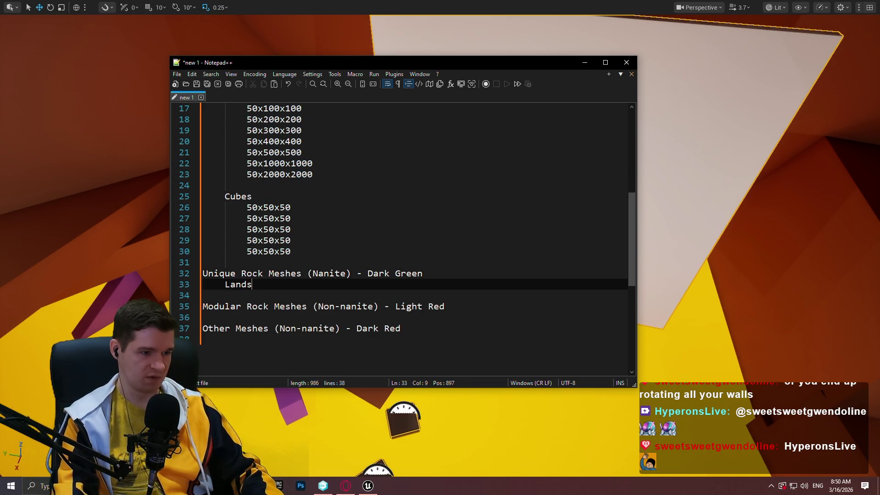
key("Return")
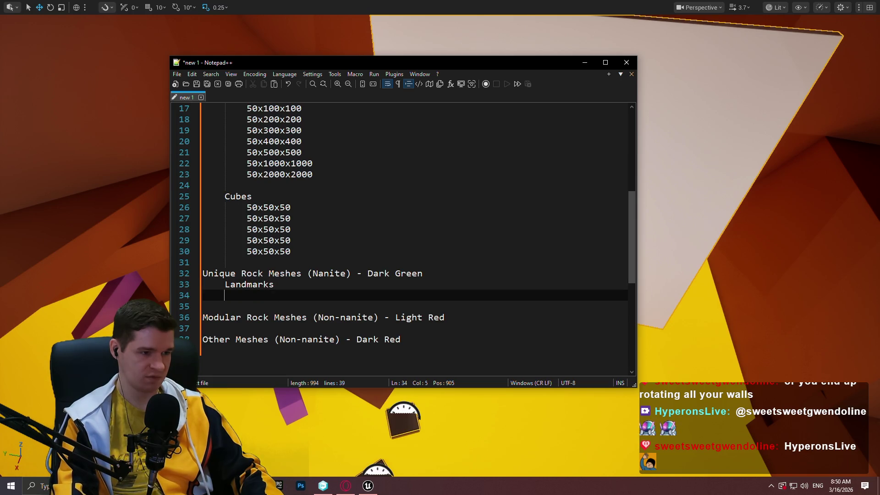
type("Extra Rocks")
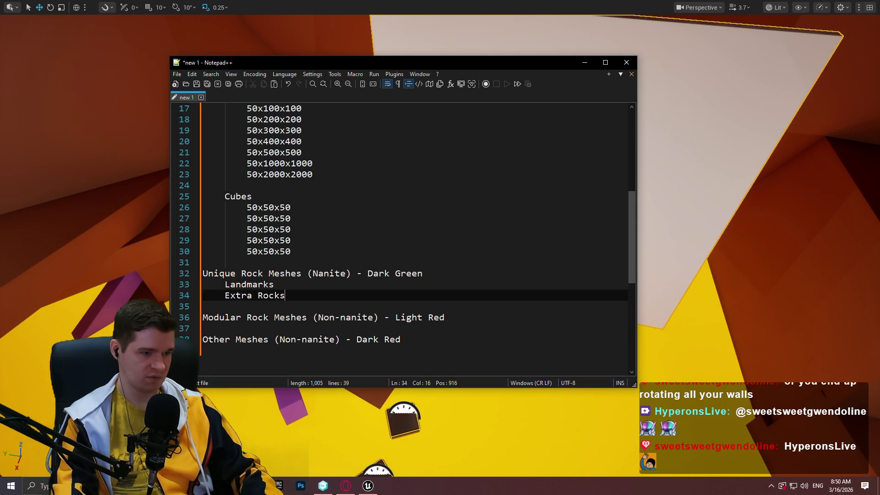
key("Home")
key("Return")
key("Up")
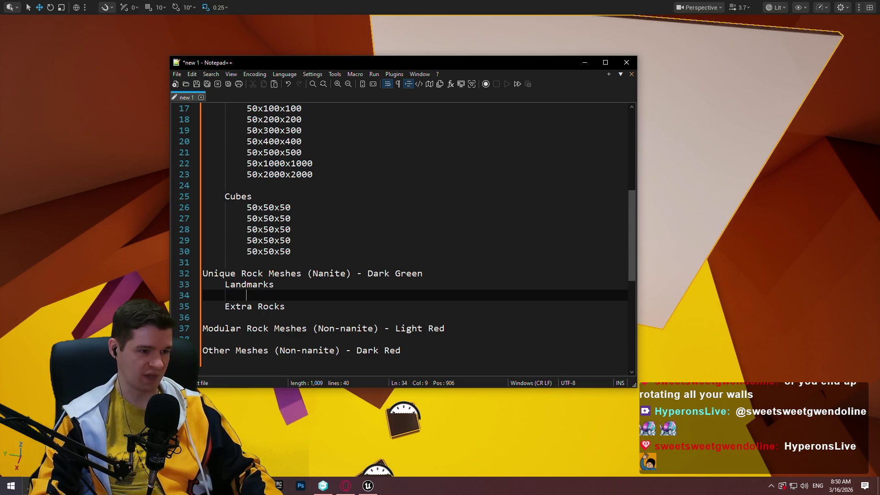
type("x")
key("Down")
Step: Add an indented x placeholder under Extra Rocks
key("End")
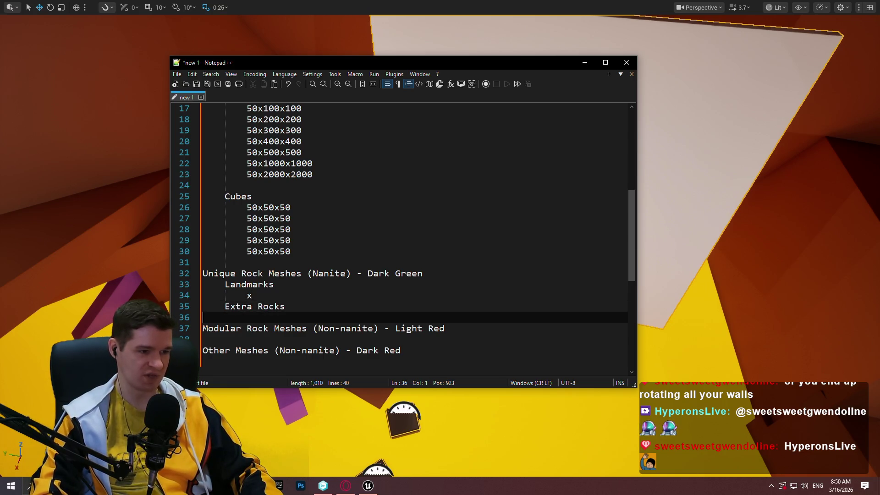
key("Return")
type("x")
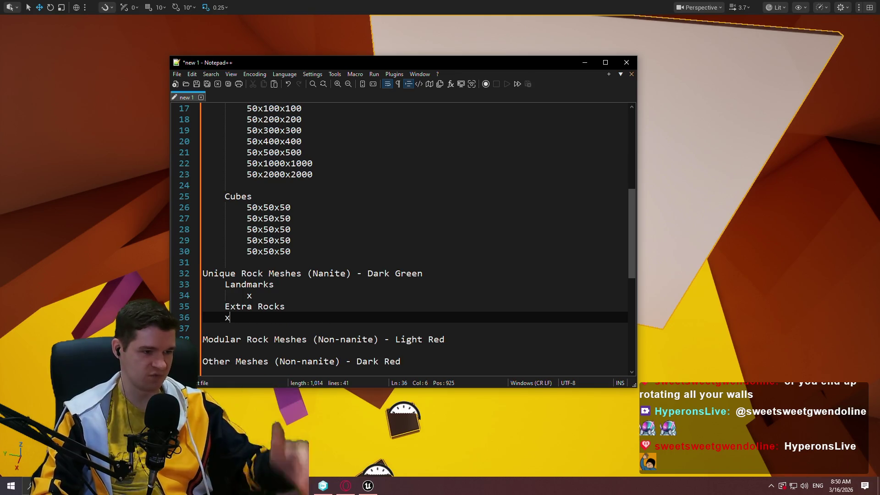
key("BackSpace")
key("Tab")
type("x")
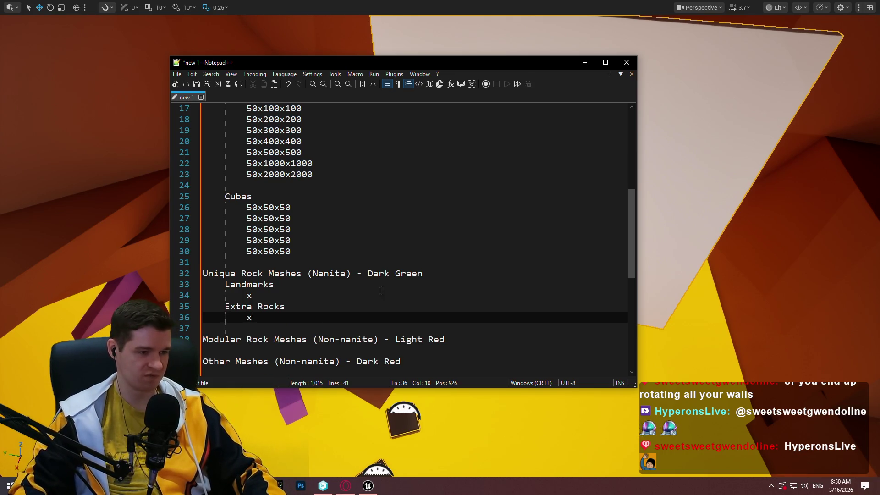
left_click(252, 295)
scroll(321, 275, "down", 1)
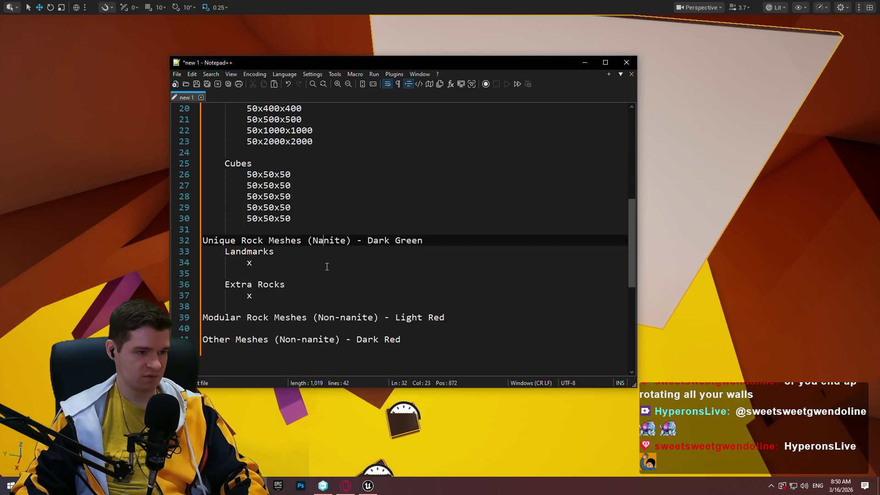
scroll(318, 311, "up", 2)
left_click(319, 306)
scroll(458, 302, "up", 1)
left_click(403, 270)
scroll(344, 270, "up", 2)
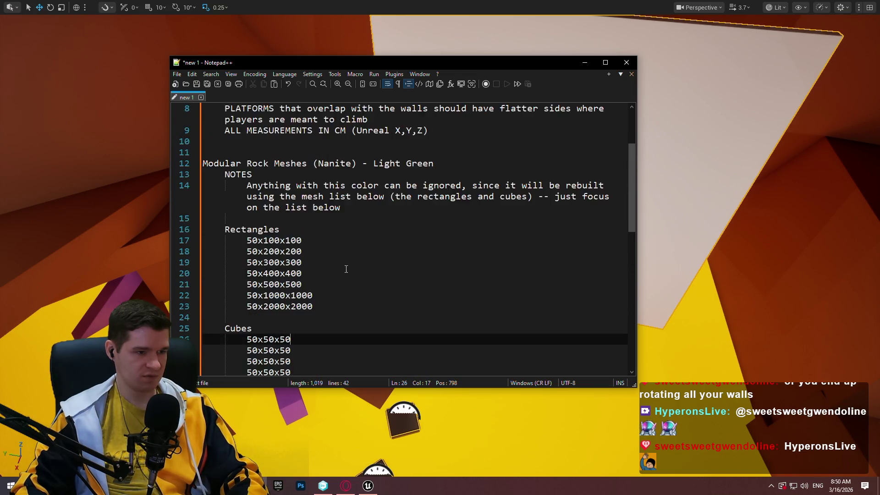
Step: Change the cube lines to 100x100x100, 200x200x200 and 300x300x300
scroll(321, 275, "down", 3)
left_click_drag(257, 249, 246, 250)
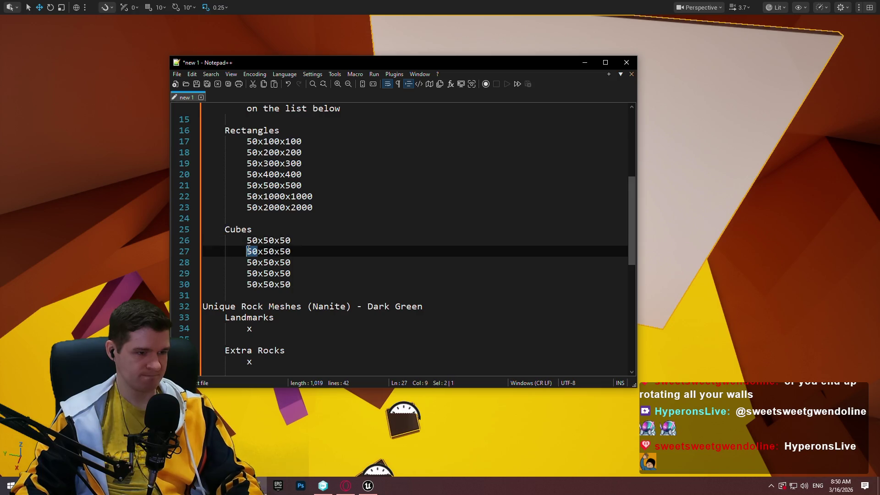
type("100x")
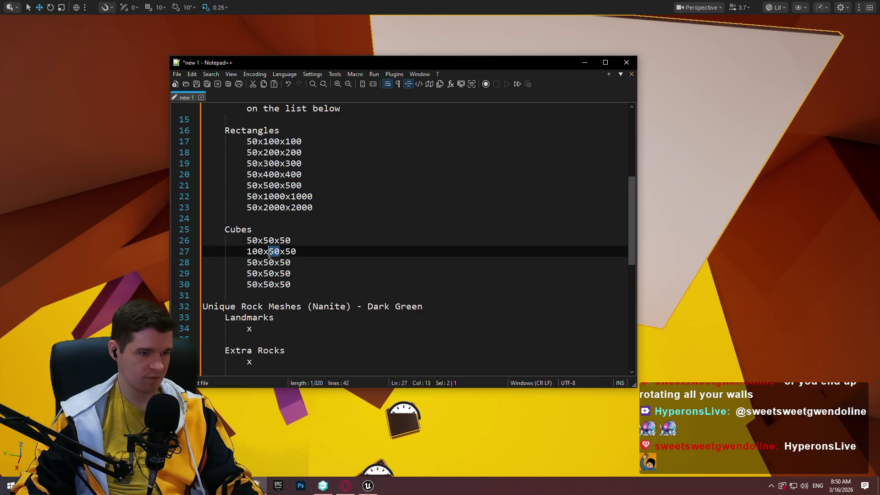
type("100x100")
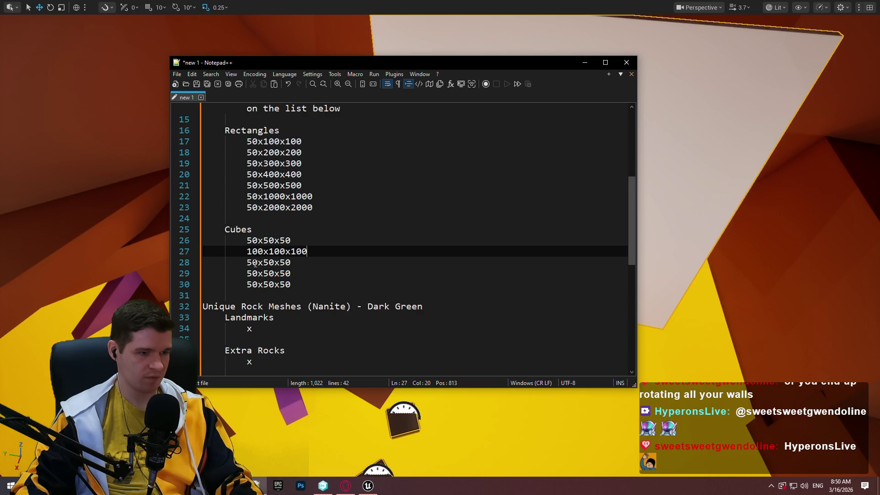
left_click_drag(259, 262, 245, 262)
type("200x")
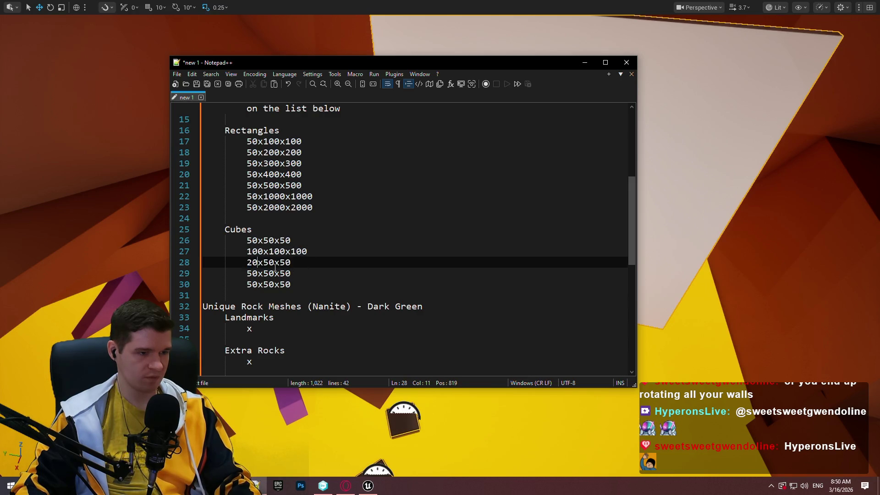
type("200x")
mouse_move(314, 262)
left_mouse_down()
mouse_move(246, 273)
mouse_move(268, 273)
left_mouse_up()
type("300x")
type("300x300")
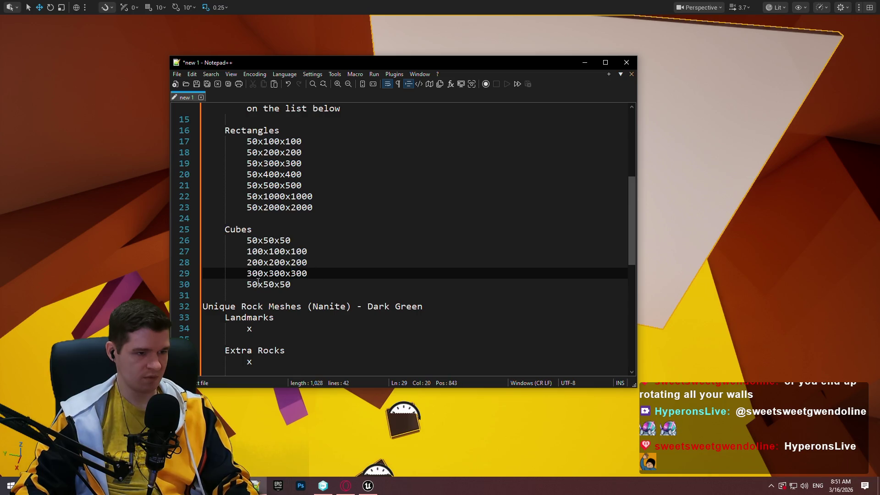
Step: Make the next cube line 400x400x400, add 500x500x500, and minimize the notes
left_click_drag(257, 283, 291, 284)
type("400x400x")
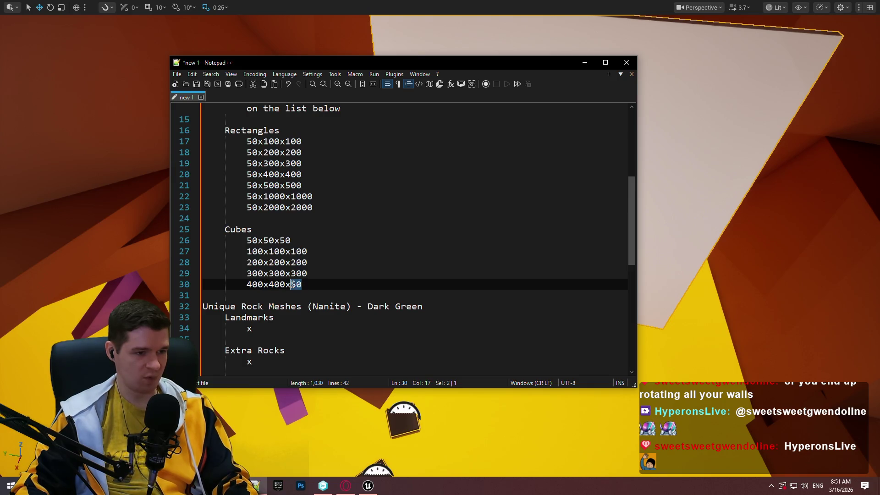
type("400")
key("Return")
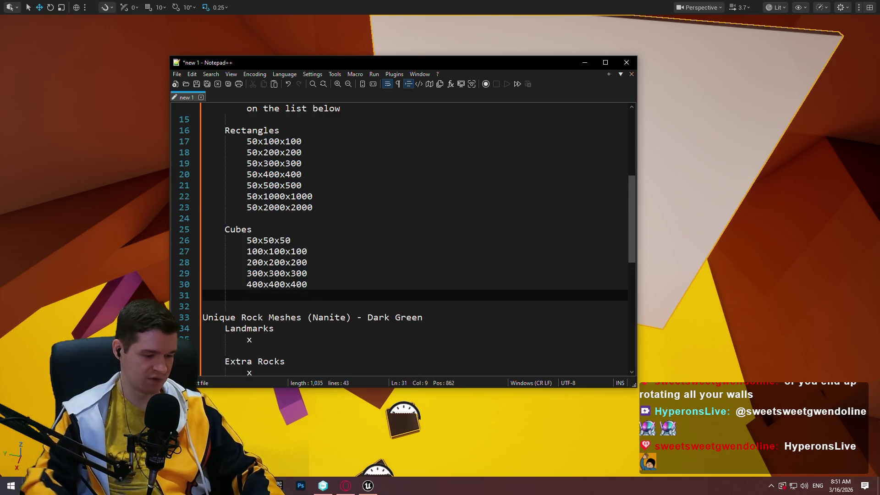
type("500x")
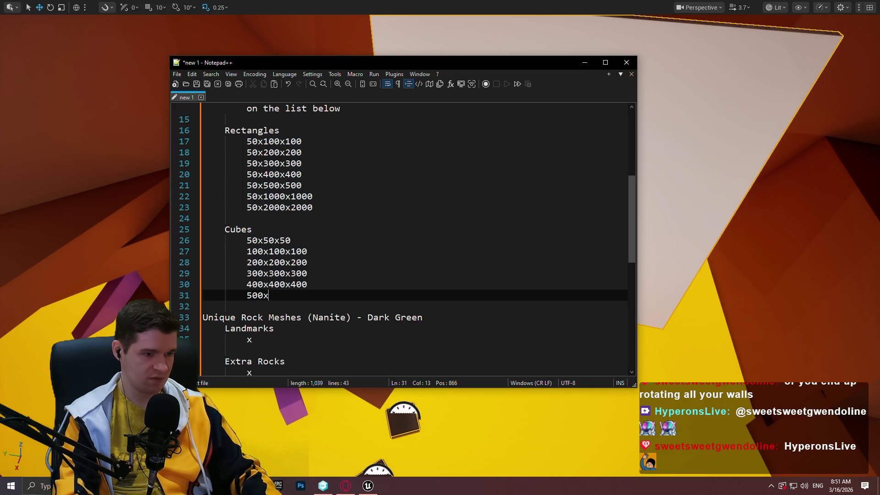
type("500x500")
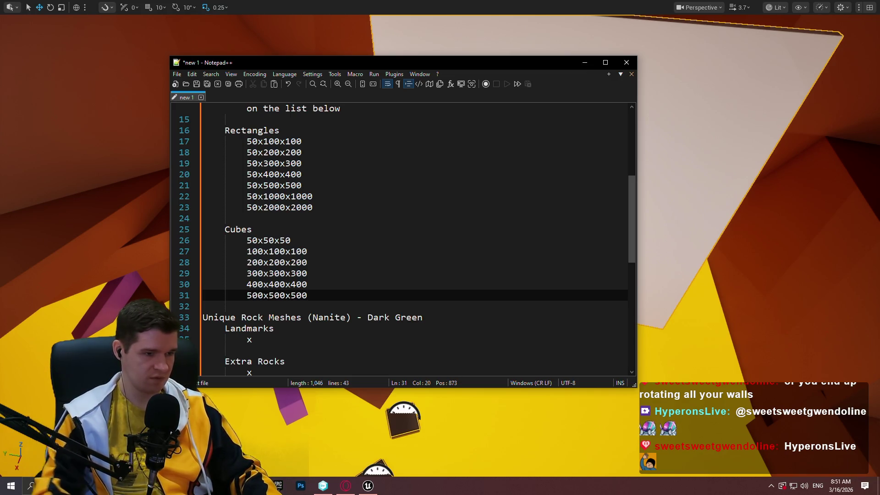
left_click(658, 225)
scroll(697, 206, "down", 5)
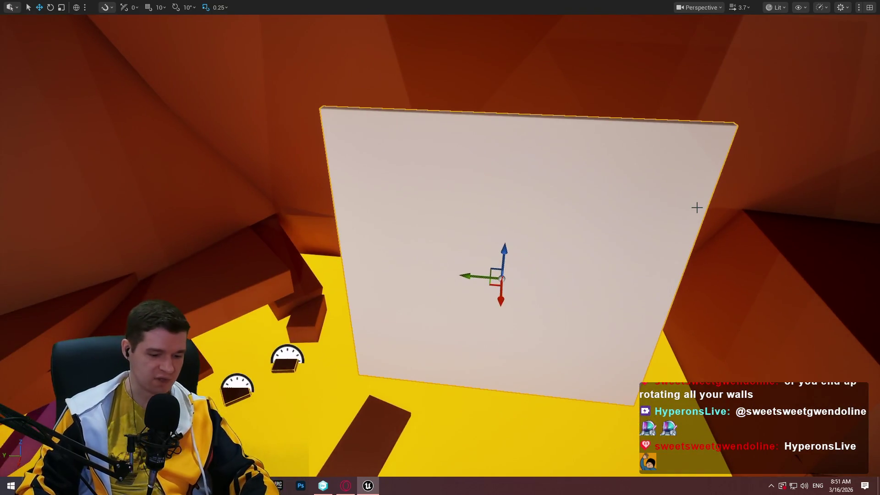
Step: Leave full-screen and set Cube1901's Scale X, Y and Z to 500 in Details
key("F11")
scroll(803, 402, "down", 3)
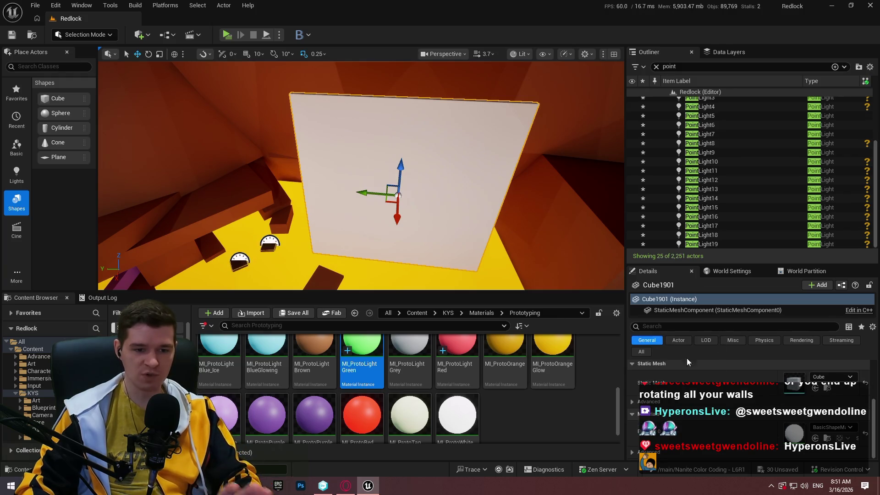
scroll(685, 368, "up", 3)
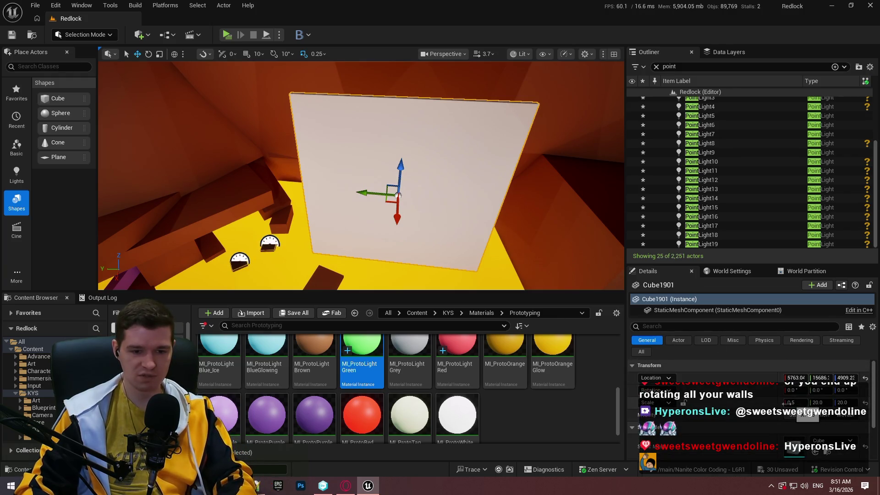
left_click(798, 403)
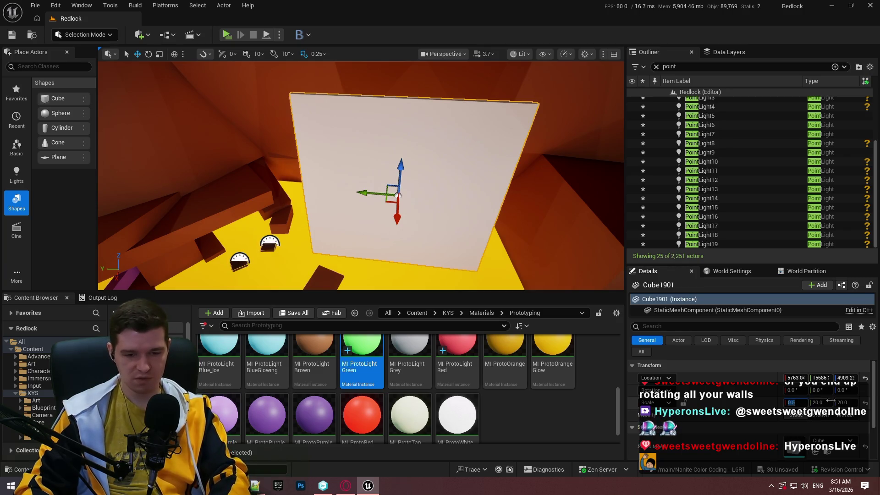
type("500")
left_click(816, 403)
type("500")
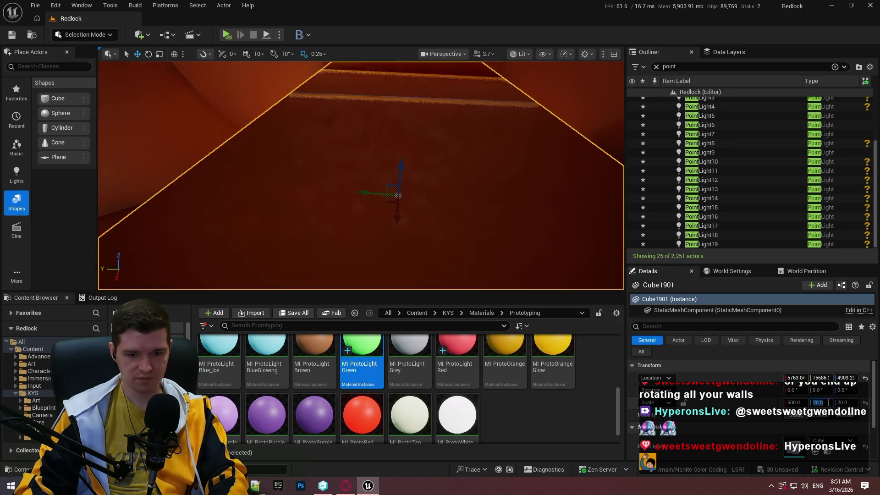
left_click(848, 402)
type("500")
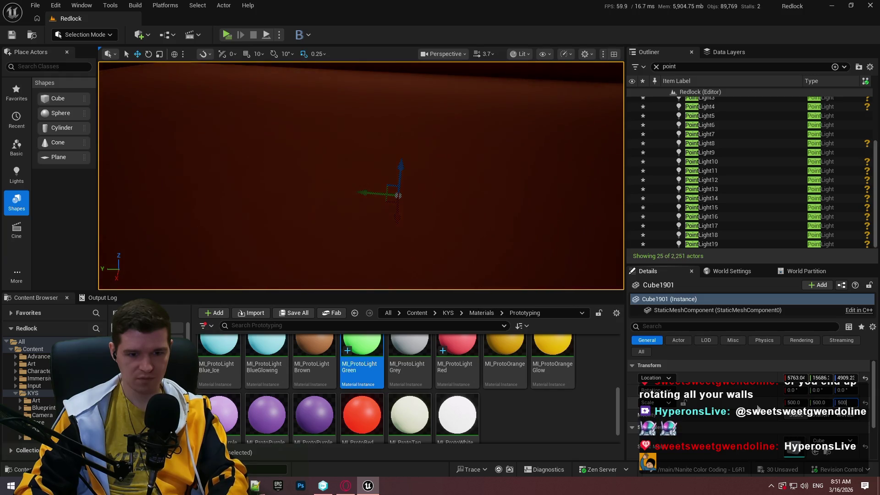
key("Return")
Step: Reduce the cube's scale to 50 on all three axes and bring the Notepad++ size notes back up
left_click_drag(193, 192, 168, 162)
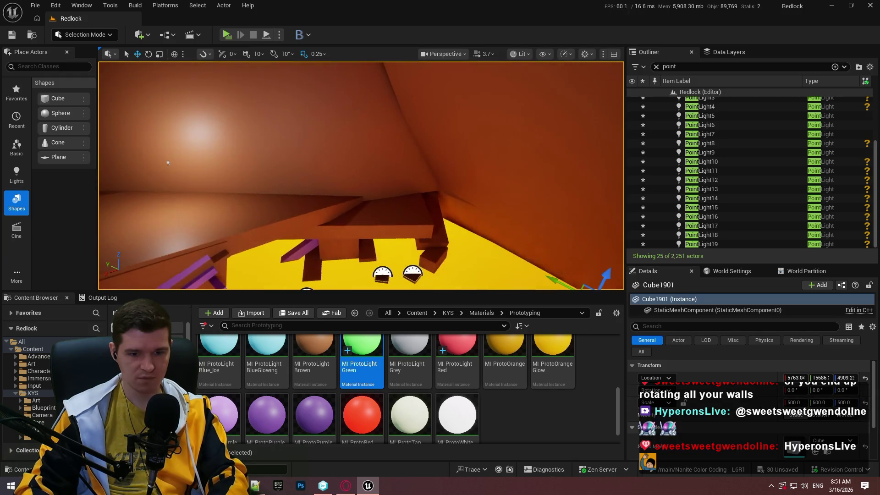
left_click(793, 402)
type("50")
key("Tab")
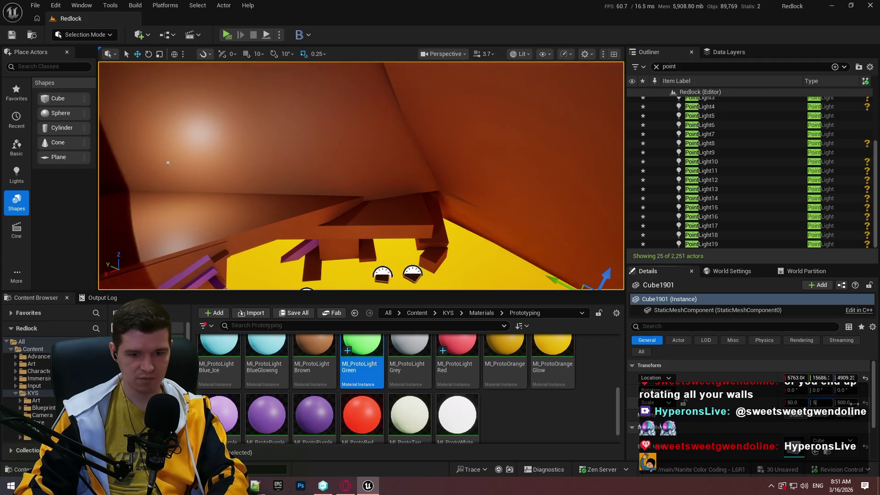
type("50")
key("Tab")
type("50")
key("Return")
mouse_move(168, 163)
left_mouse_down()
mouse_move(173, 211)
mouse_move(177, 183)
mouse_move(180, 195)
left_mouse_up()
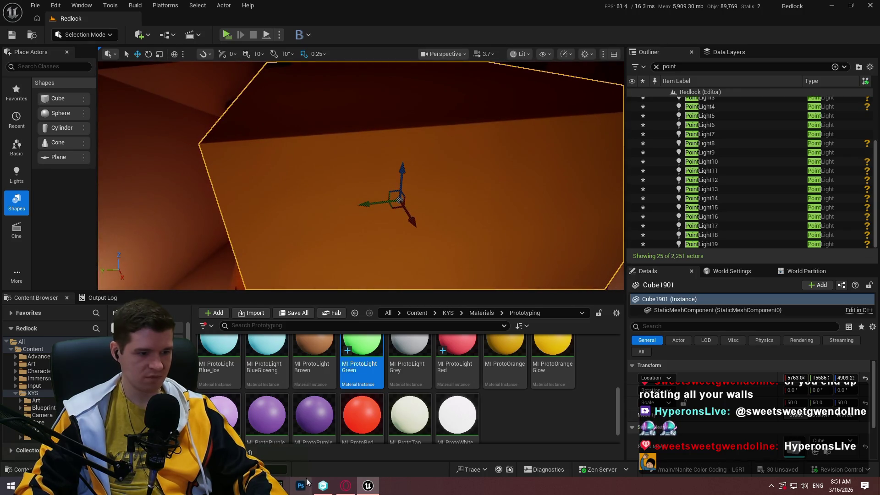
key("alt+Tab")
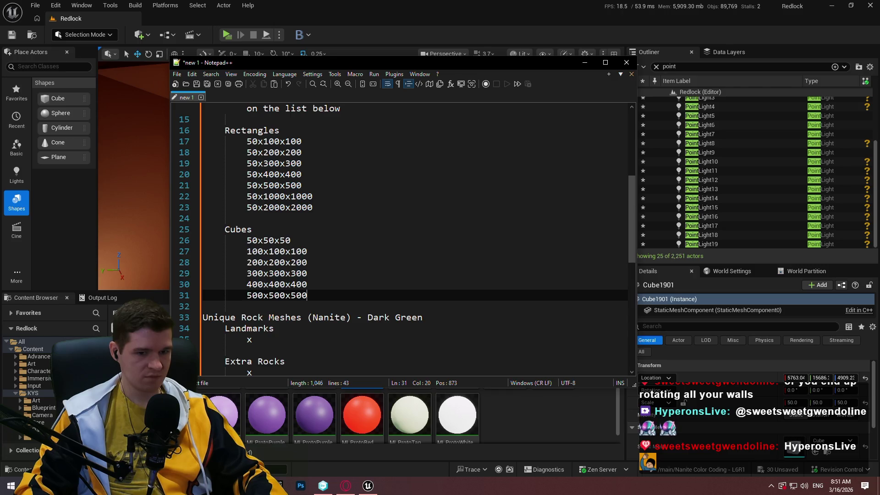
Step: Check the Modular Rock Meshes sizes, then set Cube1901's scale to 5 in Unreal
scroll(322, 301, "up", 2)
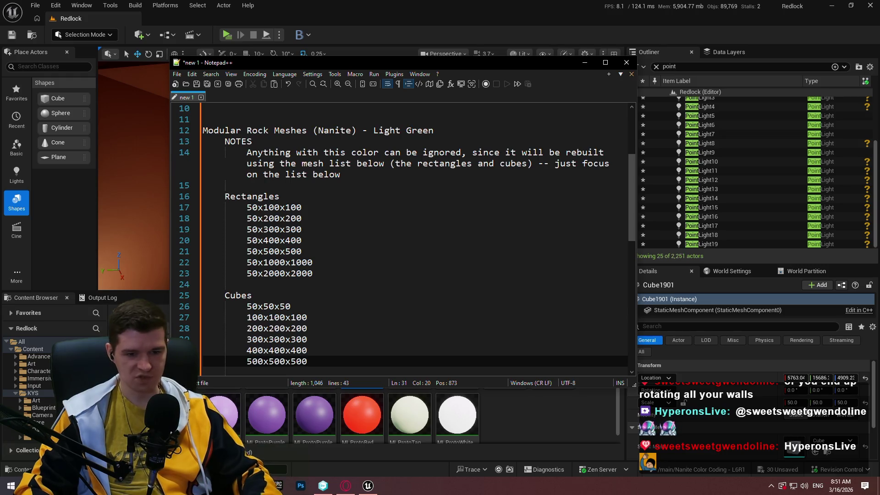
key("alt+Tab")
type("5")
key("Return")
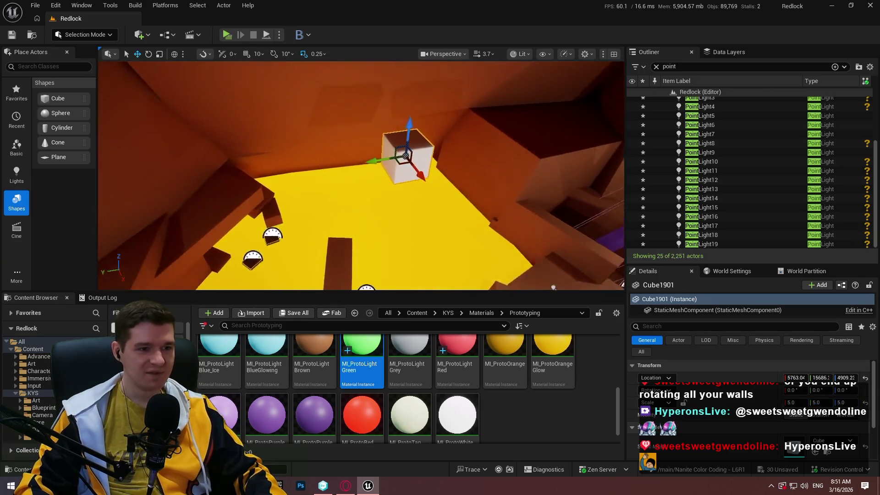
Step: Frame Cube1901, scale it to 10 on X, Y and Z, then bring up the Notepad++ size notes
key("f")
mouse_move(357, 183)
left_mouse_down()
mouse_move(357, 202)
mouse_move(339, 187)
left_mouse_up()
type("10")
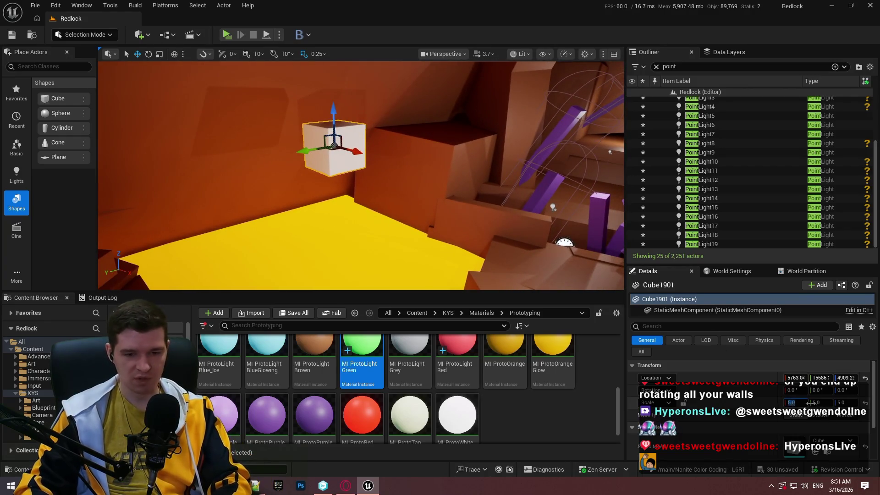
key("Tab")
type("10")
key("Tab")
type("10")
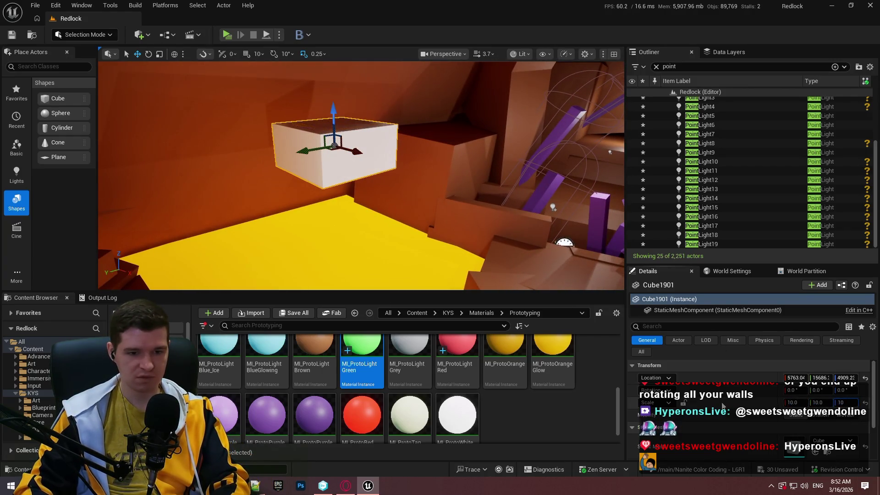
key("Return")
left_click_drag(447, 209, 442, 187)
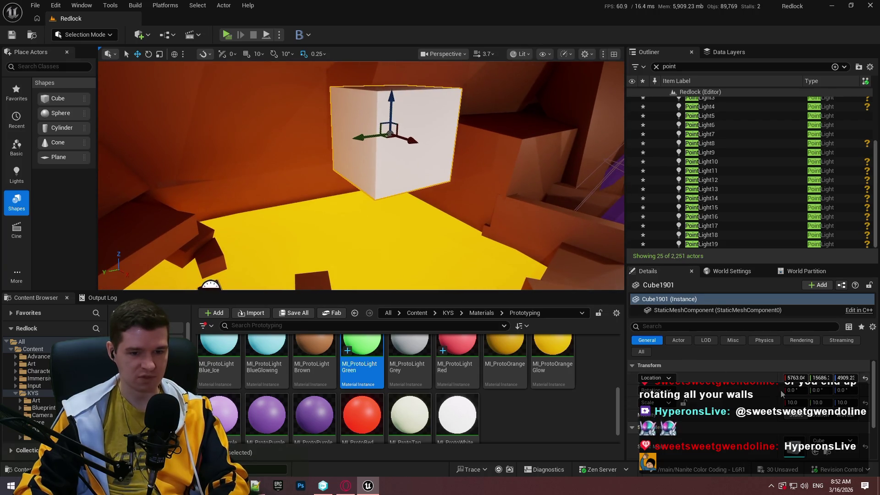
left_click(323, 485)
scroll(342, 285, "down", 4)
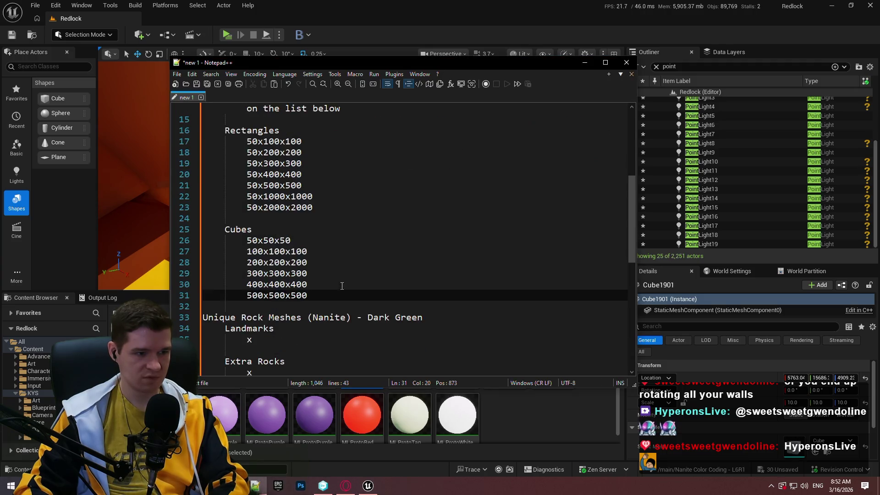
Step: Duplicate the 500x500x500 line twice in the Cubes size list
key("shift+Up")
key("ctrl+c")
key("Right")
key("ctrl+v")
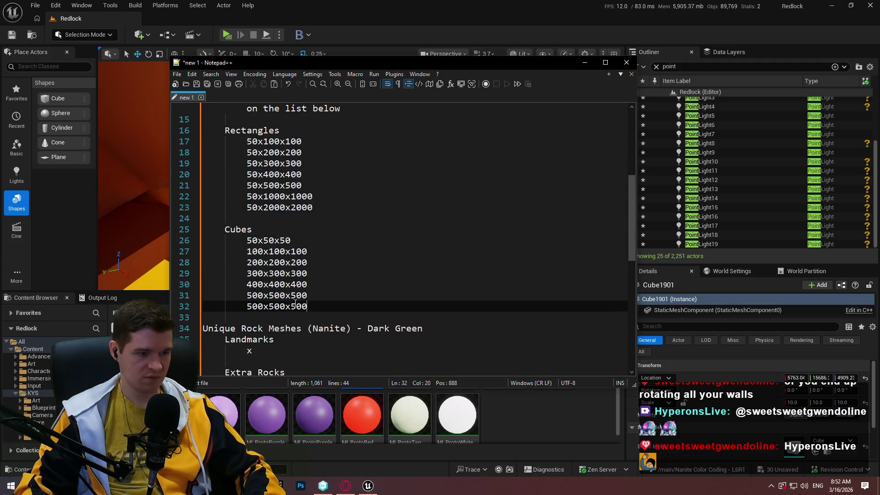
key("ctrl+v")
Step: Edit the copies to 1000x1000x1000 and 2000x2000x2000, then return to the Unreal level
left_click_drag(247, 306, 252, 306)
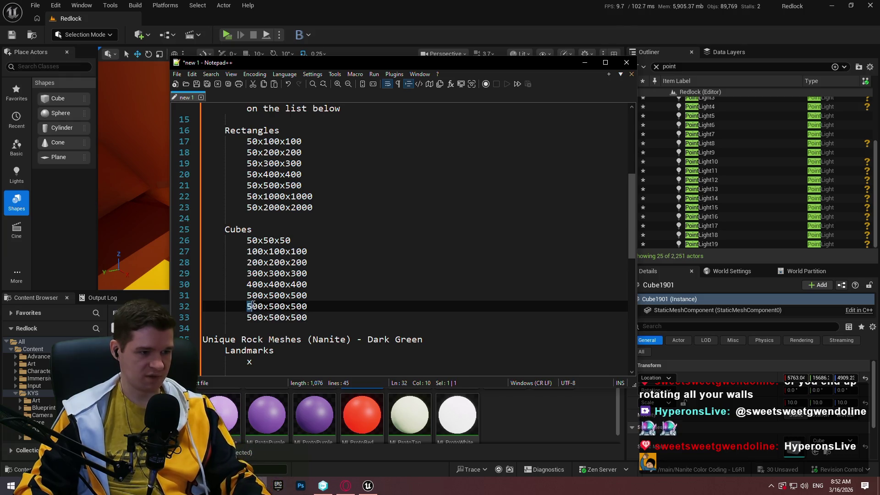
type("1000x1")
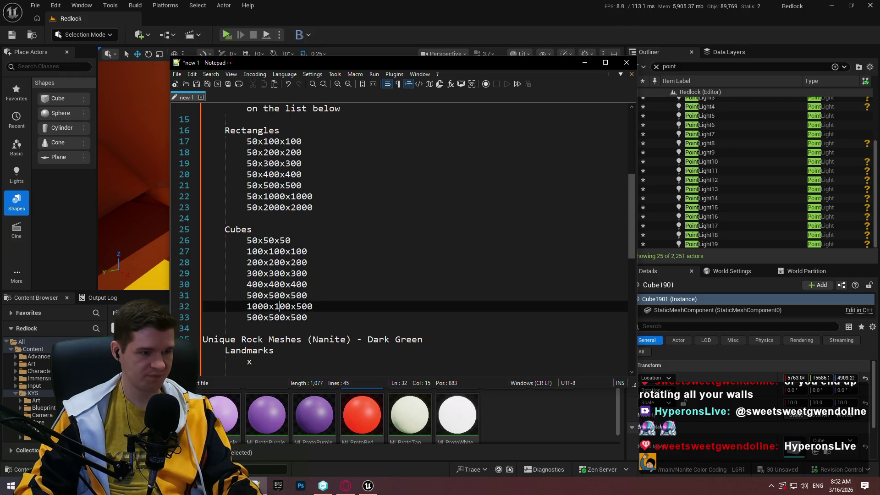
type("000")
left_click_drag(247, 317, 253, 317)
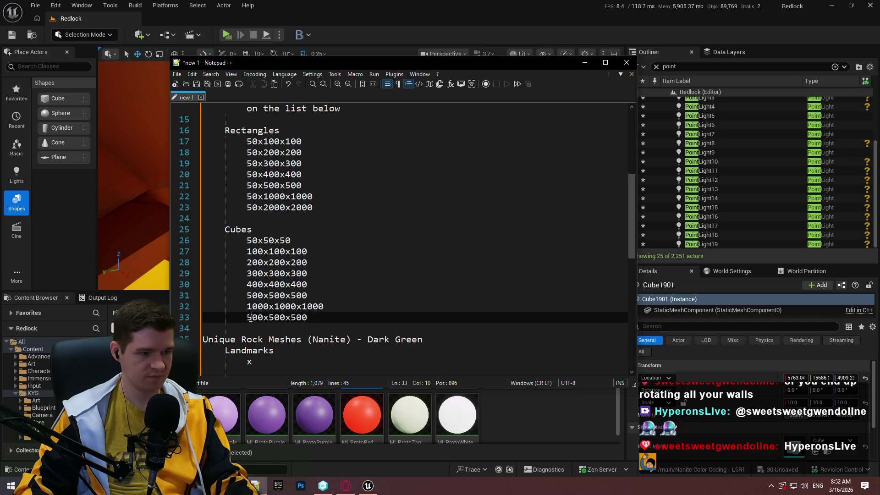
type("20")
left_click(278, 317)
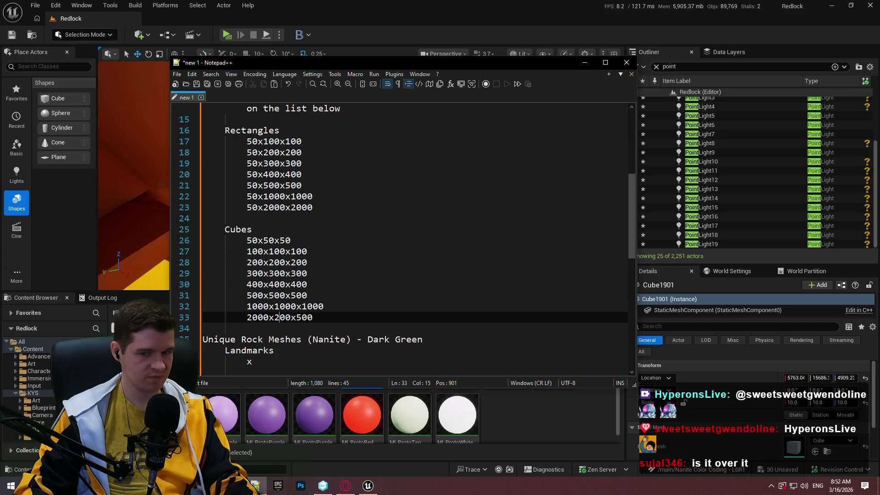
left_click(285, 318)
type("2000")
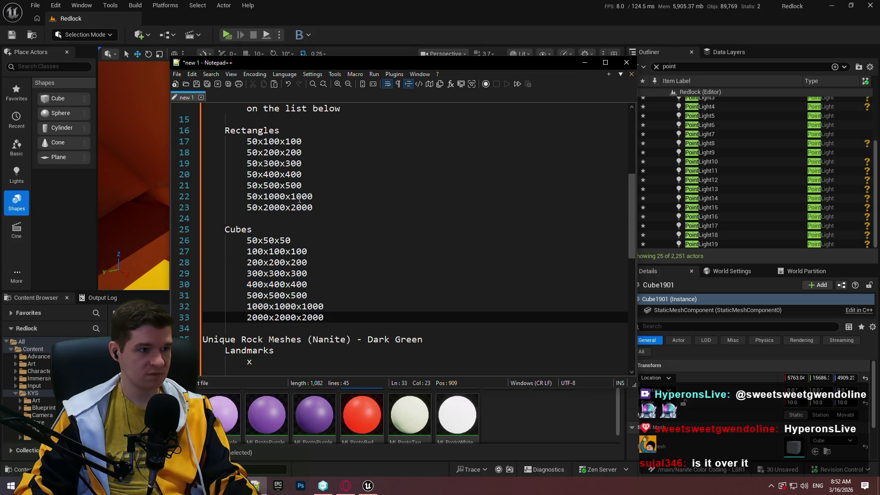
key("alt+Tab")
mouse_move(386, 179)
left_mouse_down()
mouse_move(349, 181)
mouse_move(366, 176)
left_mouse_up()
left_click(792, 403)
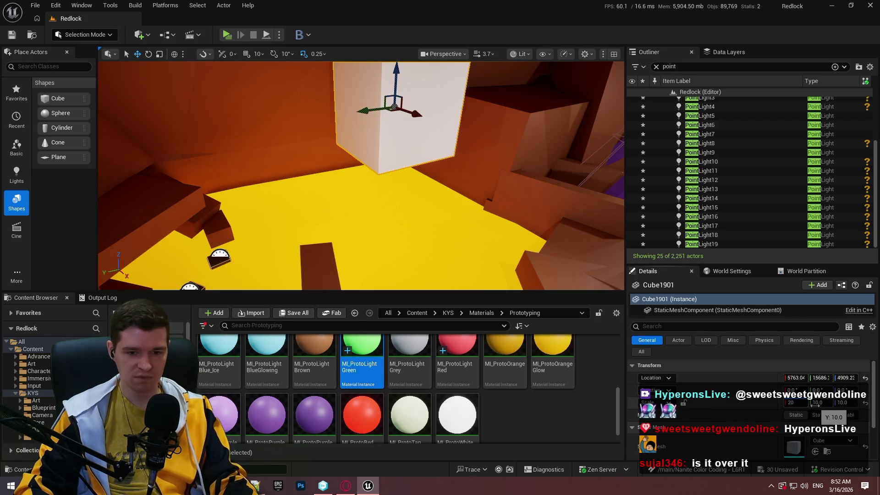
Step: Scale the test cube to 20 on all axes, orbit to judge its size, then delete it
key("Return")
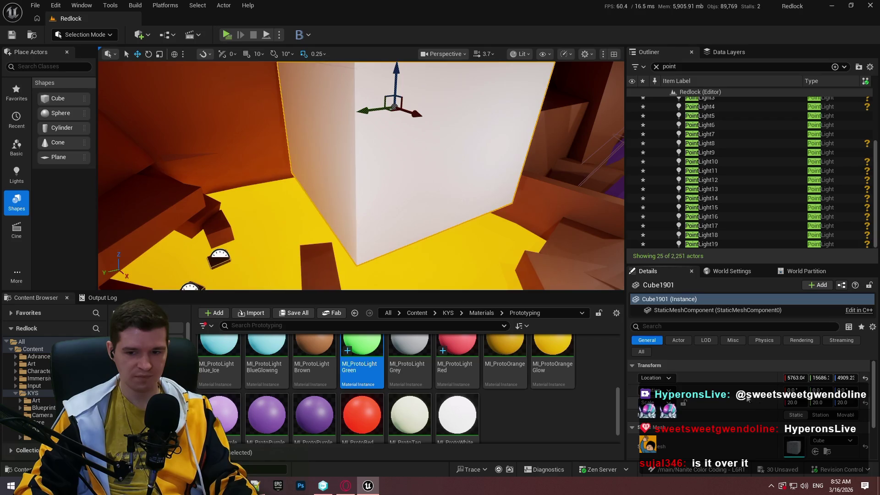
mouse_move(417, 235)
left_mouse_down()
mouse_move(408, 231)
mouse_move(416, 234)
left_mouse_up()
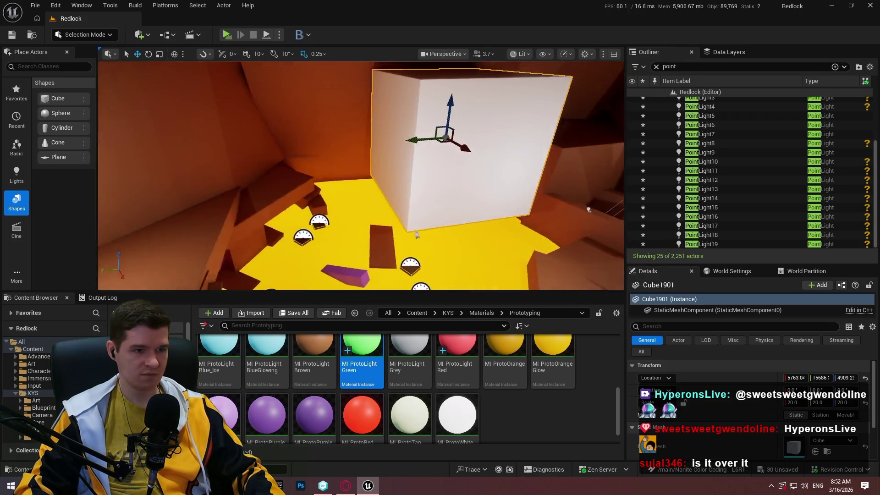
mouse_move(325, 184)
left_mouse_down()
mouse_move(335, 185)
mouse_move(326, 184)
left_mouse_up()
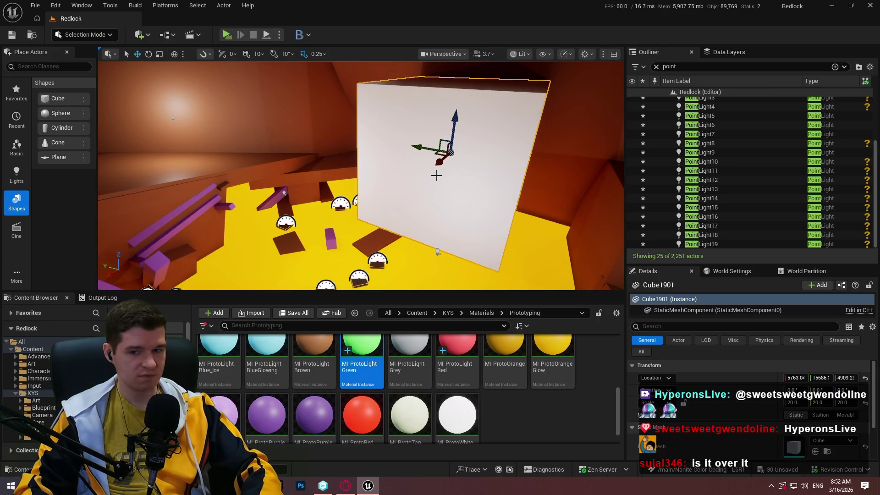
key("Delete")
Step: Fly to another part of the level and bring the mesh notes back, caret on line 15
left_click_drag(437, 176, 371, 206)
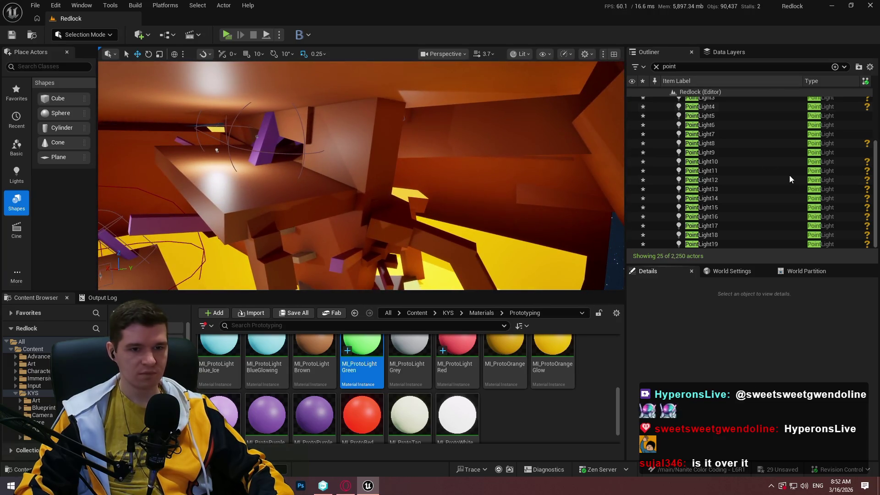
scroll(833, 141, "up", 5)
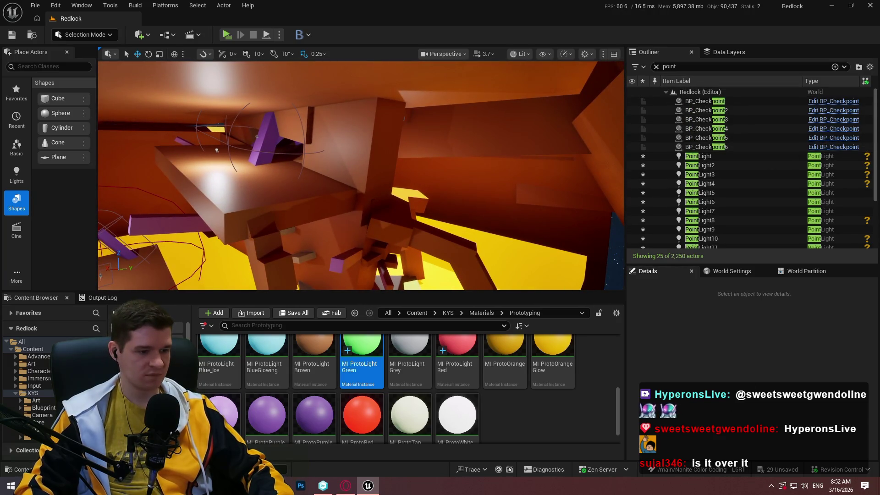
left_click(285, 481)
scroll(276, 268, "up", 3)
scroll(276, 269, "up", 1)
left_click(297, 251)
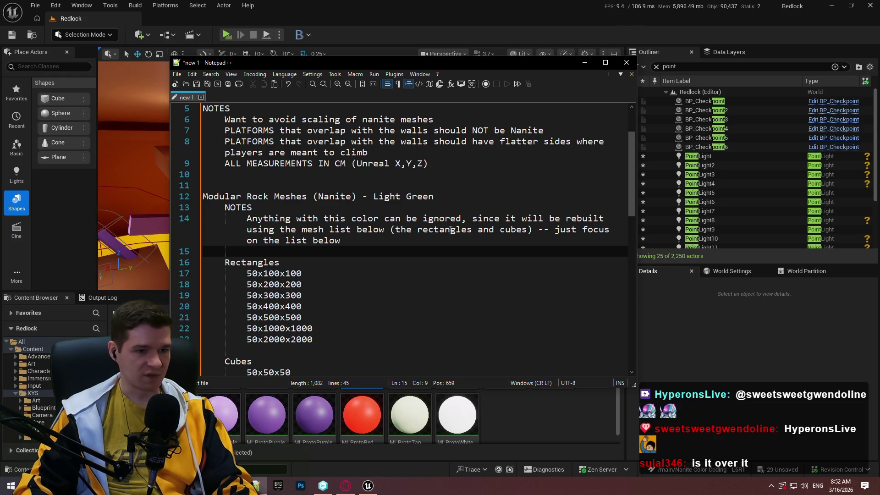
Step: Scroll the notes down to the Landmarks and Extra Rocks x placeholders, then return to Unreal
scroll(391, 257, "down", 4)
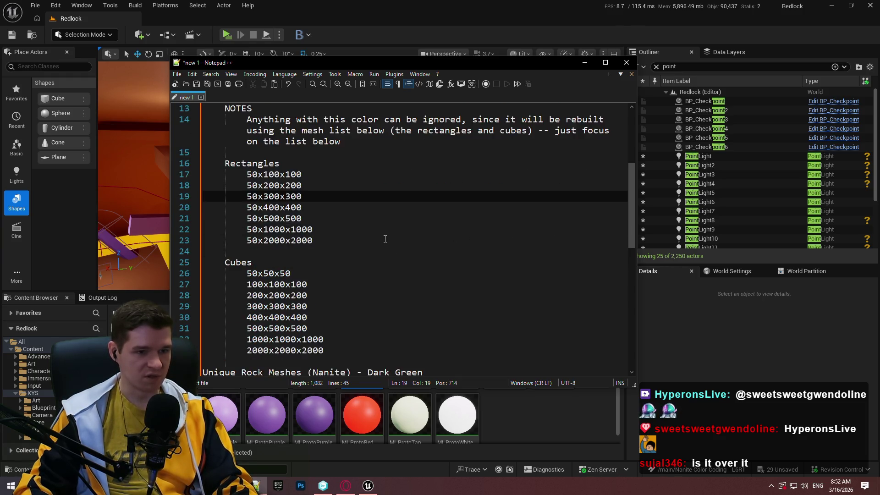
scroll(371, 198, "up", 3)
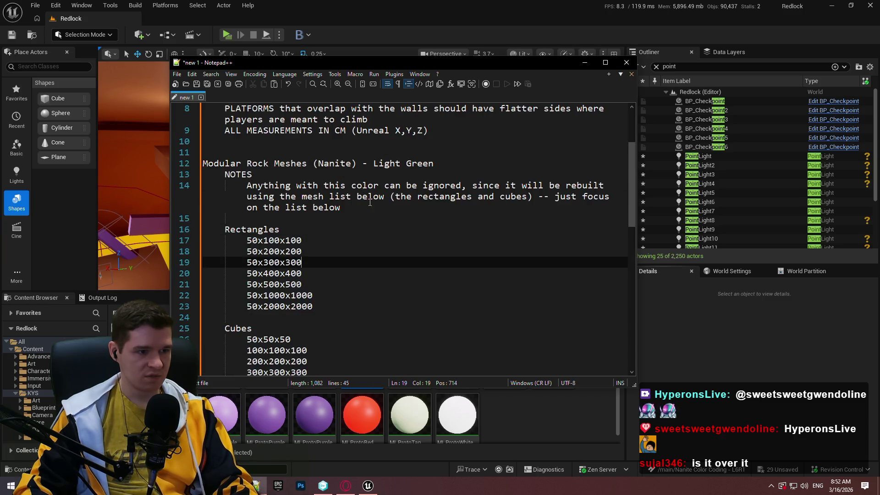
left_click(369, 198)
scroll(371, 205, "down", 1)
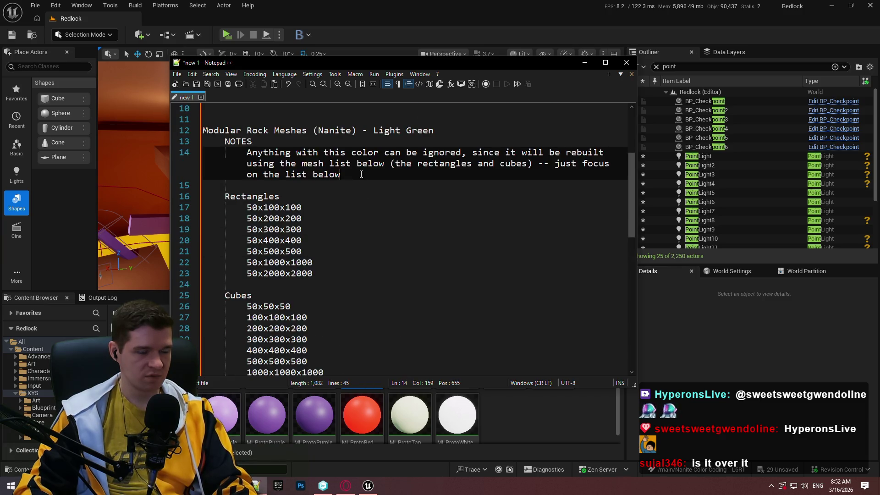
scroll(361, 174, "up", 3)
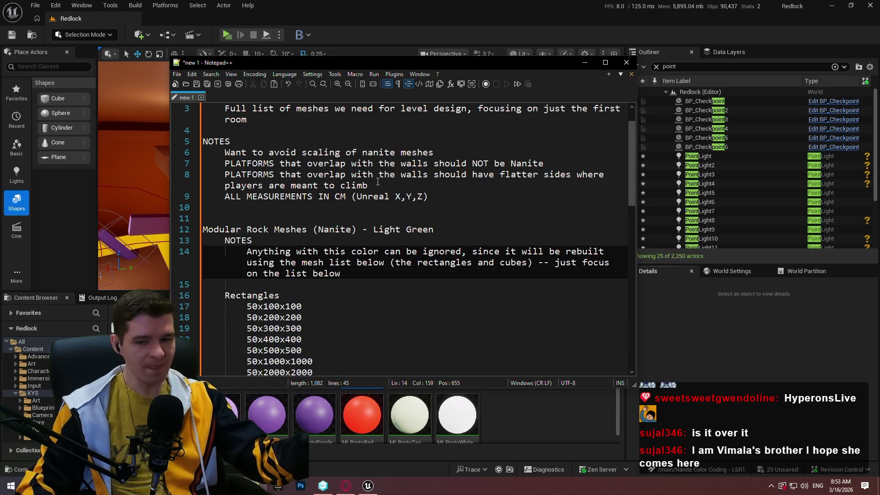
scroll(406, 273, "down", 9)
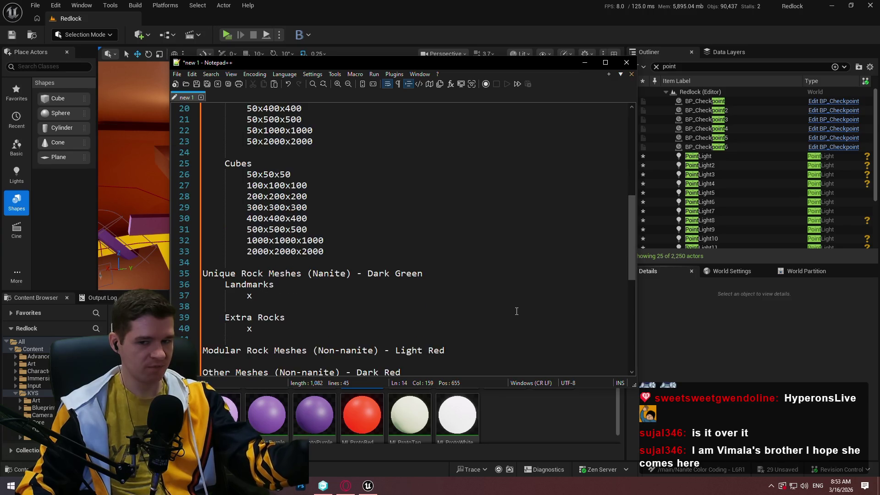
left_click(279, 230)
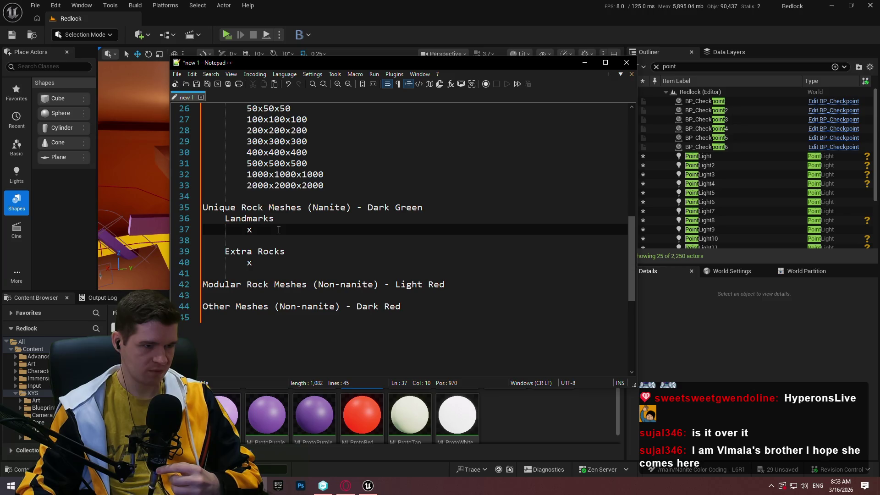
left_click(280, 261)
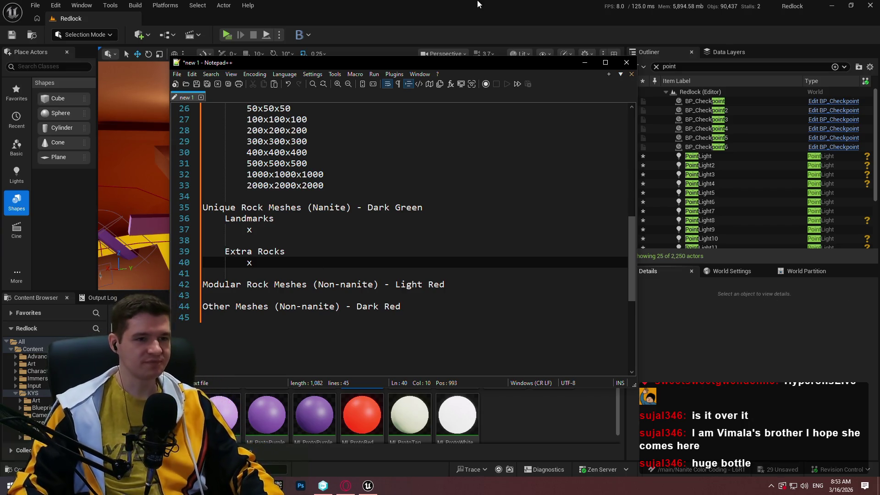
key("alt+Tab")
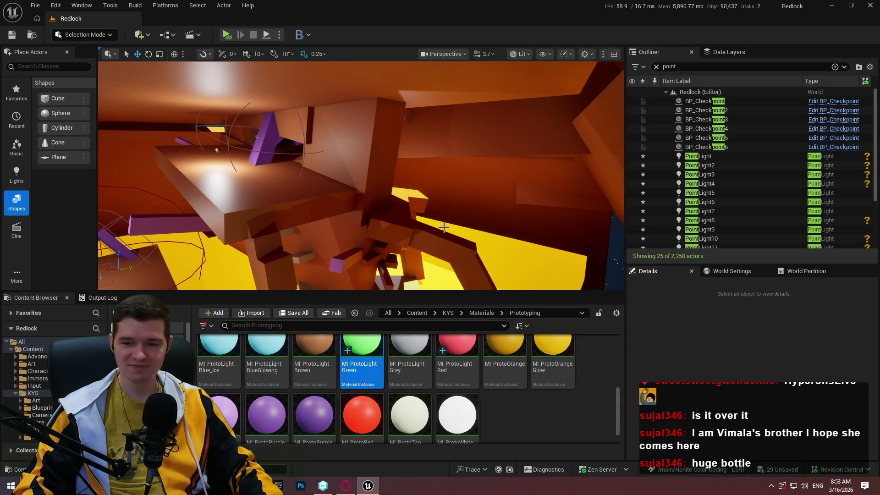
Step: Fly across the level and apply ML_ProtoLightGreen to a floor piece
key("w")
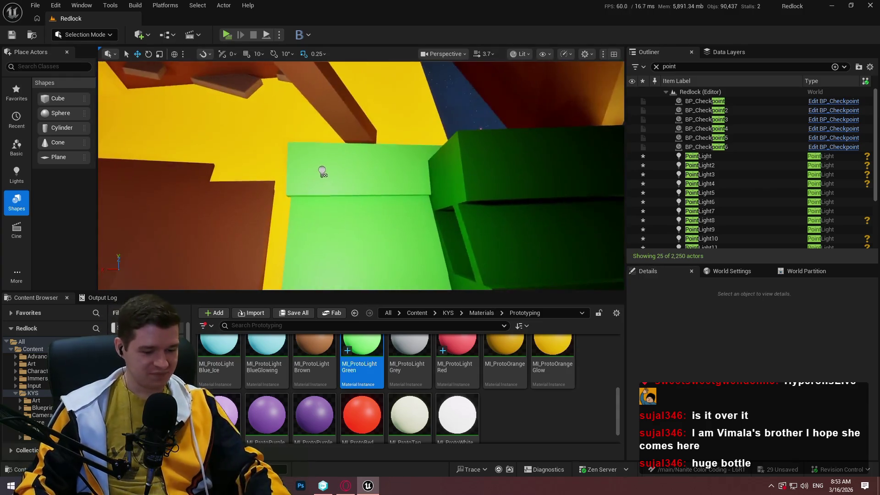
key("F11")
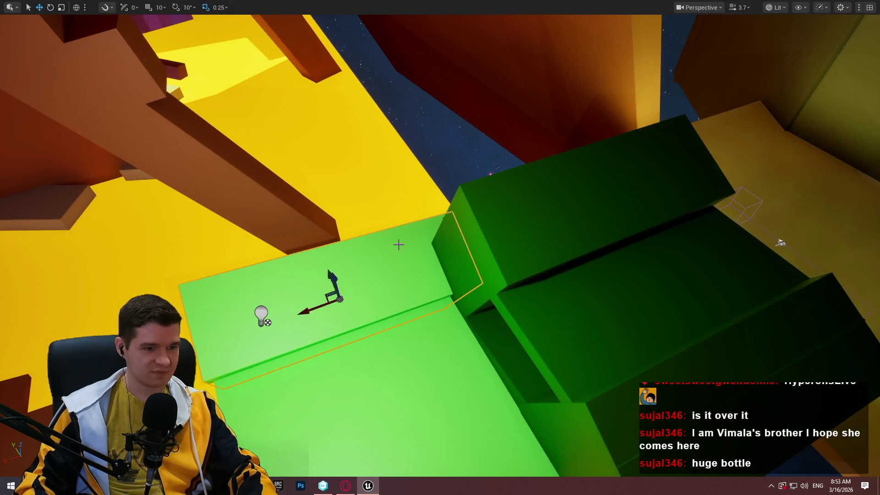
key("F11")
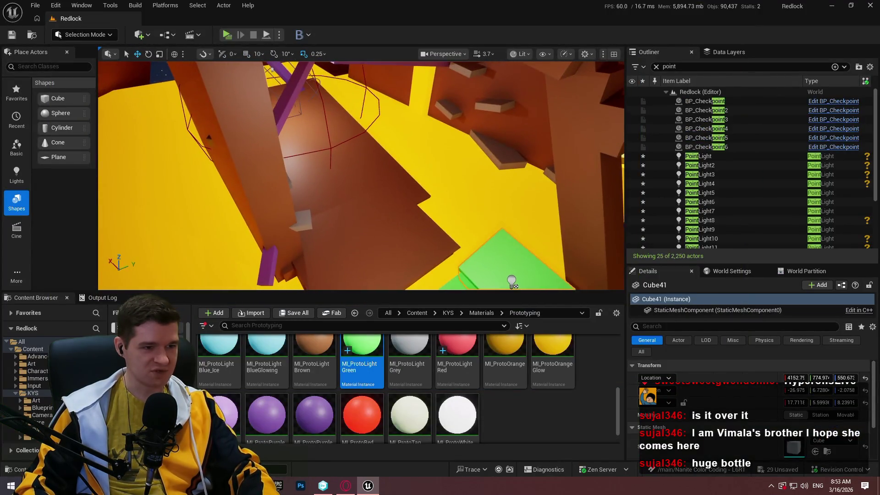
key("w")
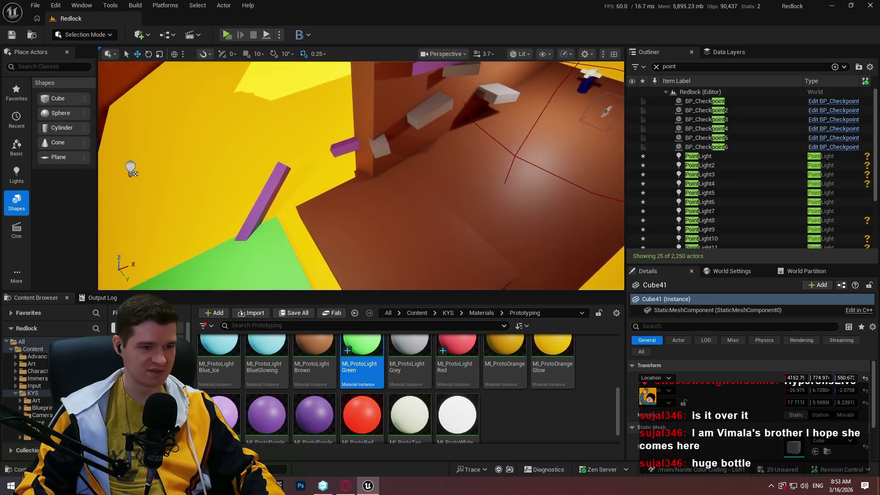
mouse_move(362, 362)
left_mouse_down()
mouse_move(453, 179)
mouse_move(516, 182)
left_mouse_up()
key("w")
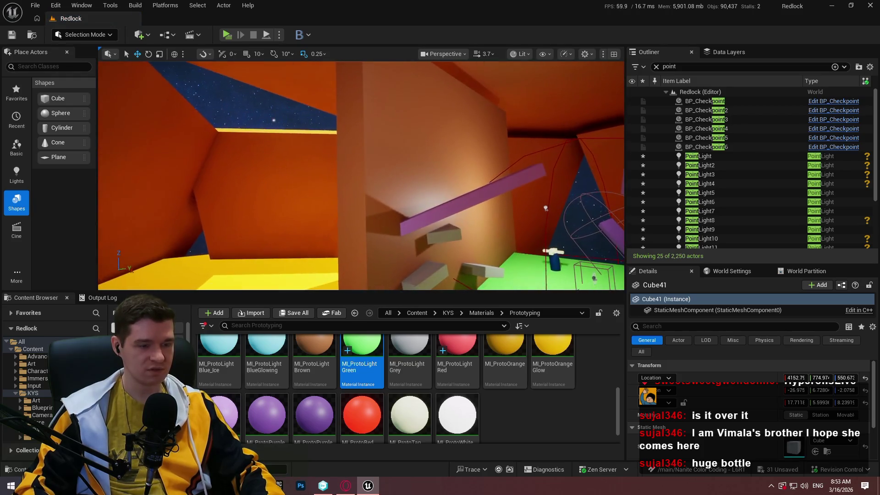
key("w")
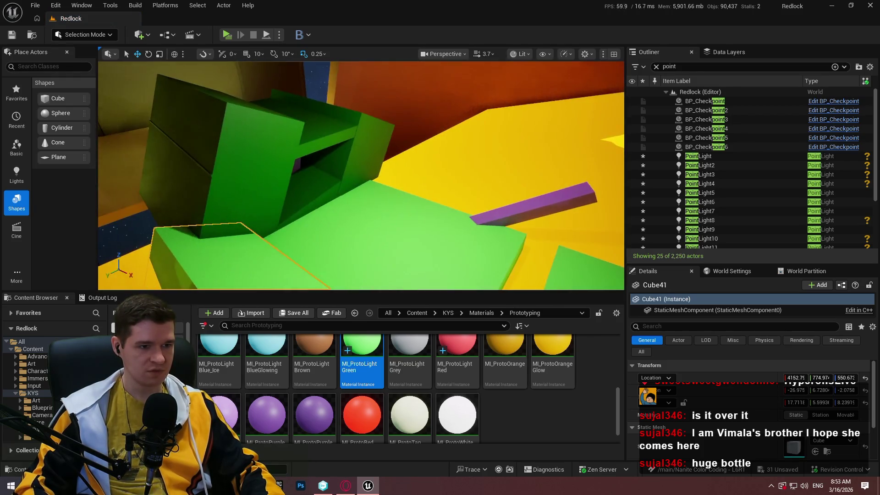
key("d")
Step: Check the colour-category notes, then drag the light green material onto a wall and another mesh
key("alt+Tab")
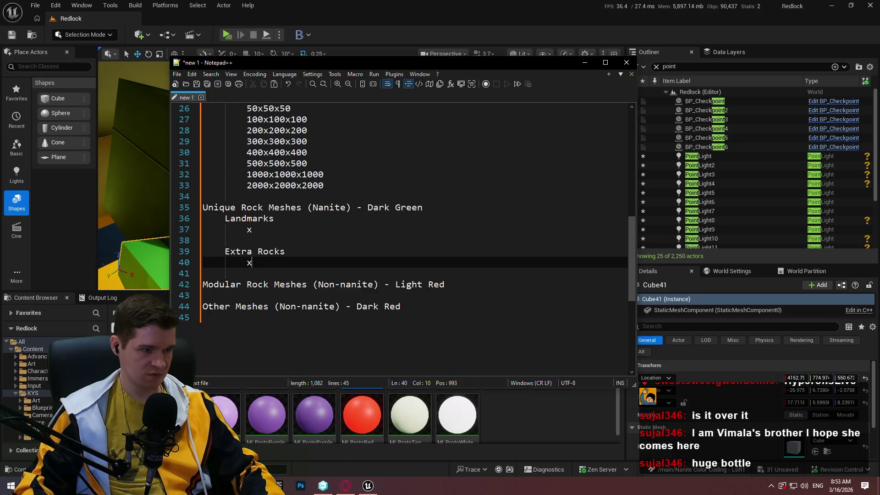
scroll(344, 181, "up", 7)
scroll(344, 181, "up", 1)
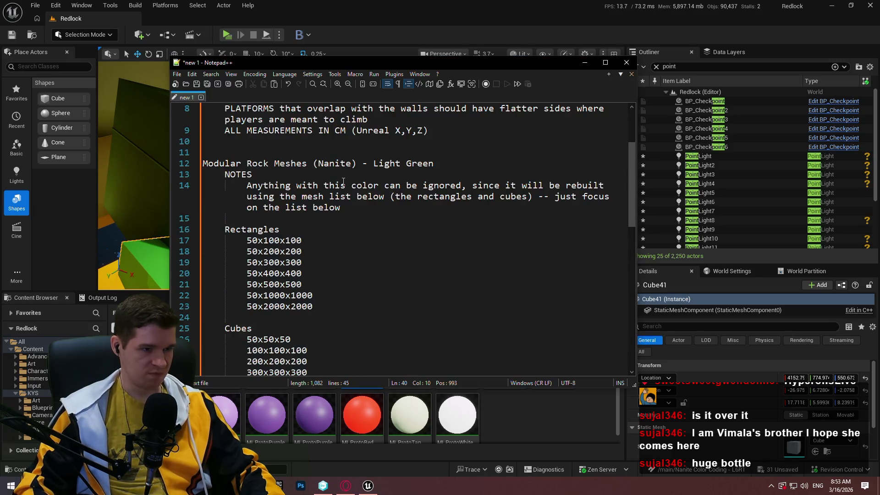
left_click(540, 419)
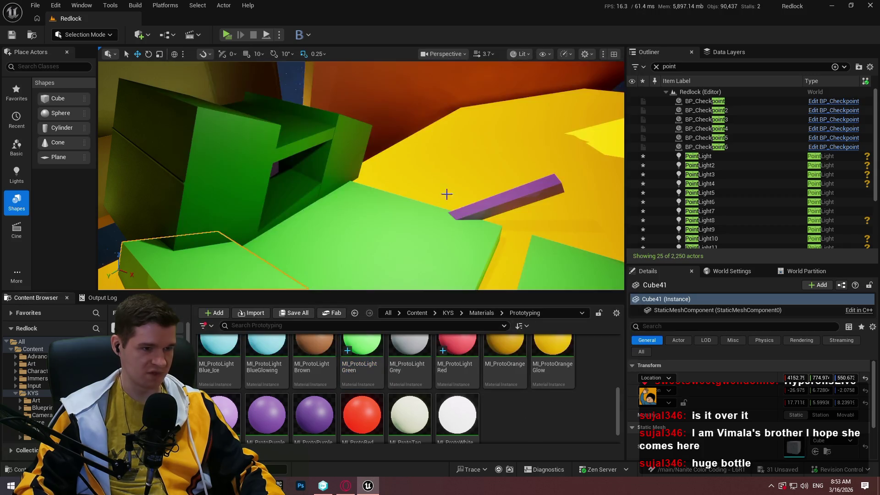
left_click_drag(360, 353, 255, 144)
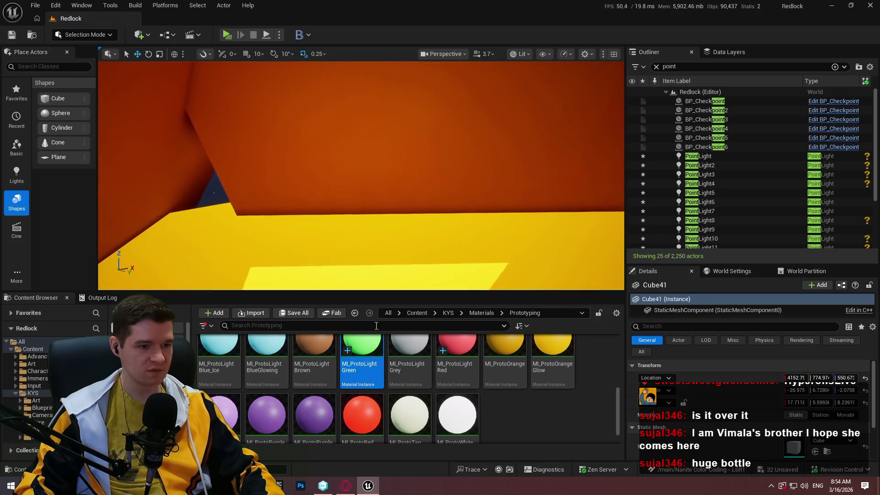
mouse_move(366, 364)
left_mouse_down()
mouse_move(361, 171)
mouse_move(427, 338)
left_mouse_up()
left_click_drag(362, 355, 330, 165)
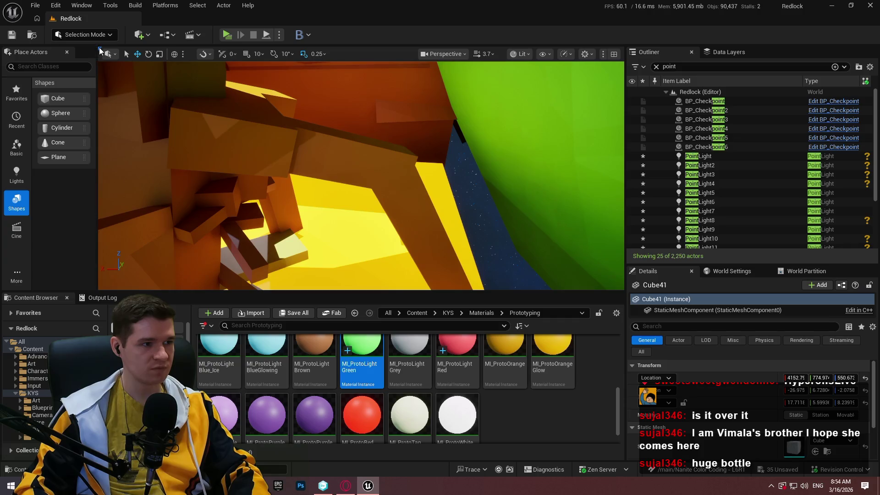
left_click(100, 49)
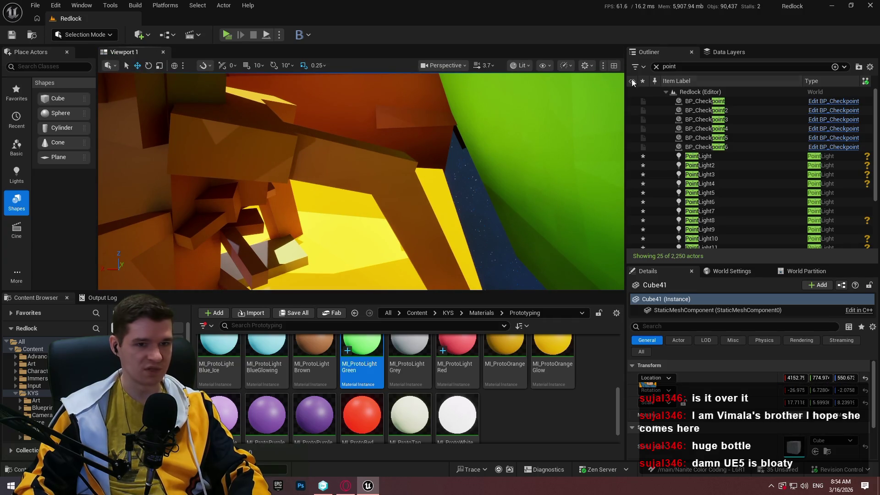
Step: Close the Outliner, Data Layers, Details, World Settings, World Partition and Place Actors panels; shrink the Content Browser
left_click(692, 52)
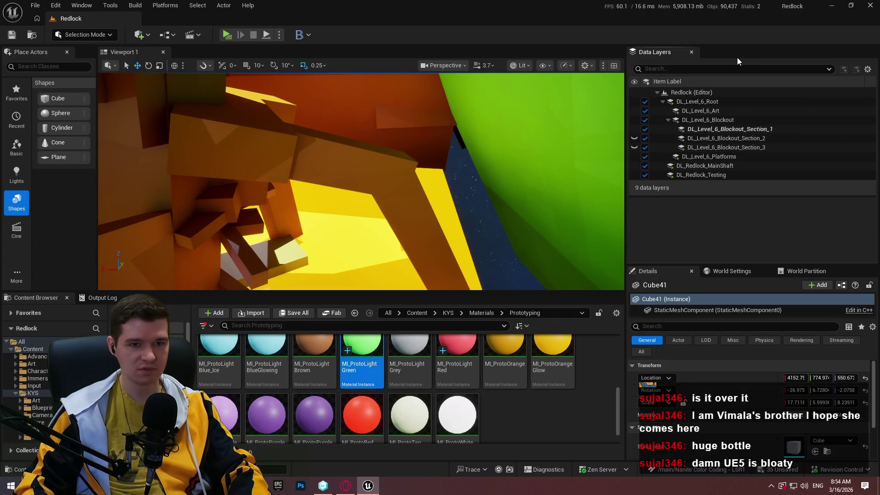
left_click(692, 52)
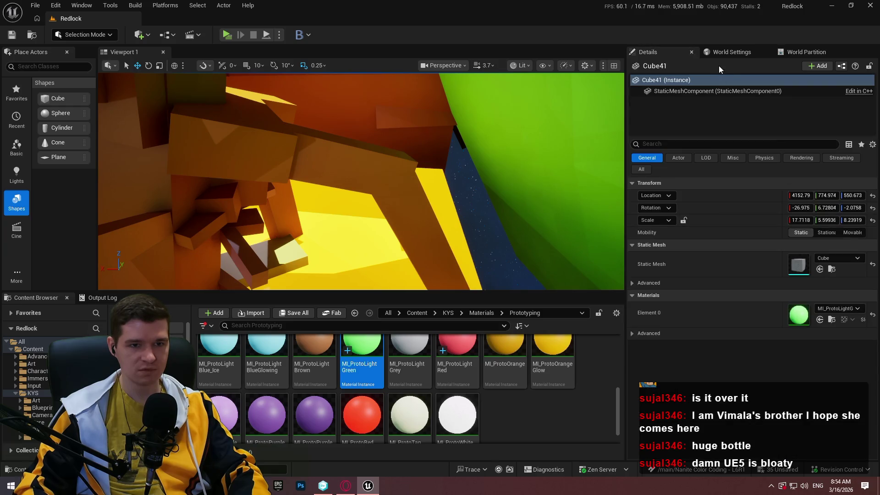
left_click(692, 52)
left_click(691, 51)
left_click(692, 51)
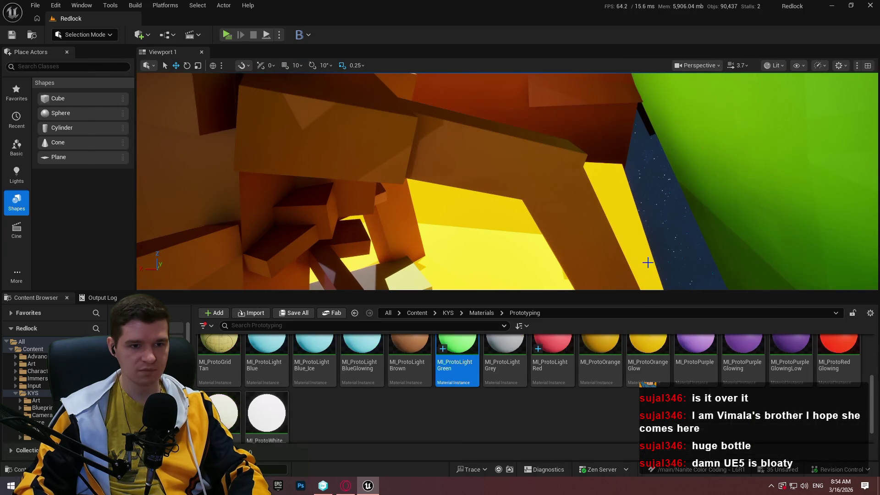
left_click_drag(612, 292, 612, 377)
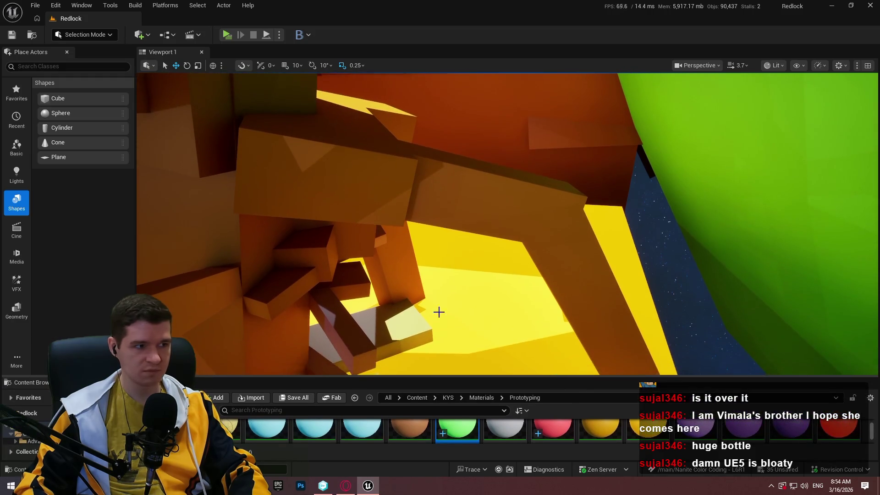
left_click(67, 53)
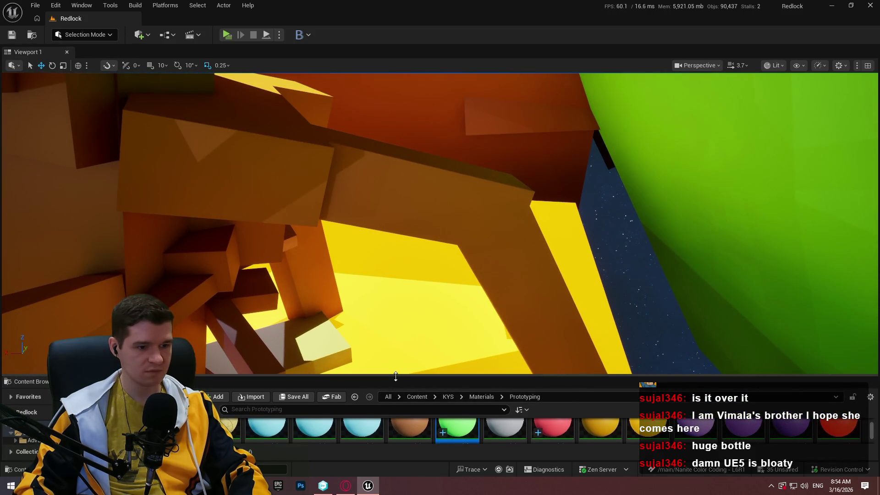
left_click_drag(395, 375, 395, 363)
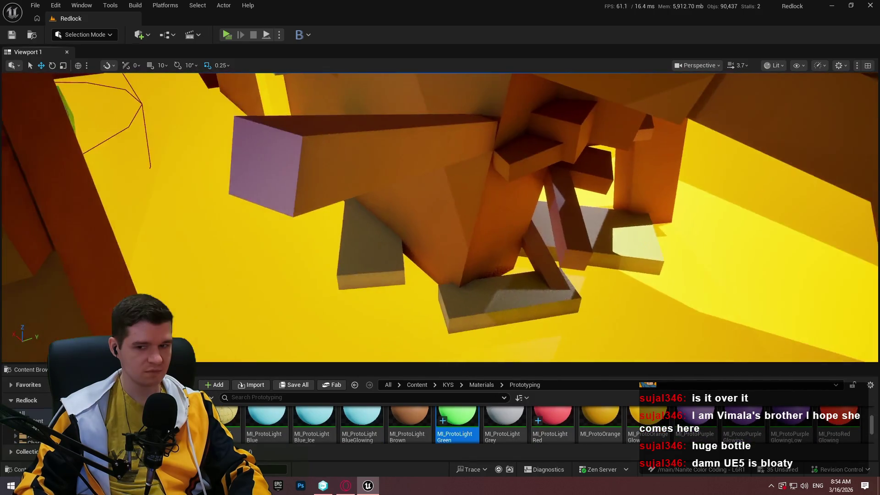
Step: Turn the orange wall light green and select the large yellow block on the right
left_click_drag(550, 204, 550, 205)
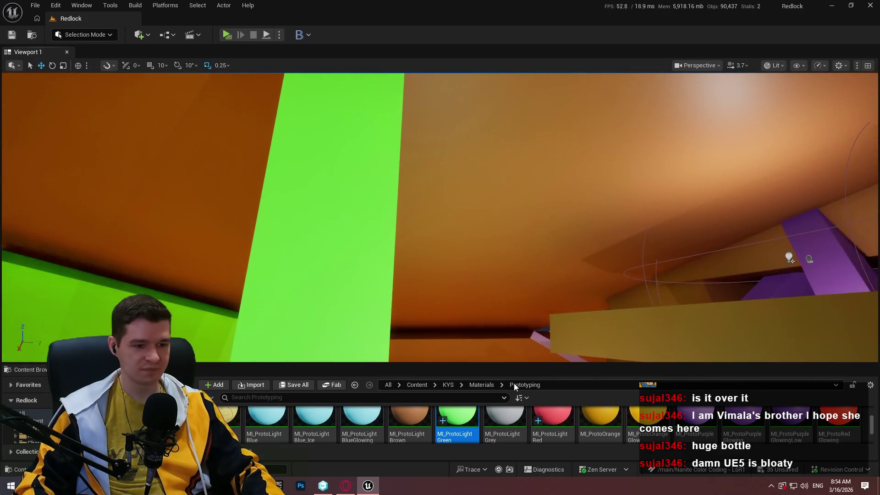
left_click_drag(473, 173, 473, 172)
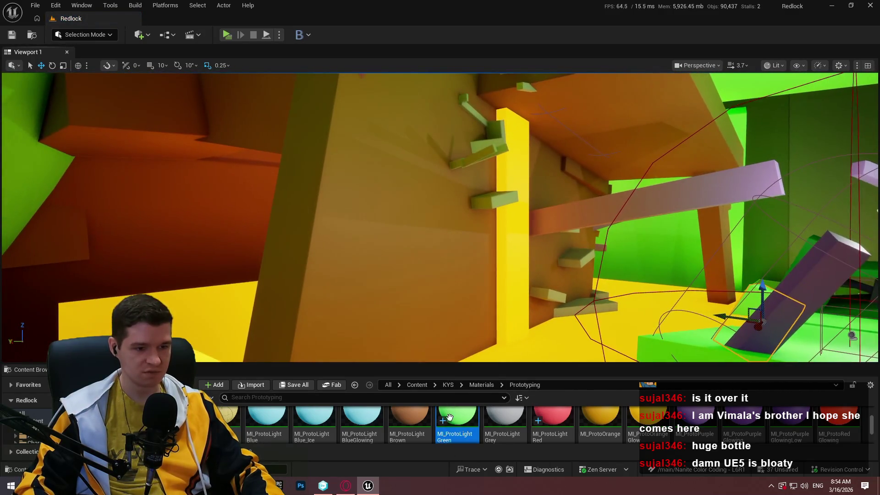
mouse_move(449, 417)
left_mouse_down()
mouse_move(431, 321)
mouse_move(440, 257)
left_mouse_up()
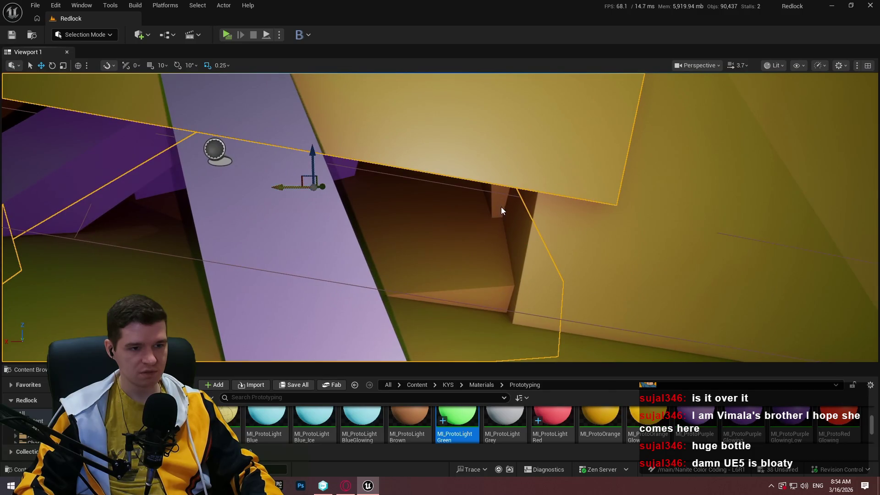
left_click(614, 243)
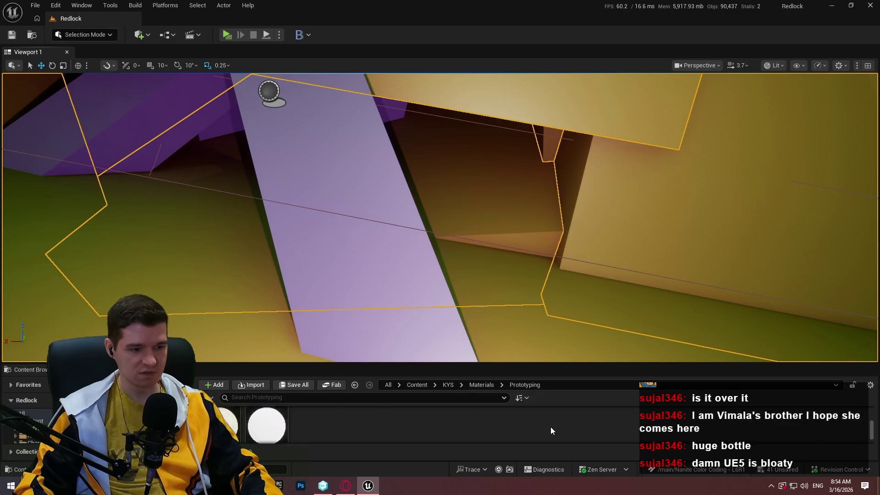
scroll(593, 420, "up", 1)
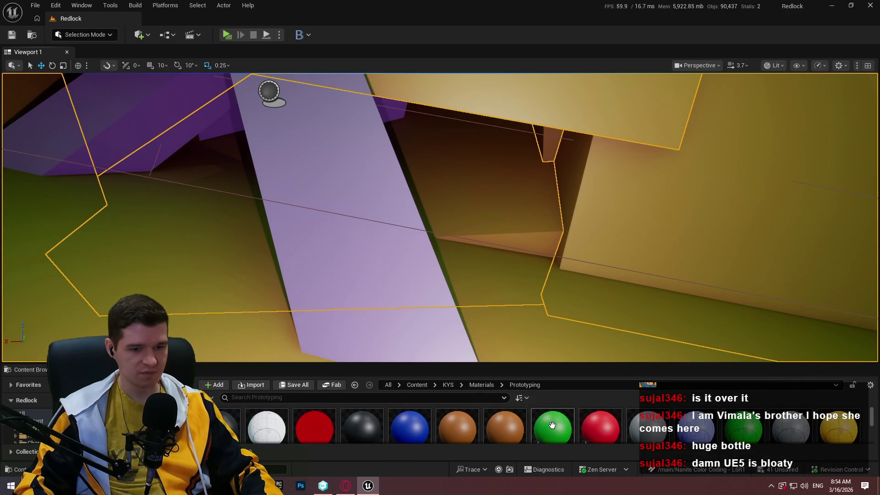
Step: Turn the right-hand yellow block, the brown surface and two more surfaces green
left_click_drag(553, 425, 653, 223)
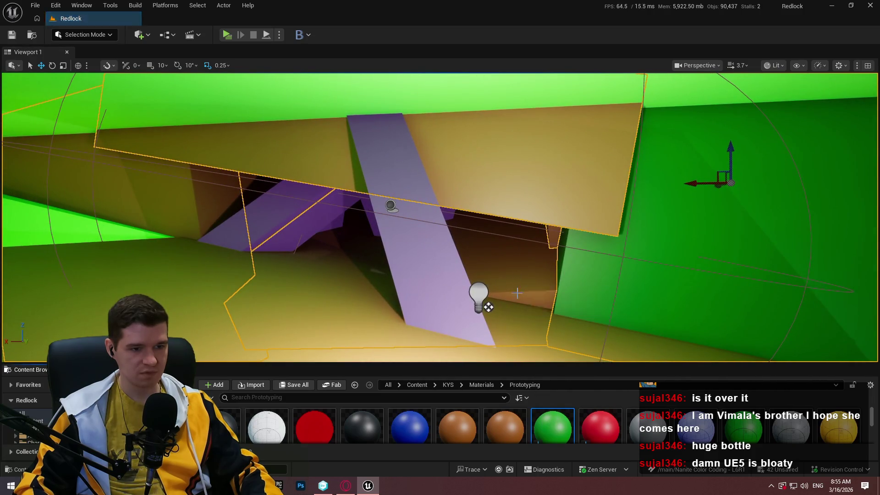
left_click_drag(558, 406, 138, 193)
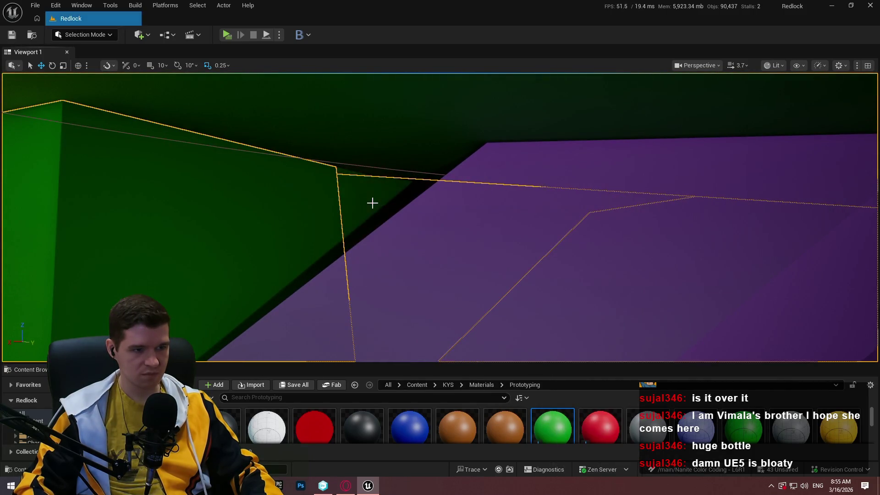
left_click_drag(371, 202, 215, 167)
mouse_move(539, 420)
left_mouse_down()
mouse_move(321, 189)
mouse_move(275, 193)
mouse_move(325, 204)
left_mouse_up()
scroll(490, 432, "down", 2)
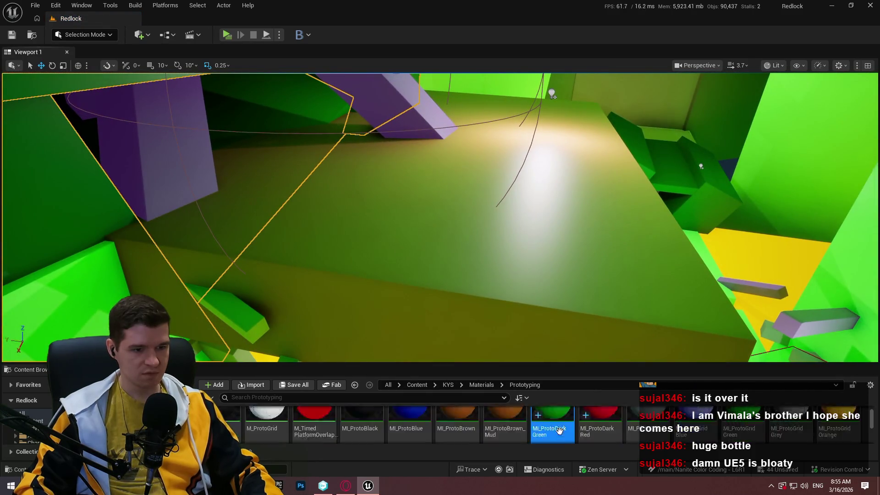
left_click_drag(497, 213, 468, 220)
left_click_drag(292, 207, 294, 215)
scroll(614, 433, "down", 1)
left_click_drag(532, 273, 532, 273)
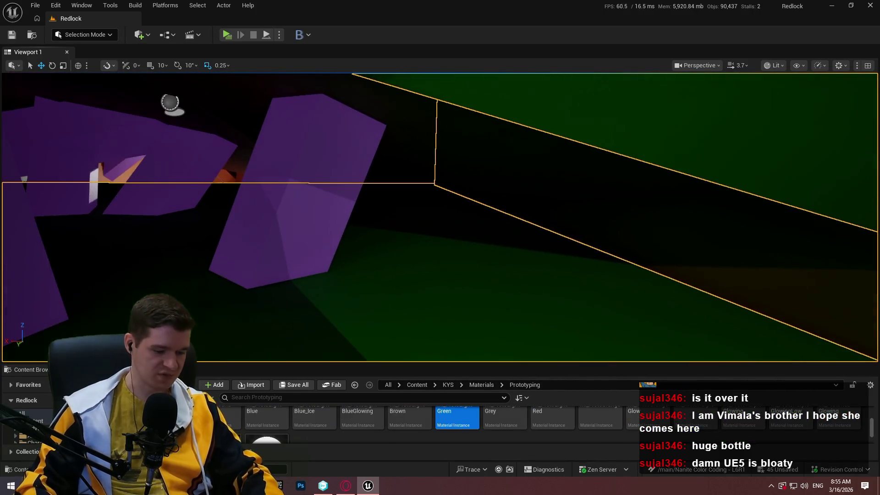
Step: Select the point light and reposition it among the purple blocks
left_click(394, 206)
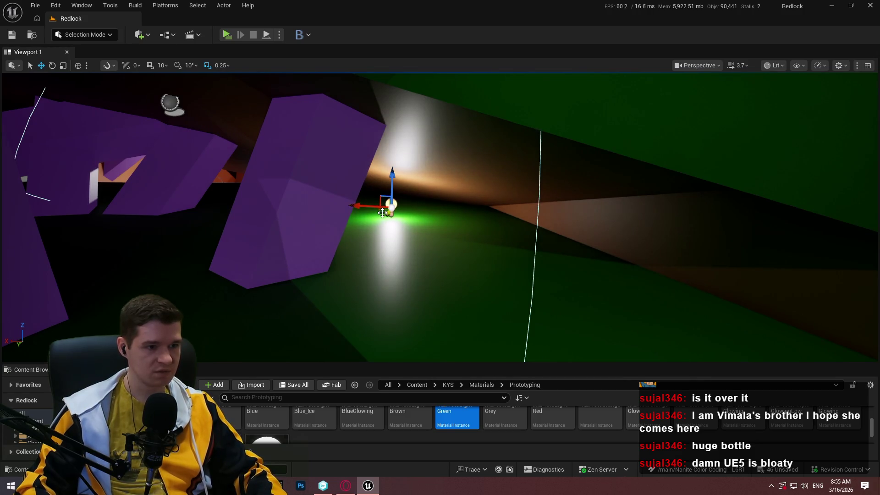
mouse_move(386, 214)
left_mouse_down()
mouse_move(388, 196)
mouse_move(428, 216)
mouse_move(409, 192)
left_mouse_up()
mouse_move(411, 143)
left_mouse_down()
mouse_move(192, 132)
mouse_move(195, 117)
mouse_move(191, 181)
mouse_move(197, 165)
mouse_move(407, 150)
left_mouse_up()
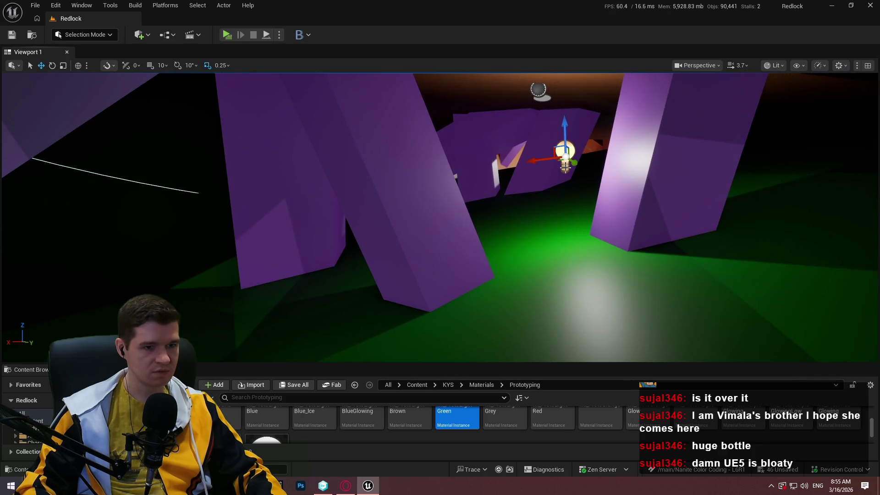
mouse_move(579, 162)
left_mouse_down()
mouse_move(369, 173)
mouse_move(475, 153)
mouse_move(581, 164)
mouse_move(576, 148)
left_mouse_up()
left_click(550, 199)
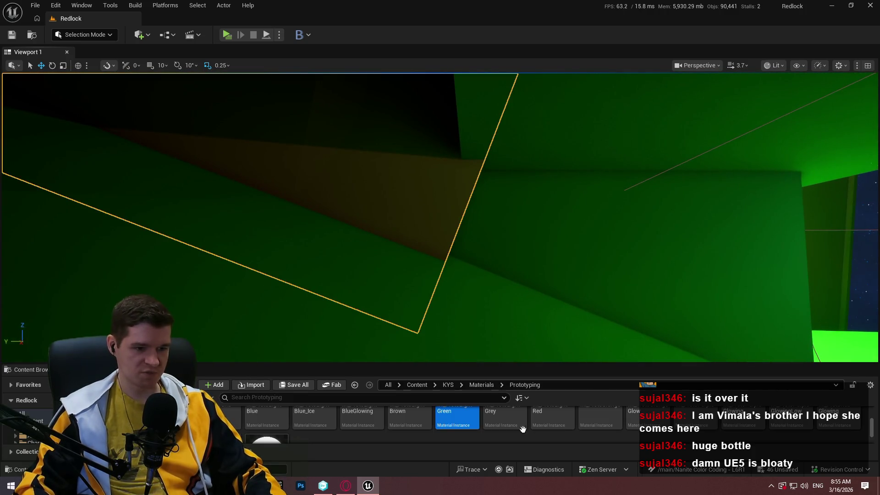
scroll(494, 421, "up", 2)
scroll(494, 422, "down", 1)
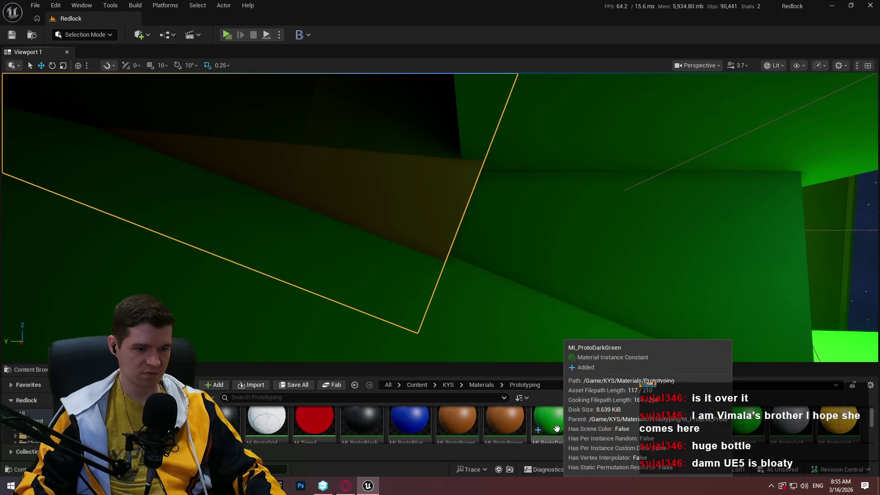
Step: Apply MI_ProtoDarkGreen to the slanted block and ledges, flying around to inspect them
left_click_drag(552, 419, 417, 196)
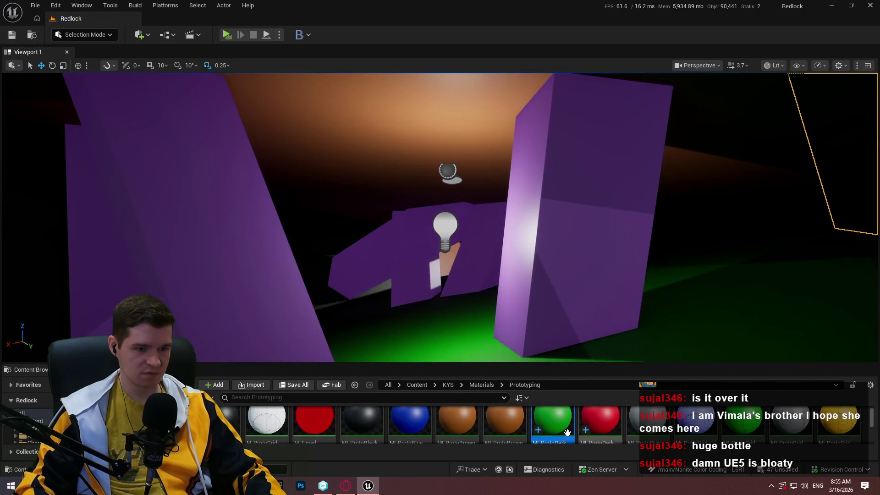
left_click_drag(373, 142, 372, 142)
left_click_drag(536, 346, 529, 291)
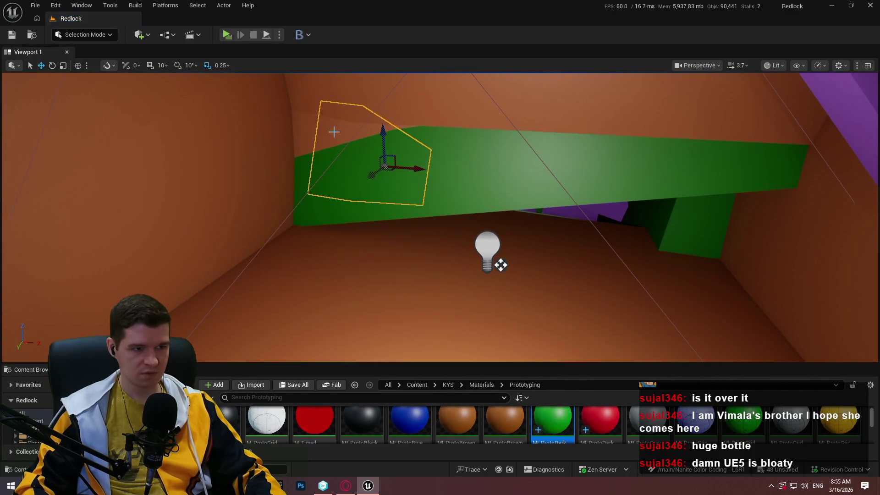
left_click_drag(500, 264, 500, 265)
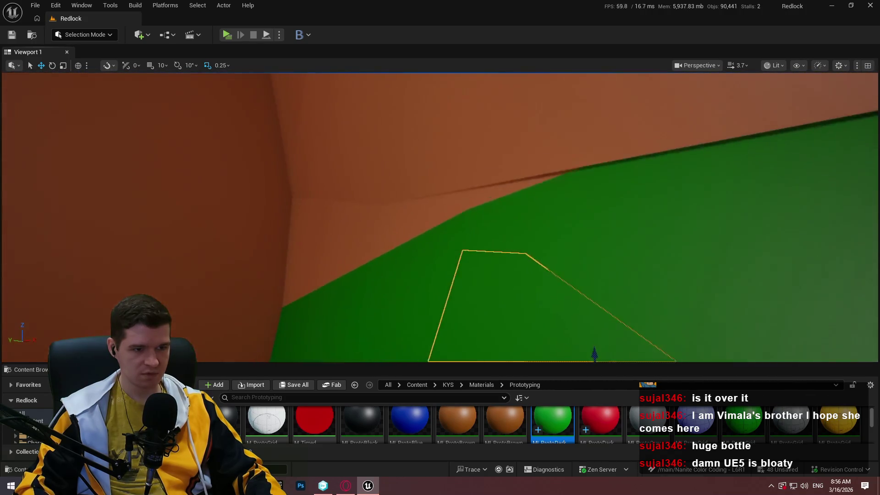
left_click_drag(396, 363, 397, 363)
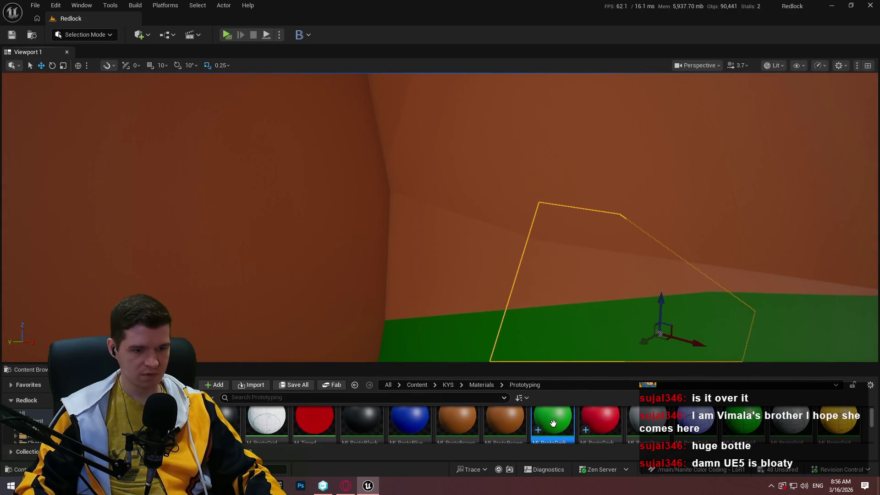
left_click_drag(443, 266, 451, 272)
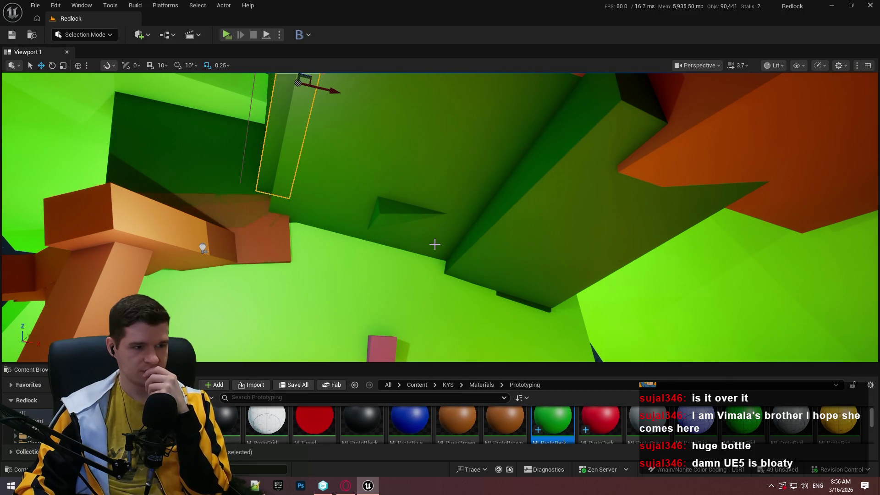
left_click_drag(434, 244, 434, 244)
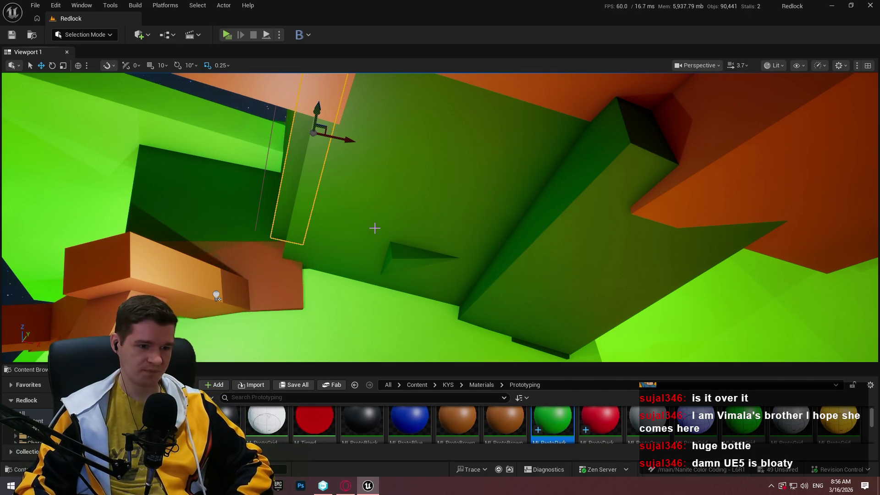
mouse_move(375, 227)
left_mouse_down()
mouse_move(413, 174)
mouse_move(374, 229)
mouse_move(413, 192)
mouse_move(385, 220)
mouse_move(421, 192)
mouse_move(449, 206)
mouse_move(458, 193)
mouse_move(427, 224)
mouse_move(463, 201)
mouse_move(472, 184)
left_mouse_up()
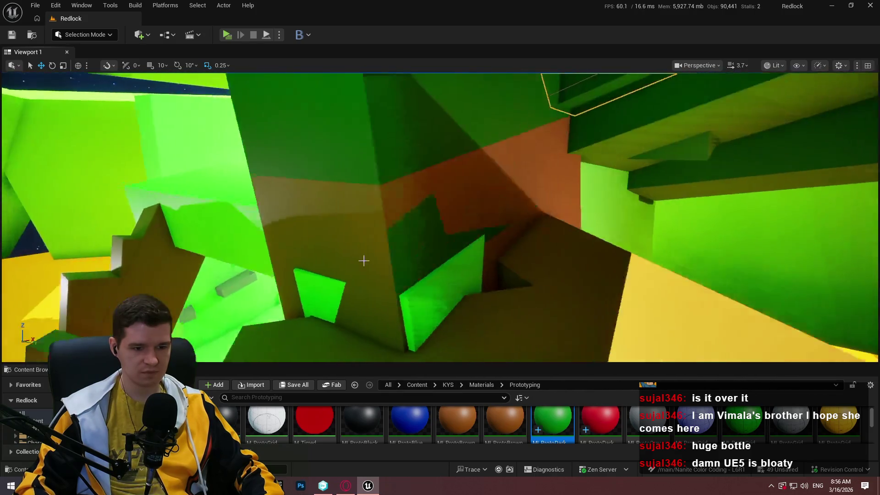
left_click_drag(364, 260, 380, 259)
scroll(388, 422, "down", 2)
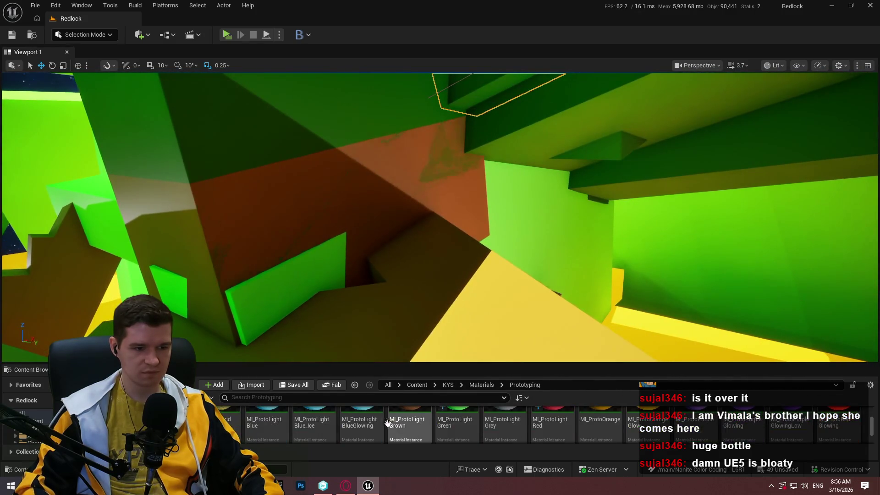
left_click_drag(379, 199, 379, 199)
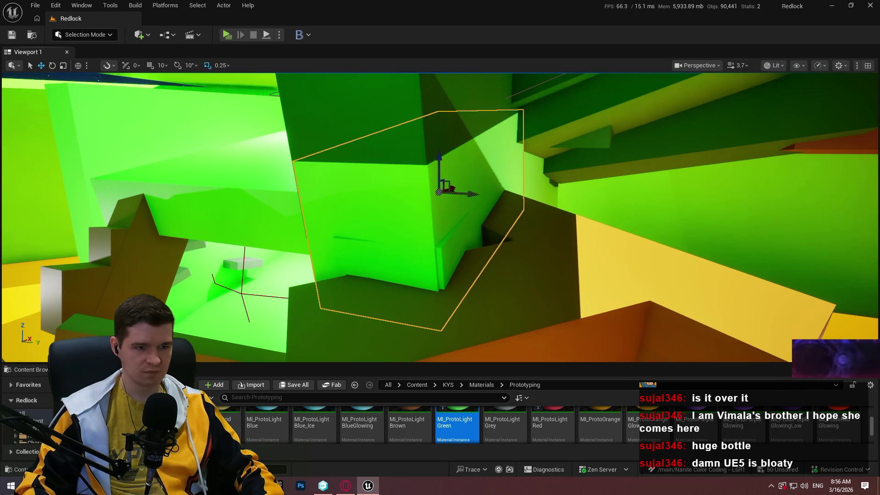
left_click_drag(379, 198, 379, 199)
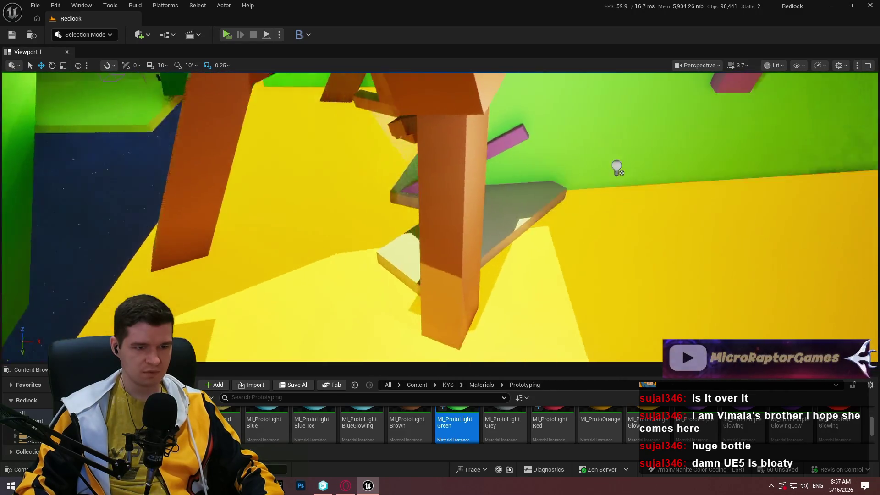
left_click_drag(537, 194, 537, 194)
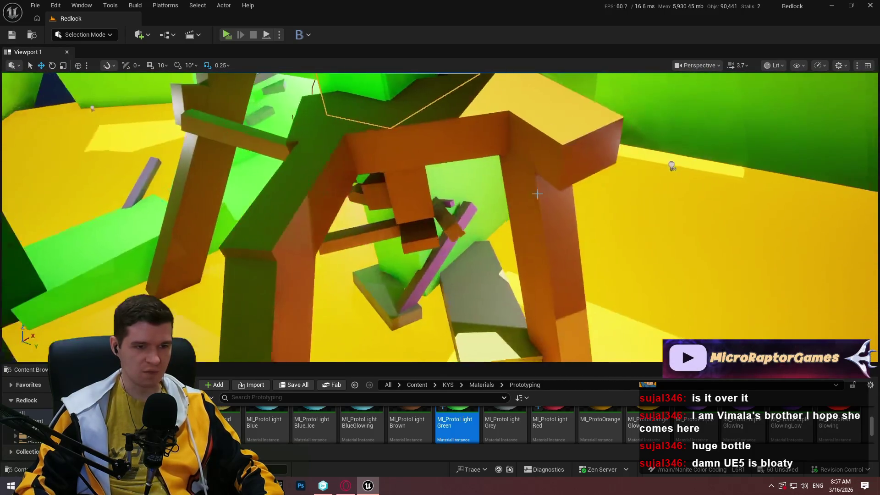
left_click_drag(645, 161, 645, 161)
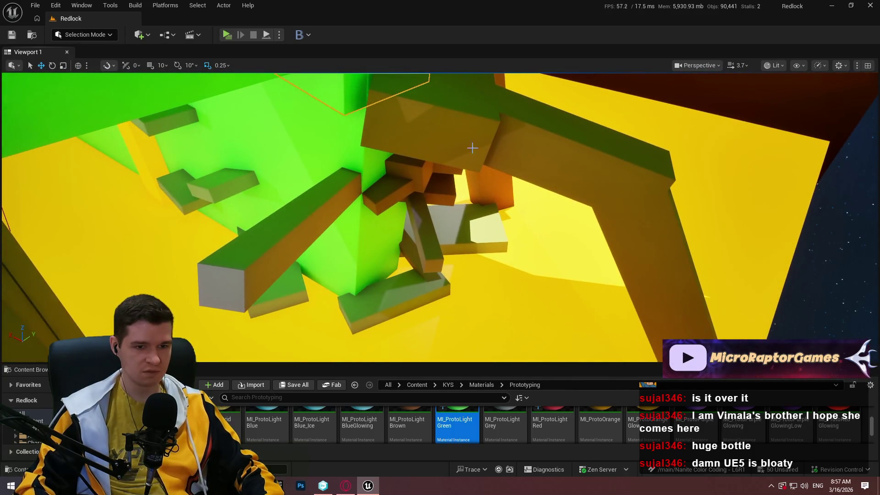
left_click_drag(640, 223, 640, 223)
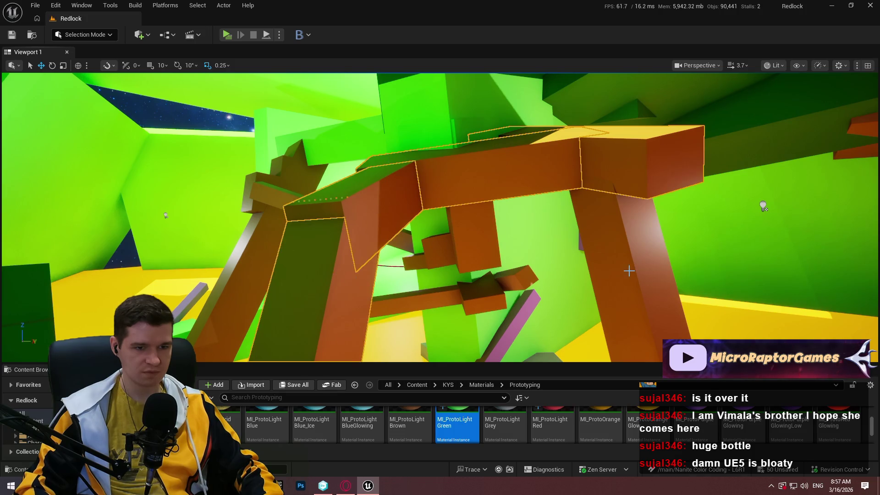
mouse_move(628, 271)
left_mouse_down()
mouse_move(730, 243)
mouse_move(644, 272)
left_mouse_up()
key("alt+Tab")
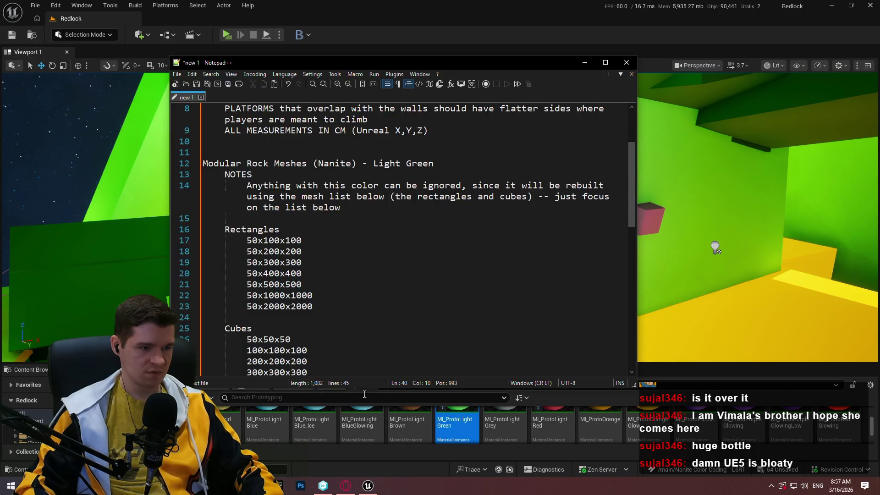
scroll(374, 271, "down", 6)
left_click(374, 266)
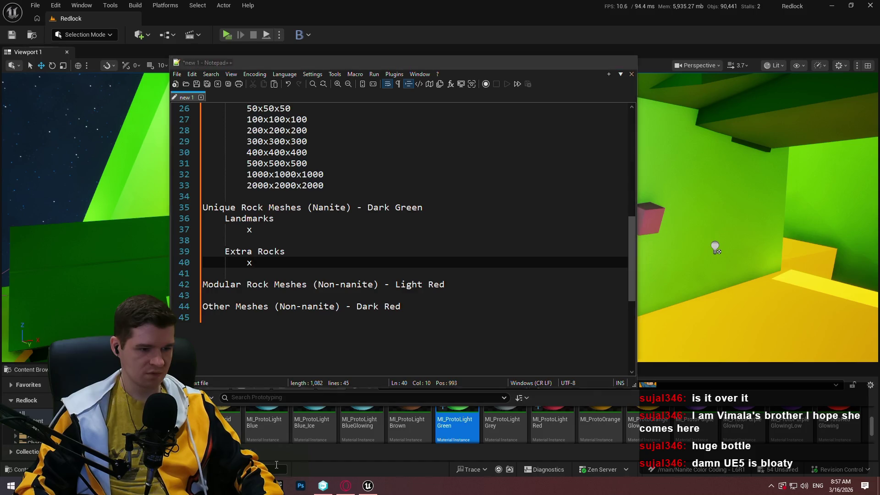
key("alt+Tab")
scroll(469, 426, "up", 3)
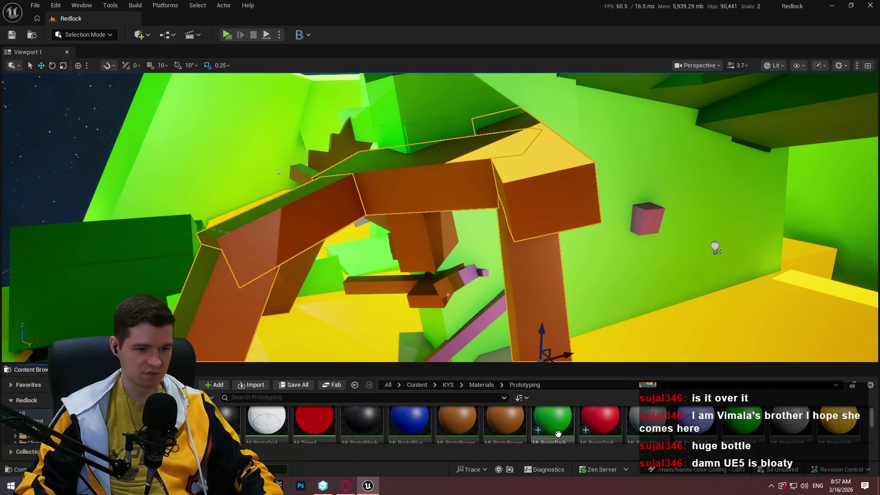
Step: Turn the orange frame's upper block, column, beams and left leg dark green
left_click_drag(552, 419, 550, 193)
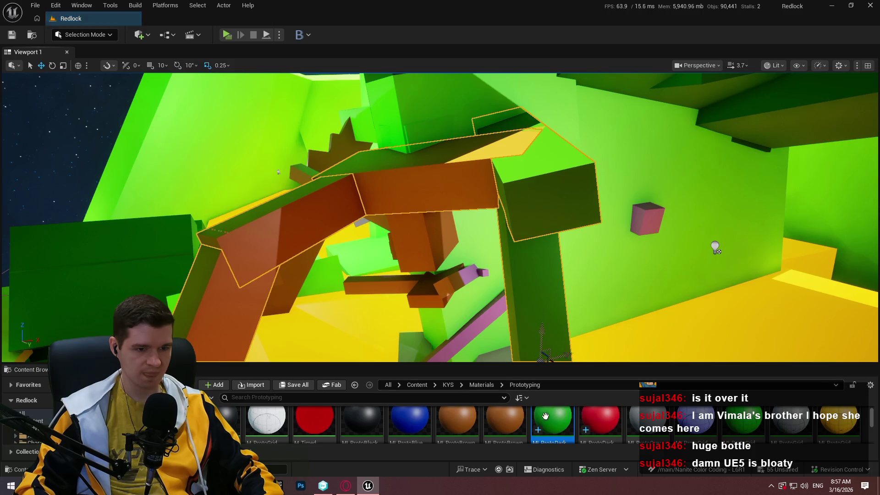
mouse_move(553, 419)
left_mouse_down()
mouse_move(481, 224)
mouse_move(458, 193)
left_mouse_up()
mouse_move(541, 414)
left_mouse_down()
mouse_move(315, 212)
mouse_move(255, 308)
left_mouse_up()
mouse_move(715, 248)
left_mouse_down()
mouse_move(687, 275)
mouse_move(664, 238)
mouse_move(687, 220)
mouse_move(673, 229)
mouse_move(660, 215)
mouse_move(632, 239)
mouse_move(308, 156)
left_mouse_up()
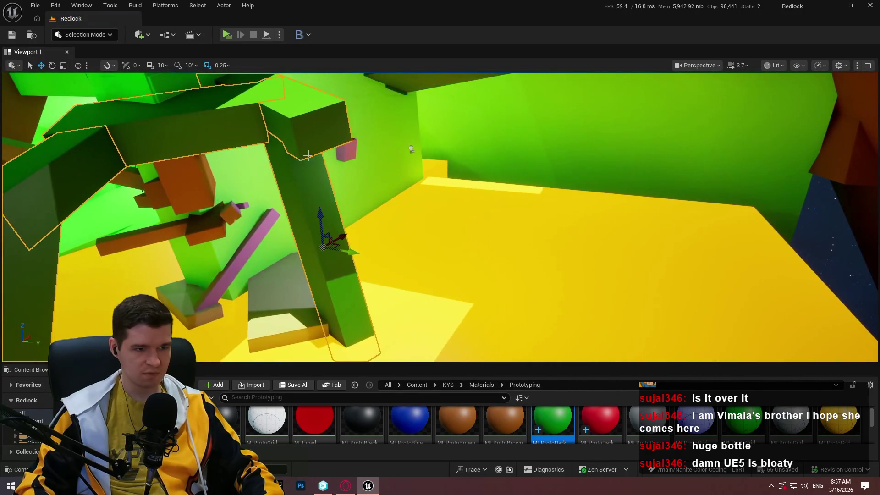
Step: Make the nearby brown cubes, tall block and side blocks light green with MI_ProtoLightGreen
left_click(404, 146)
mouse_move(426, 142)
left_mouse_down()
mouse_move(299, 161)
mouse_move(132, 222)
mouse_move(275, 285)
mouse_move(653, 338)
mouse_move(550, 257)
mouse_move(687, 229)
mouse_move(251, 176)
left_mouse_up()
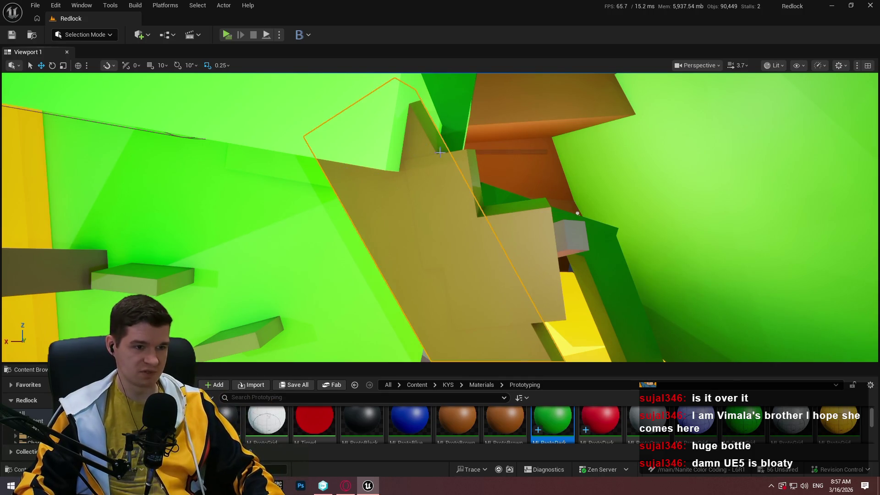
left_click_drag(532, 241, 458, 284)
scroll(563, 429, "down", 2)
left_click(457, 419)
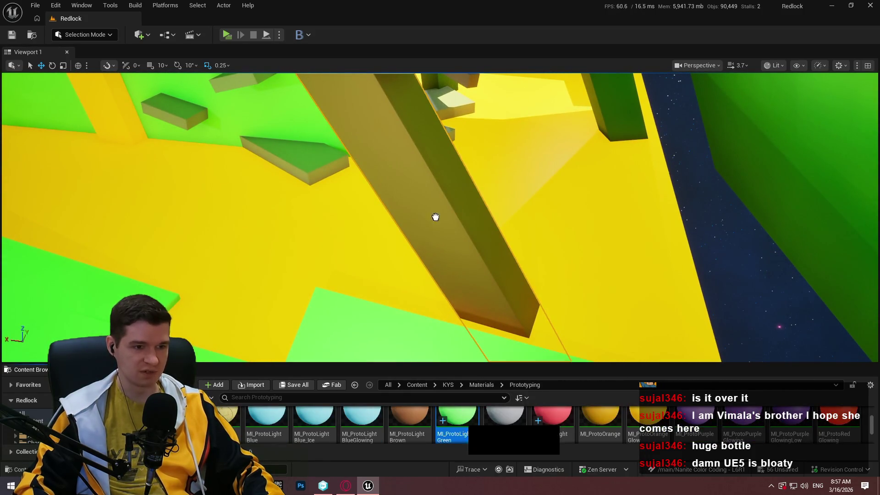
mouse_move(436, 216)
left_mouse_down()
mouse_move(394, 238)
mouse_move(474, 484)
left_mouse_up()
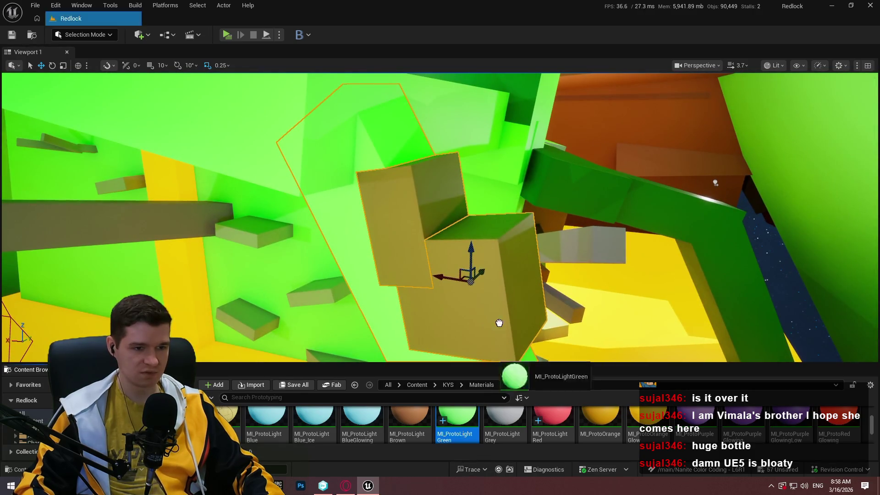
mouse_move(499, 322)
left_mouse_down()
mouse_move(472, 275)
mouse_move(403, 211)
mouse_move(504, 284)
mouse_move(408, 218)
left_mouse_up()
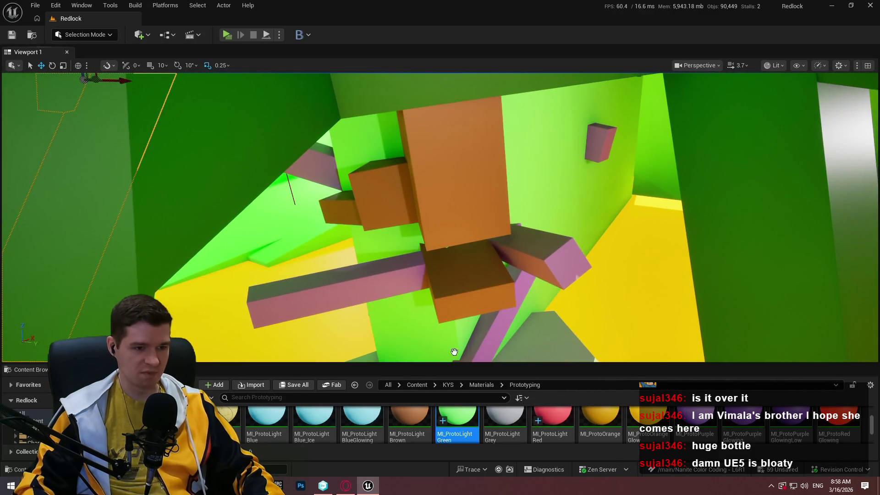
left_click_drag(454, 352, 476, 211)
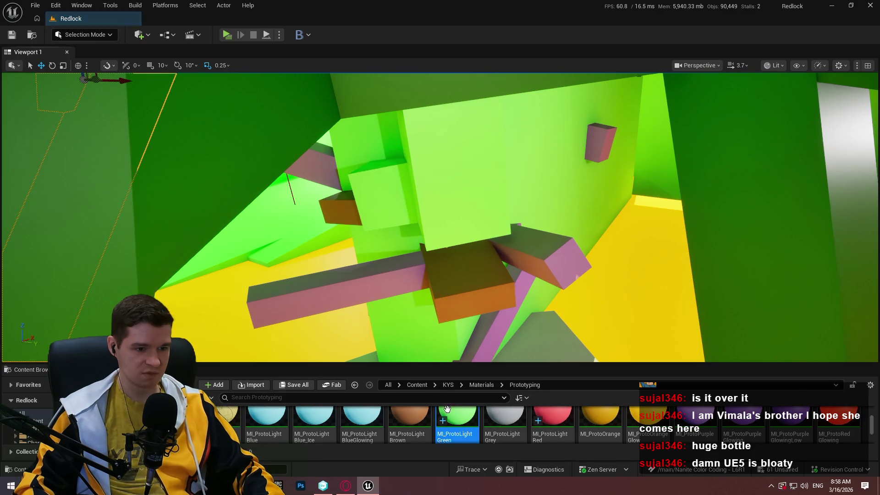
mouse_move(457, 422)
left_mouse_down()
mouse_move(345, 217)
mouse_move(357, 211)
left_mouse_up()
mouse_move(464, 408)
left_mouse_down()
mouse_move(481, 293)
mouse_move(463, 284)
left_mouse_up()
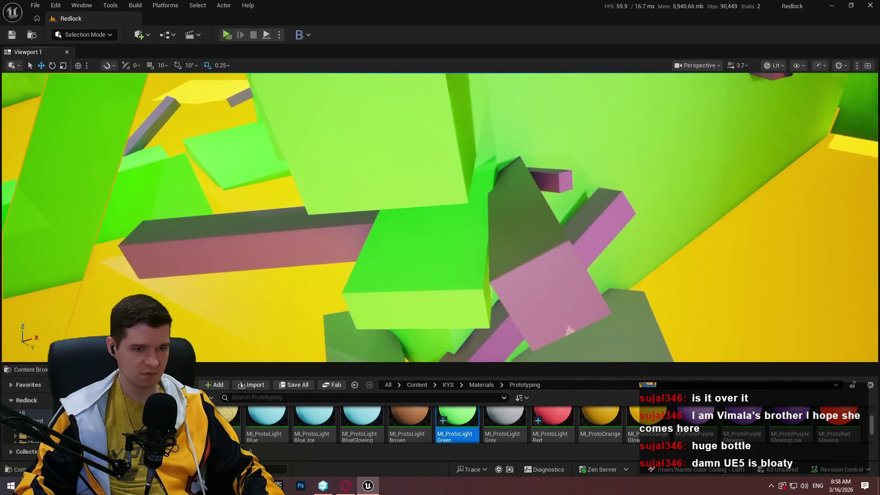
Step: Recheck the rock category notes, then make the small purple block dark red
key("alt+Tab")
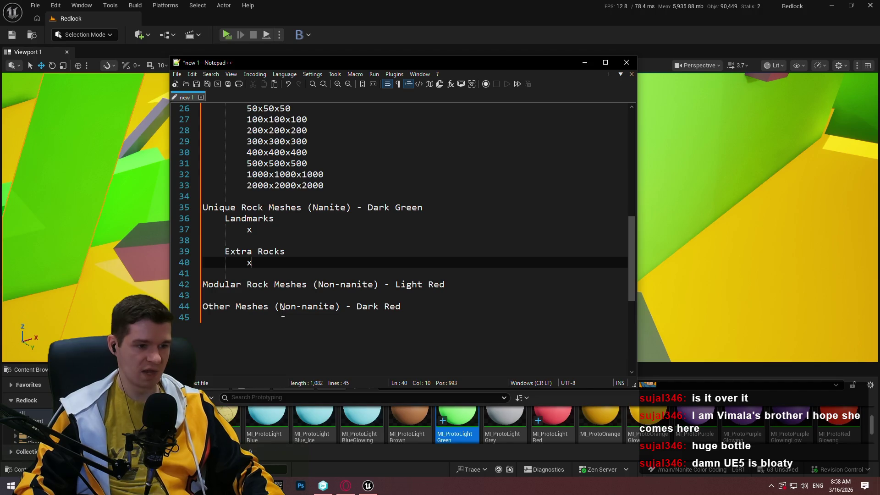
key("alt+Tab")
scroll(733, 413, "down", 1)
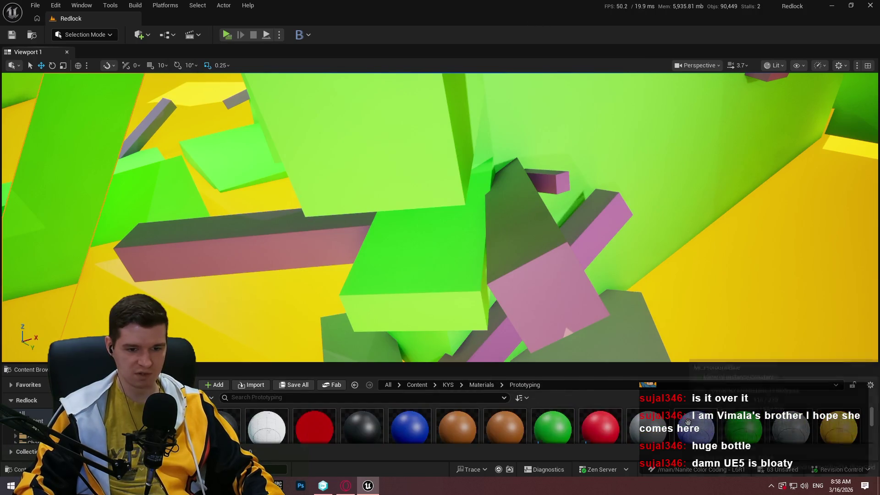
mouse_move(607, 434)
left_mouse_down()
mouse_move(563, 167)
mouse_move(552, 201)
left_mouse_up()
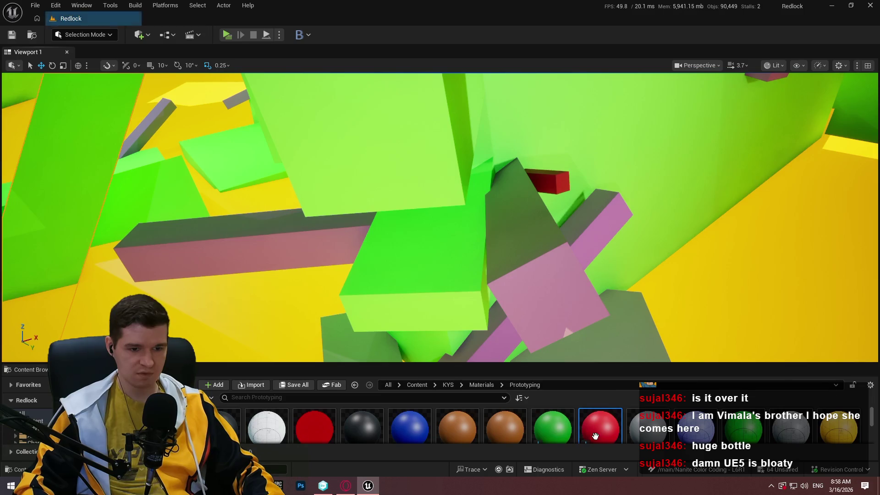
Step: Make the long purple block and the grey beam by the green wall dark red
left_click_drag(595, 435, 612, 215)
mouse_move(589, 269)
left_mouse_down()
mouse_move(592, 394)
mouse_move(546, 301)
mouse_move(538, 344)
mouse_move(545, 428)
left_mouse_up()
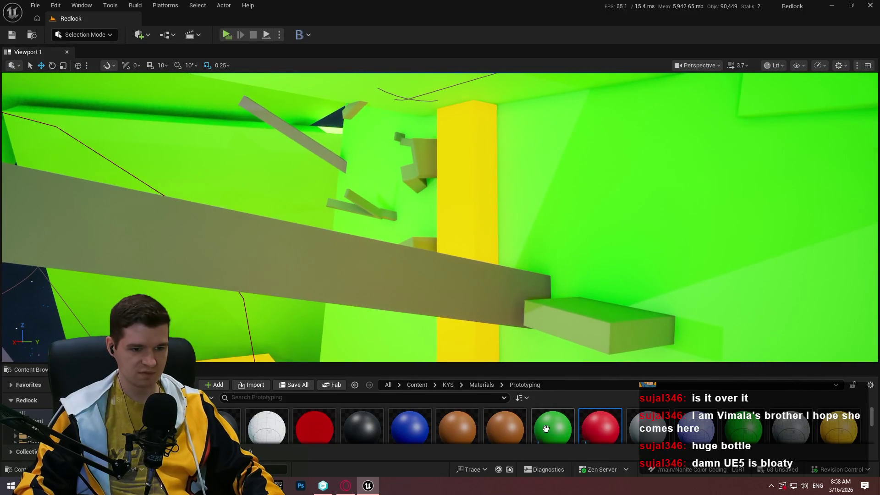
mouse_move(410, 288)
left_mouse_down()
mouse_move(399, 274)
mouse_move(463, 333)
left_mouse_up()
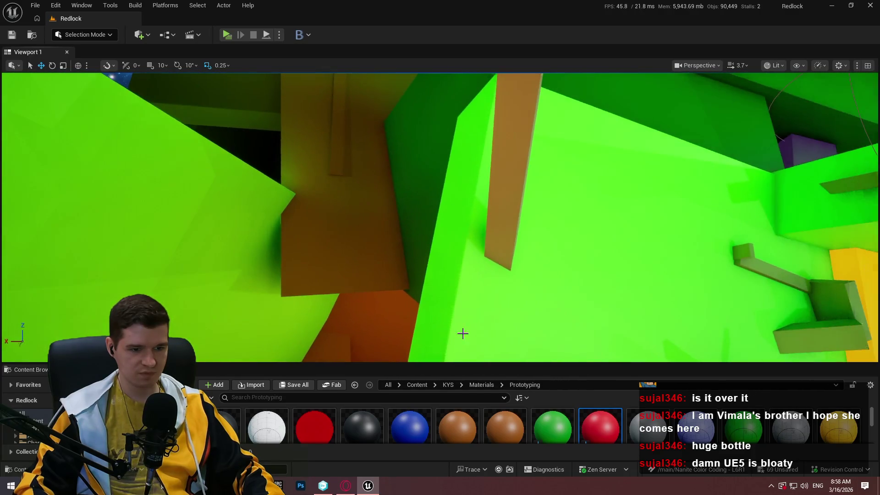
mouse_move(595, 425)
left_mouse_down()
mouse_move(515, 146)
mouse_move(412, 206)
mouse_move(516, 284)
left_mouse_up()
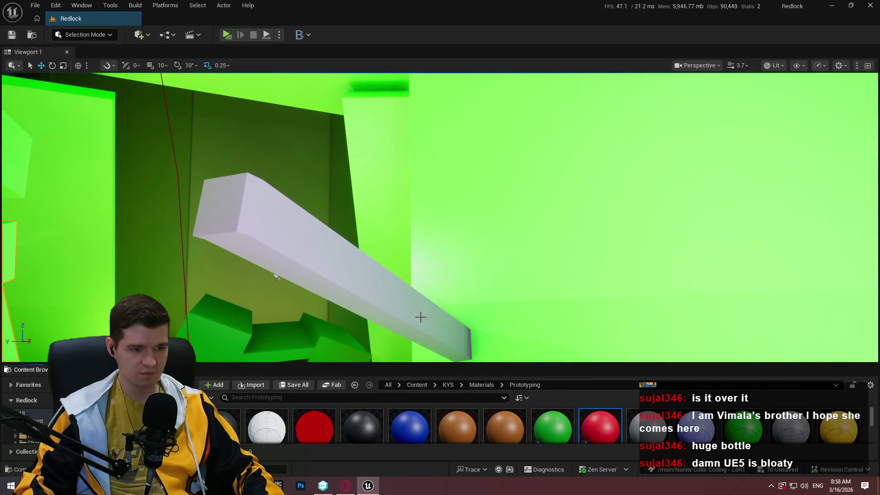
Step: Make the grey beam by the walls dark red, then mark 'Modular Rock Meshes Light Red' in the notes
mouse_move(420, 317)
left_mouse_down()
mouse_move(458, 298)
mouse_move(441, 379)
left_mouse_up()
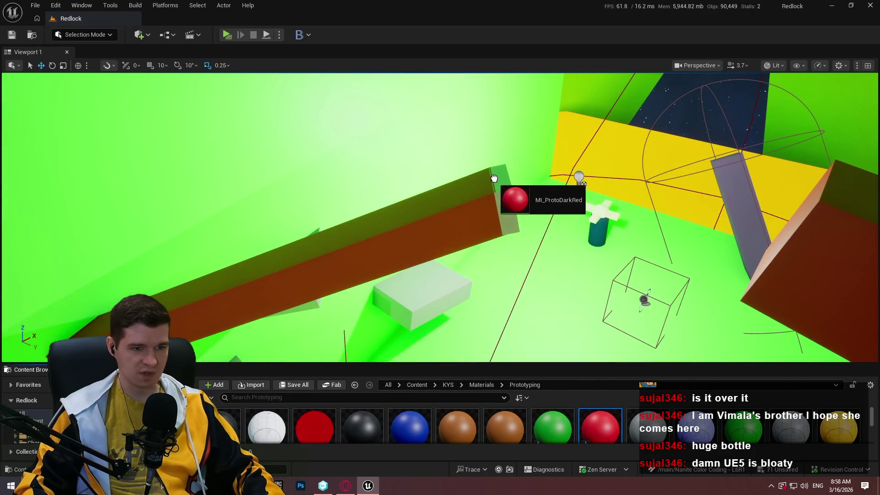
mouse_move(497, 182)
left_mouse_down()
mouse_move(619, 411)
mouse_move(403, 257)
left_mouse_up()
mouse_move(600, 426)
left_mouse_down()
mouse_move(362, 153)
mouse_move(377, 161)
left_mouse_up()
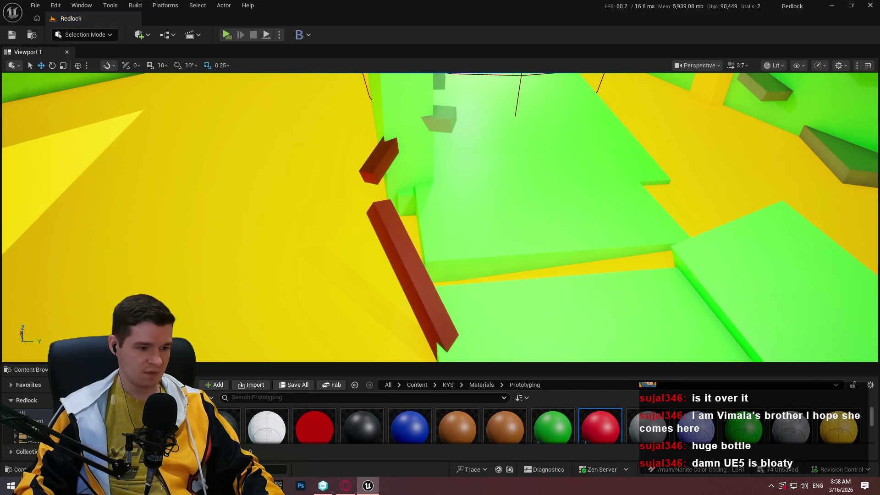
key("alt+Tab")
left_click_drag(444, 284, 172, 279)
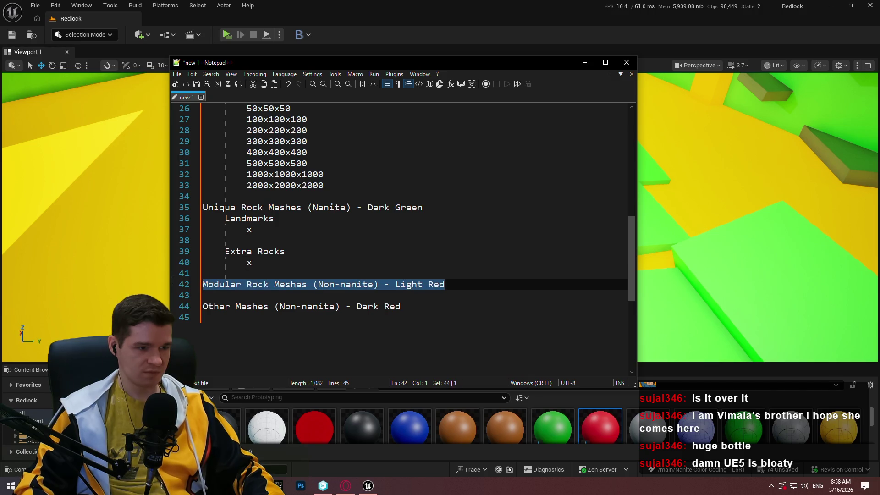
Step: Make another grey beam dark red and give the small step blocks MI_ProtoLightRed
key("alt+Tab")
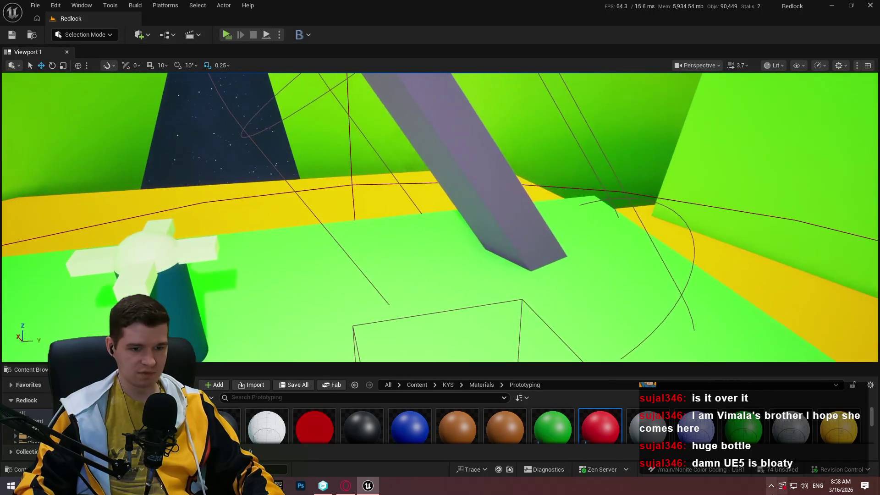
left_click_drag(600, 426, 477, 193)
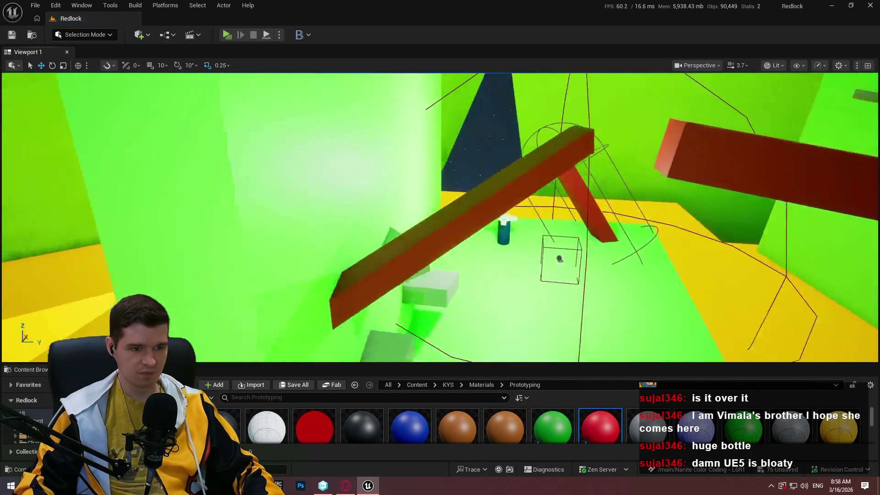
scroll(458, 426, "down", 2)
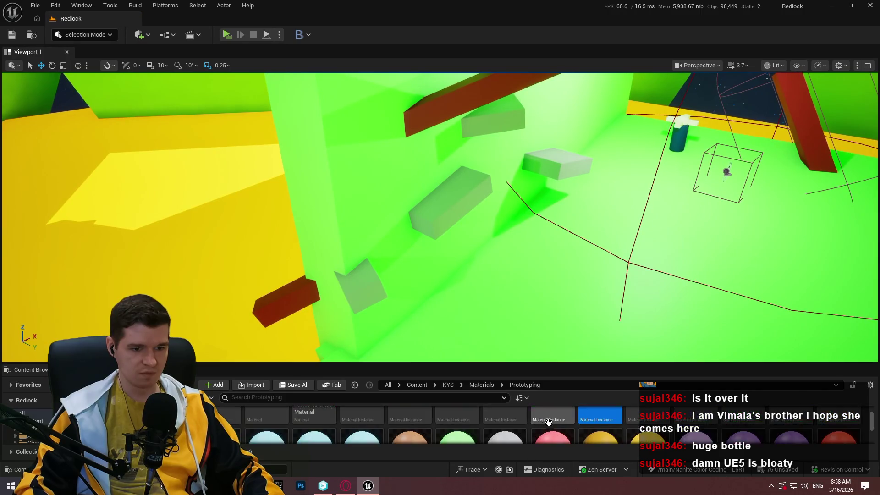
mouse_move(552, 428)
left_mouse_down()
mouse_move(484, 119)
mouse_move(556, 180)
mouse_move(555, 156)
mouse_move(448, 188)
mouse_move(340, 277)
mouse_move(357, 290)
mouse_move(284, 257)
mouse_move(330, 215)
left_mouse_up()
Step: Duplicate MI_ProtoOrange in the enlarged Content Browser list
scroll(552, 426, "down", 2)
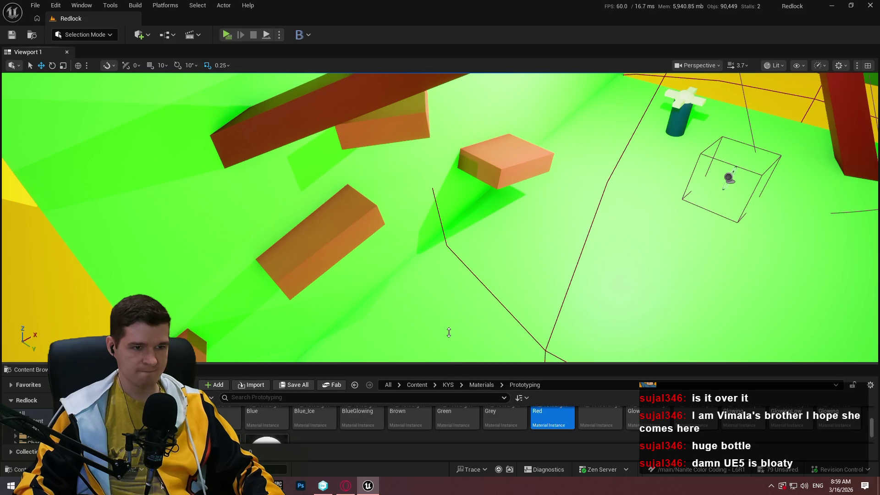
mouse_move(449, 332)
left_mouse_down()
mouse_move(449, 89)
mouse_move(415, 208)
left_mouse_up()
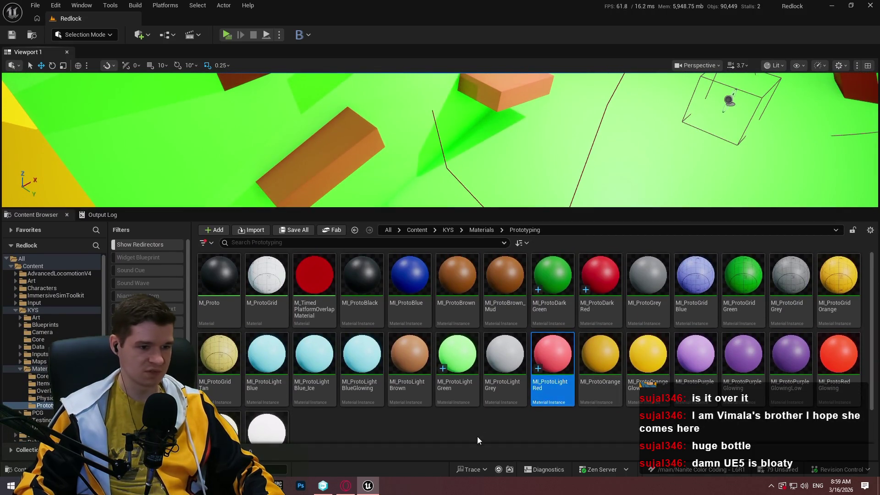
left_click(615, 390)
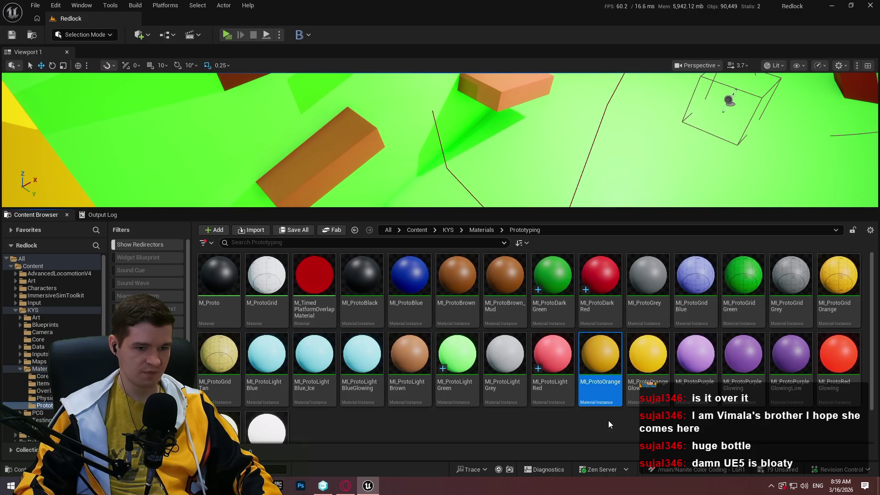
key("ctrl+d")
scroll(440, 372, "down", 1)
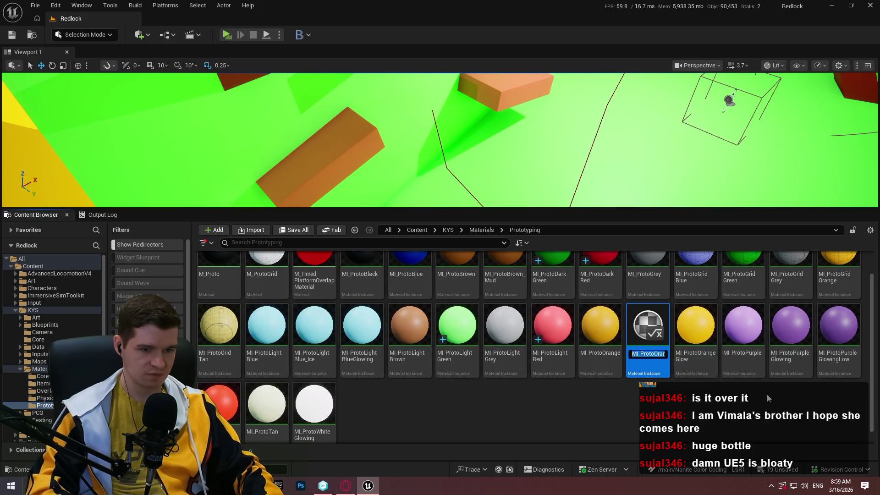
Step: Name the duplicate MI_ProtoYellow and set its BaseColour to bright yellow
key("BackSpace")
key("BackSpace")
type("Yellow")
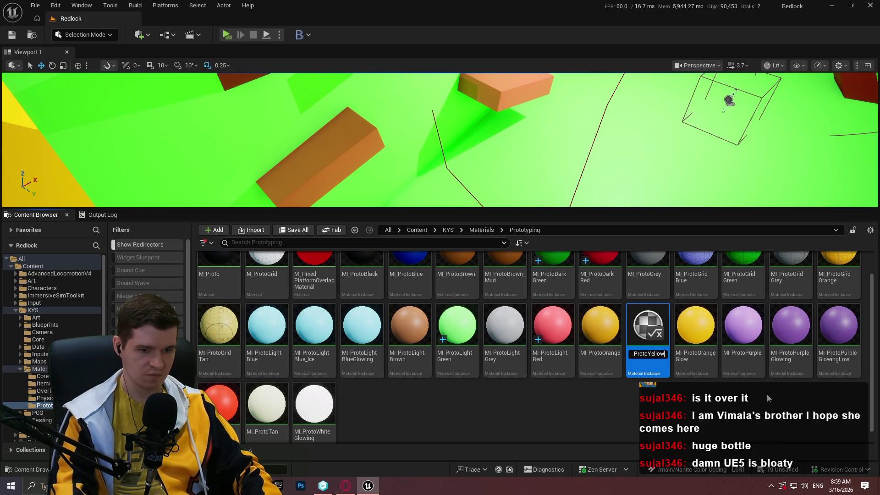
key("Return")
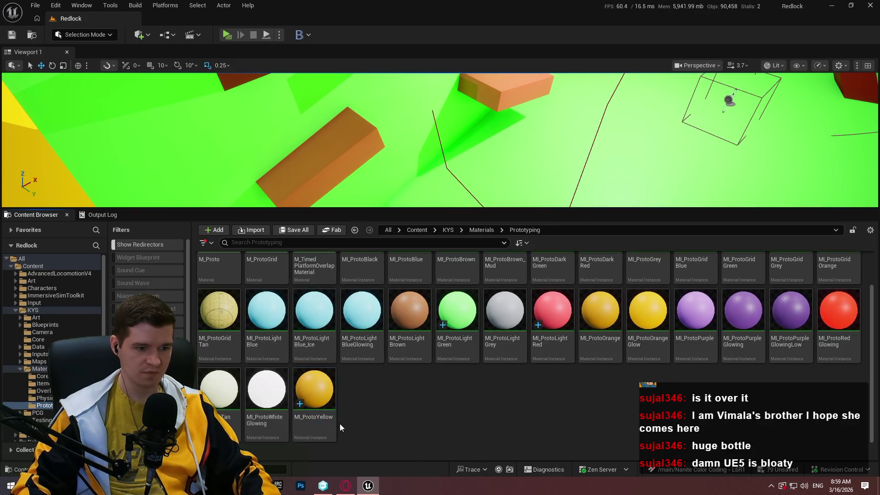
double_click(334, 425)
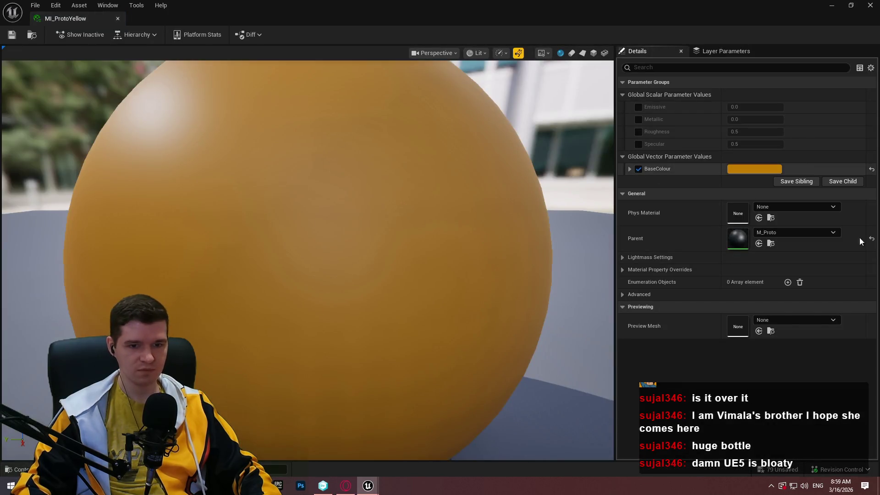
left_click(758, 167)
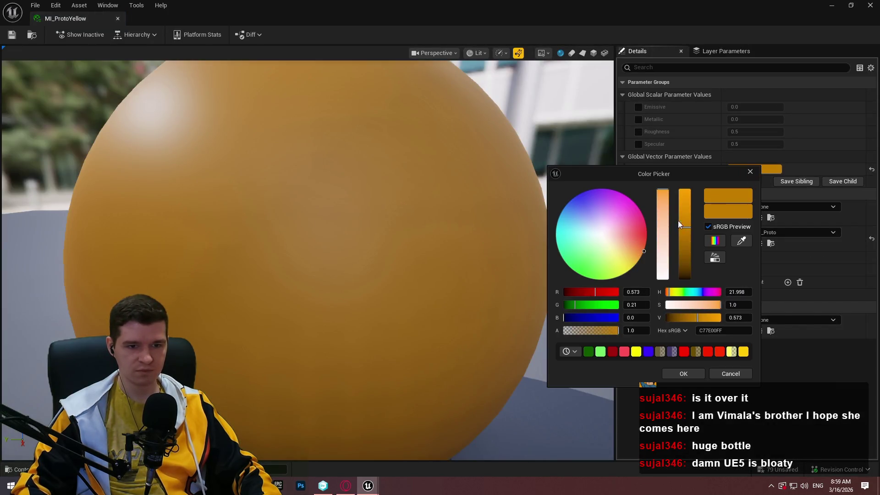
left_click_drag(618, 254, 633, 267)
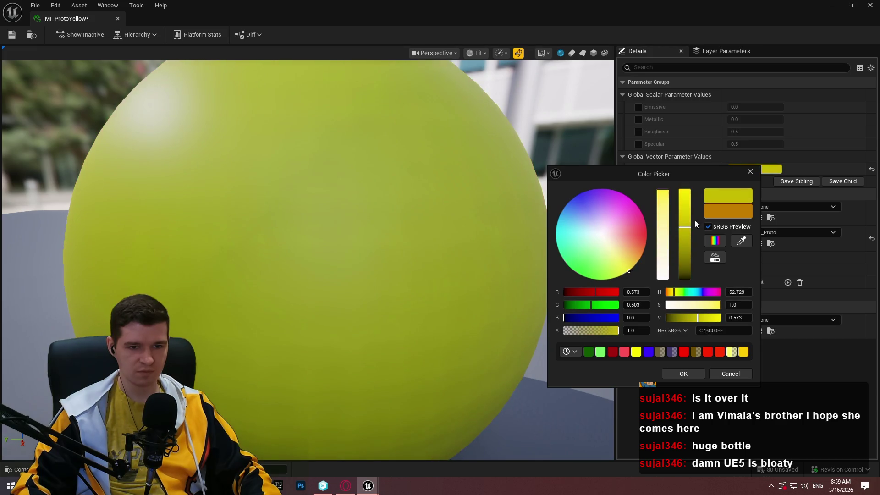
left_click_drag(685, 225, 688, 120)
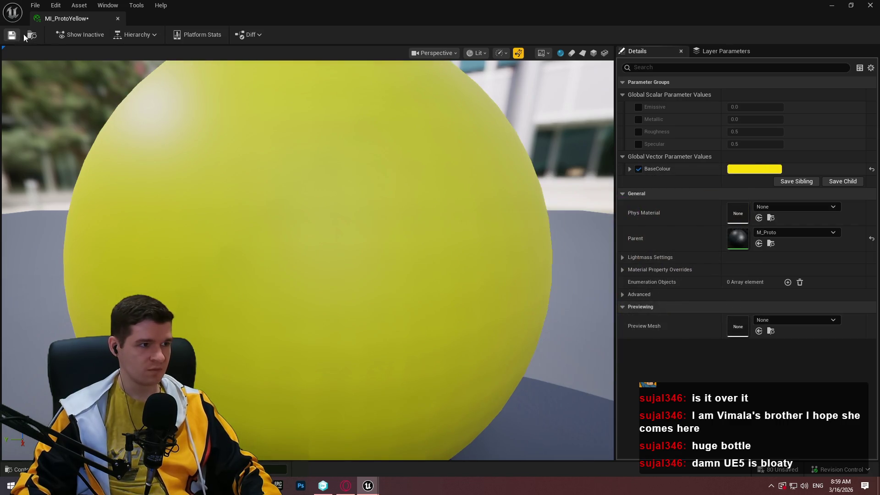
left_click(118, 18)
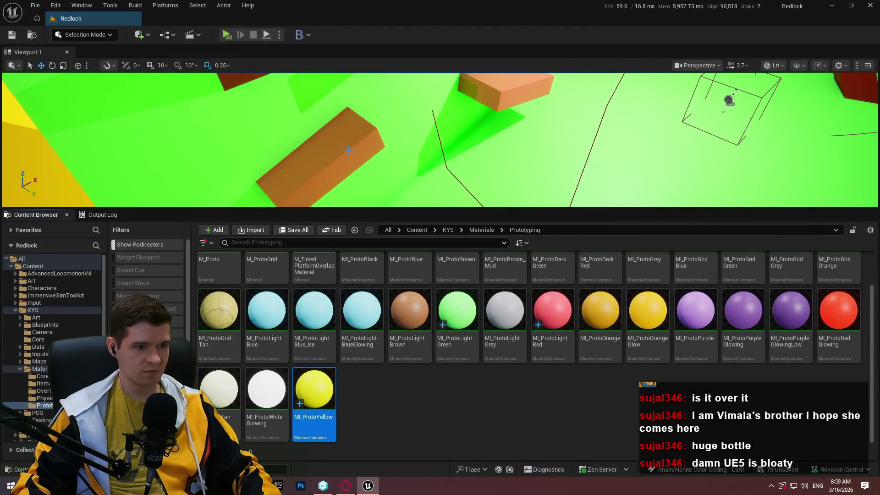
Step: Make the yellow box in the level blue with MI_ProtoBlue and bring up the colour notes
left_click_drag(379, 141, 372, 125)
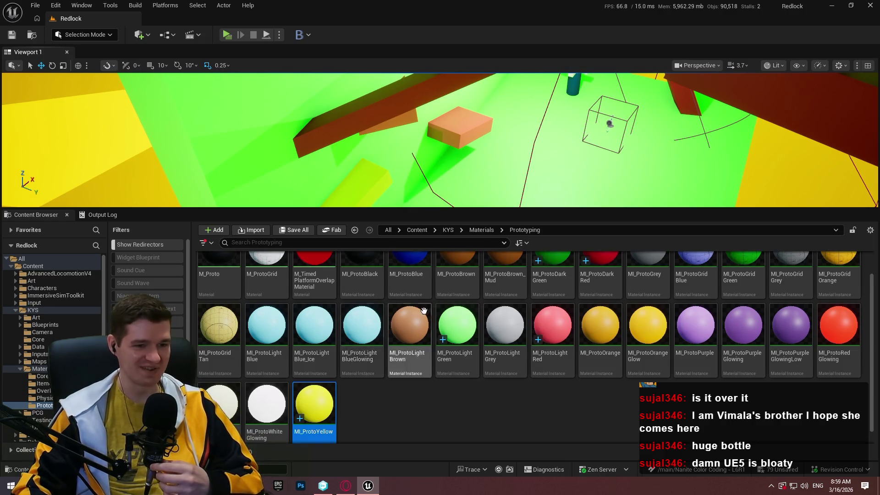
scroll(504, 312, "up", 2)
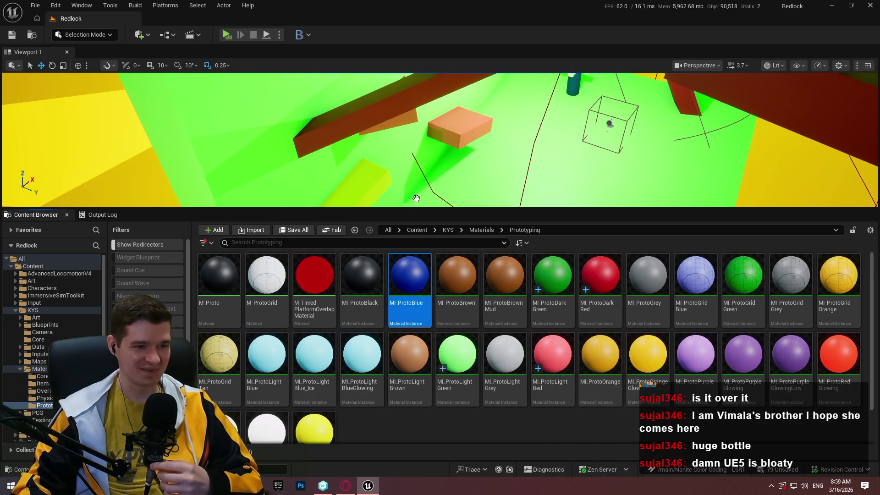
mouse_move(416, 198)
left_mouse_down()
mouse_move(362, 177)
mouse_move(362, 165)
left_mouse_up()
key("alt+Tab")
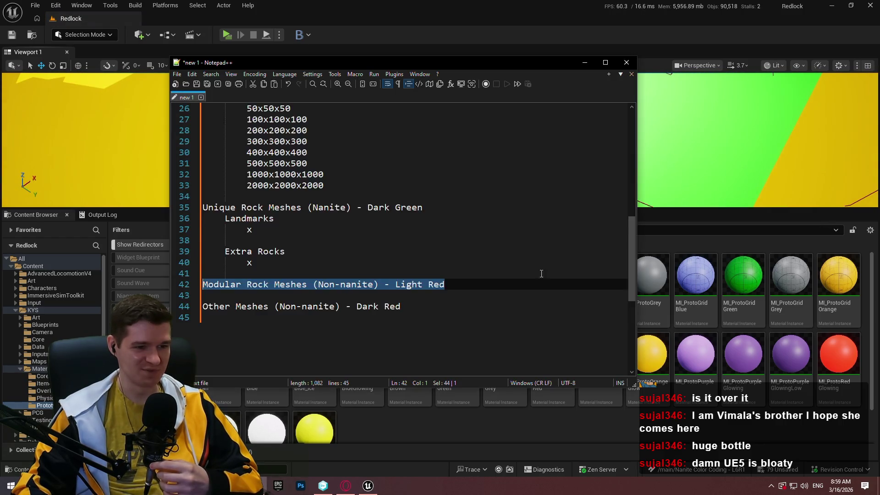
Step: Select 'Light Red' on the Modular Rock Meshes line in Notepad++, then return to Unreal
scroll(432, 244, "down", 3)
left_click(432, 245)
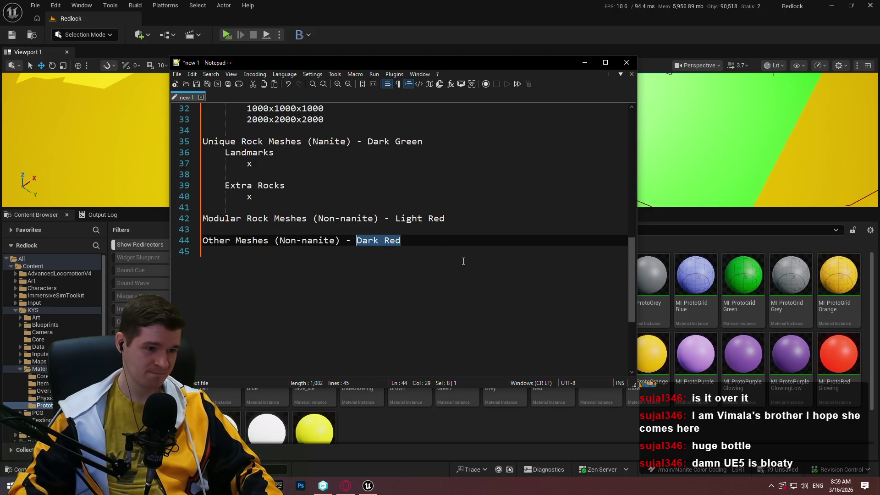
left_click_drag(451, 218, 395, 218)
type("Blu")
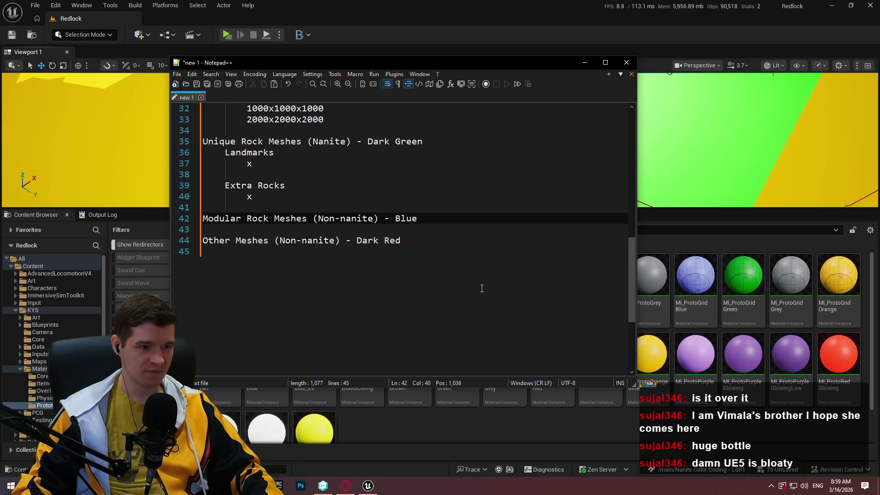
key("alt+Tab")
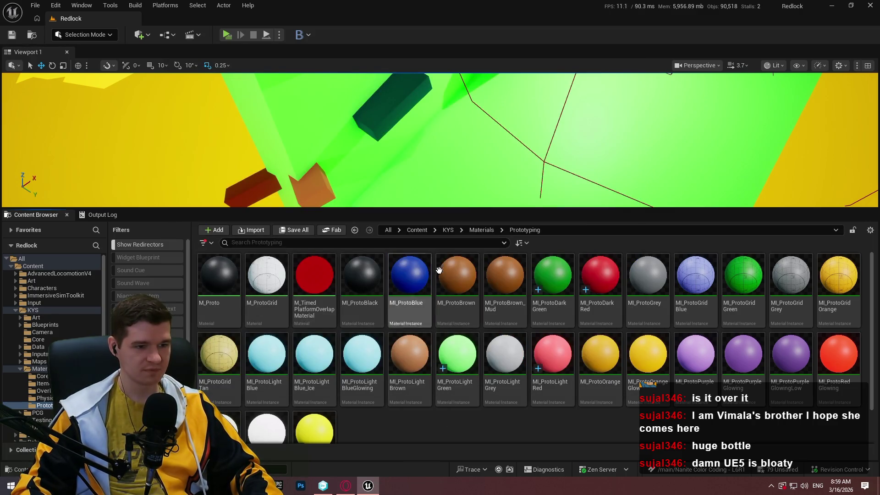
Step: Turn the first level blocks, the vertical pillar and the lower block blue
left_click_drag(409, 275, 316, 188)
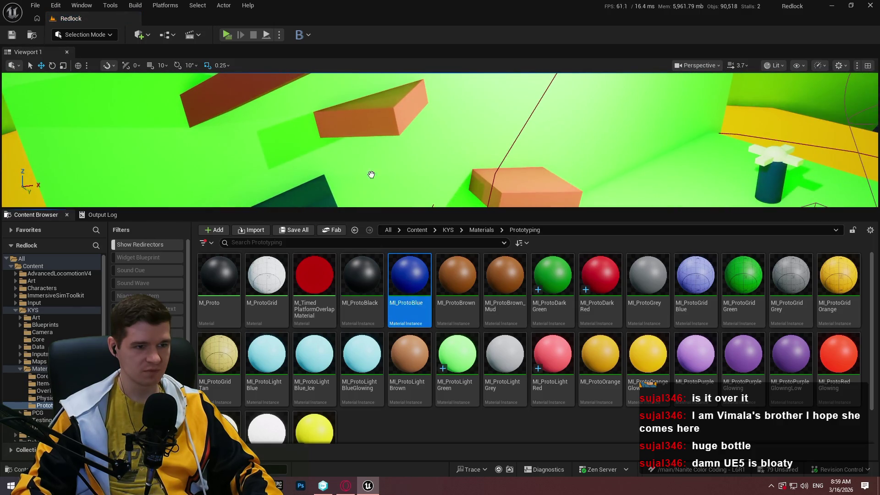
mouse_move(409, 275)
left_mouse_down()
mouse_move(527, 225)
mouse_move(418, 180)
left_mouse_up()
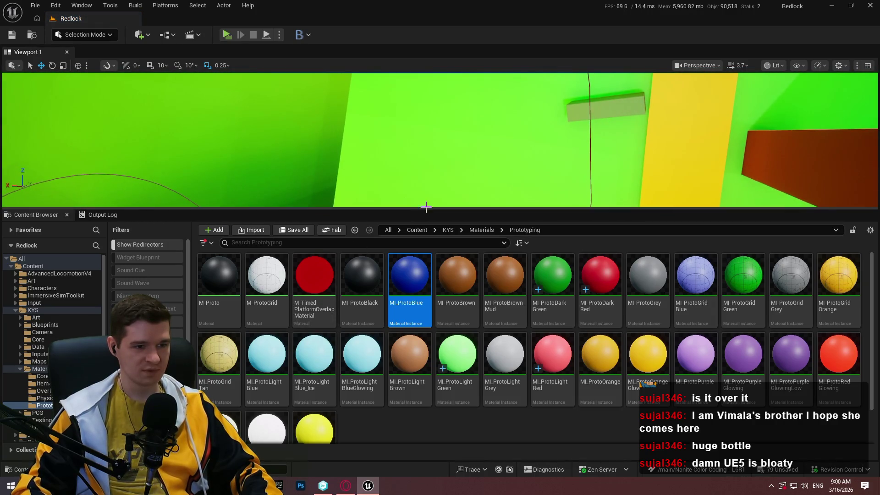
left_click_drag(426, 207, 426, 358)
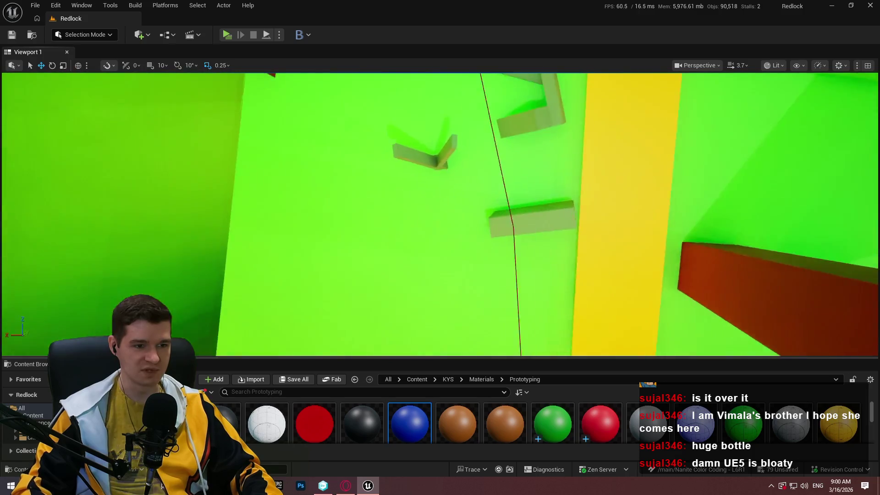
scroll(440, 214, "down", 2)
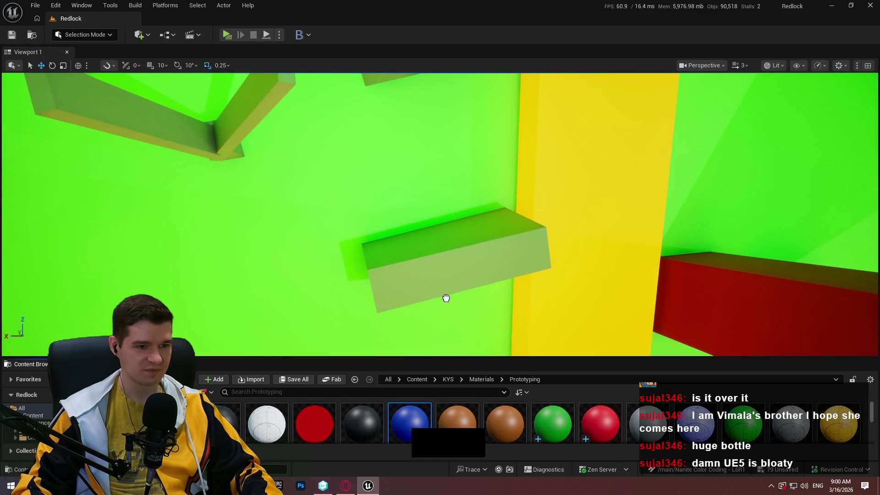
left_click_drag(446, 298, 441, 164)
left_click_drag(314, 178, 314, 177)
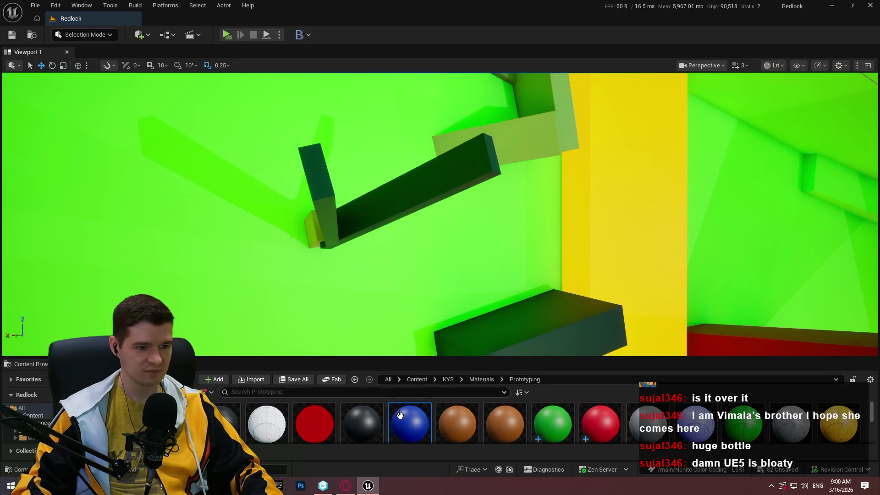
left_click_drag(409, 424, 309, 225)
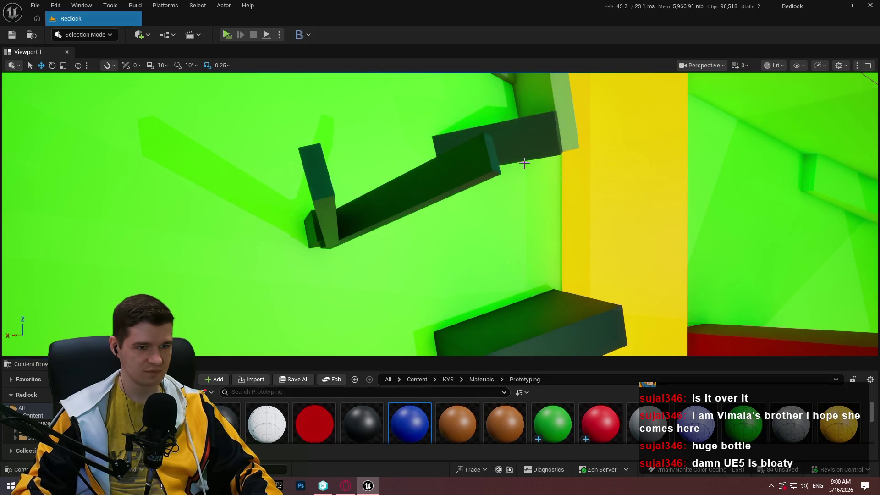
Step: Turn the long diagonal beam, the block atop it and the platform blocks blue
left_click_drag(460, 251, 497, 304)
mouse_move(432, 424)
left_mouse_down()
mouse_move(452, 220)
mouse_move(371, 156)
left_mouse_up()
left_click_drag(405, 415, 296, 106)
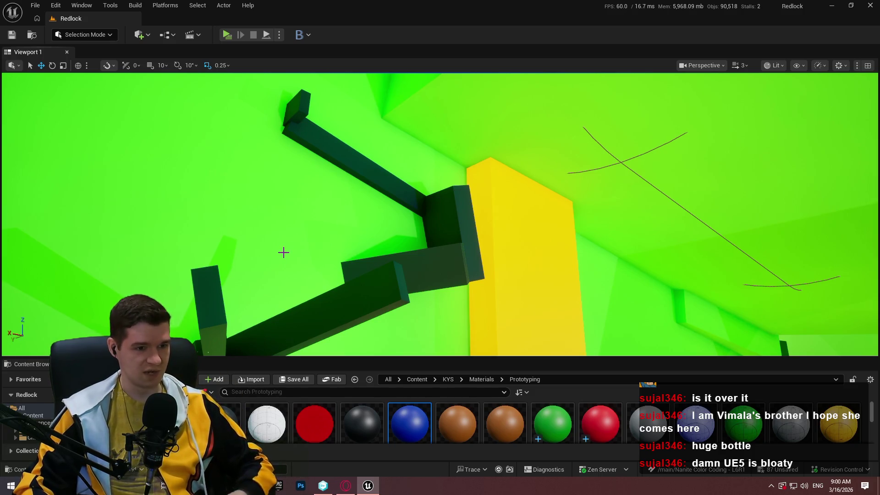
left_click_drag(268, 251, 268, 250)
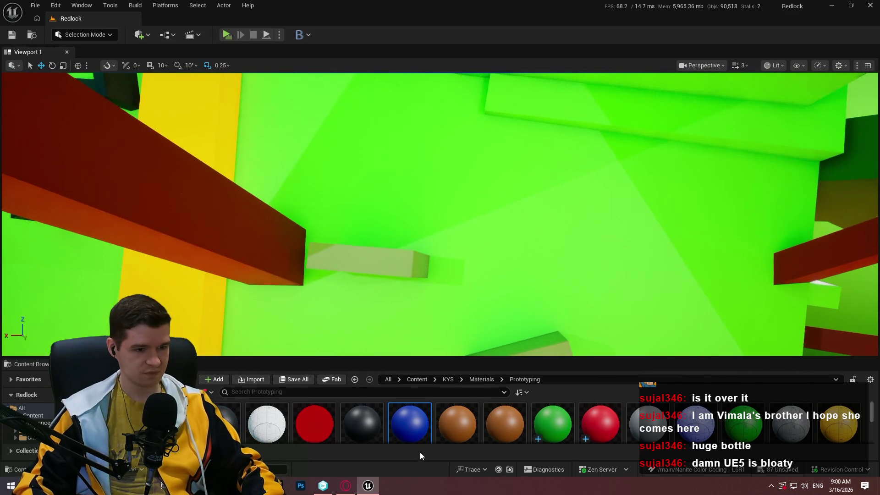
left_click_drag(419, 452, 369, 260)
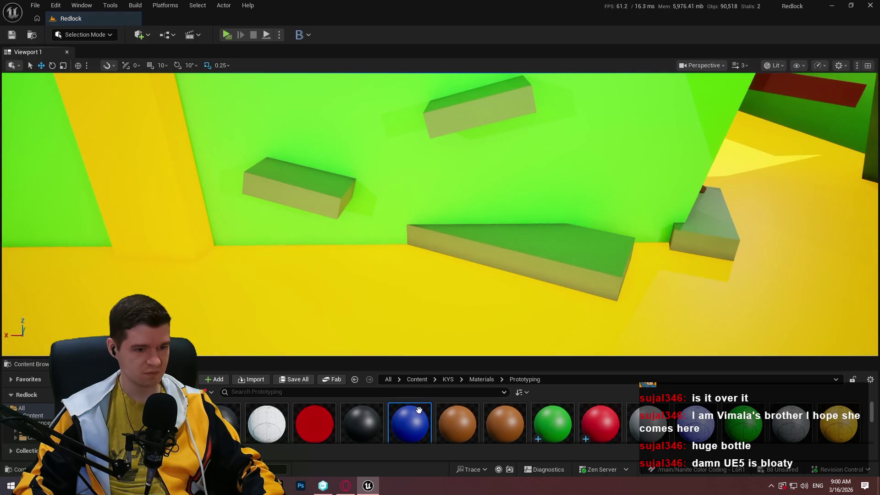
mouse_move(409, 424)
left_mouse_down()
mouse_move(467, 114)
mouse_move(477, 113)
left_mouse_up()
mouse_move(420, 420)
left_mouse_down()
mouse_move(527, 310)
mouse_move(527, 256)
mouse_move(320, 192)
left_mouse_up()
Step: Fly forward through the level with W, turning a grey block blue along the way
key("w")
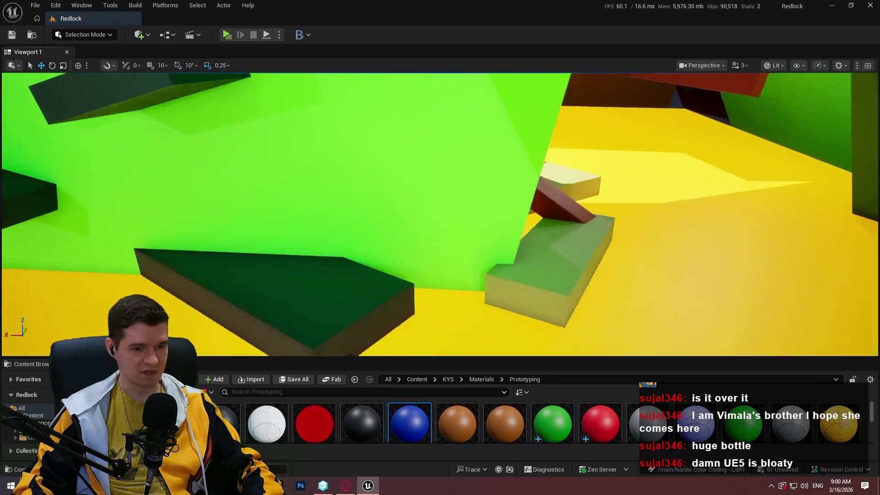
key("w")
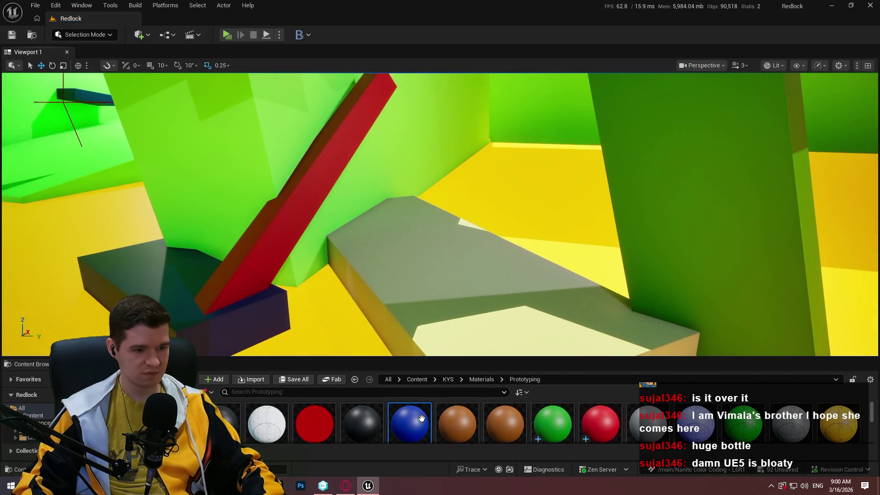
left_click_drag(421, 418, 462, 247)
key("w")
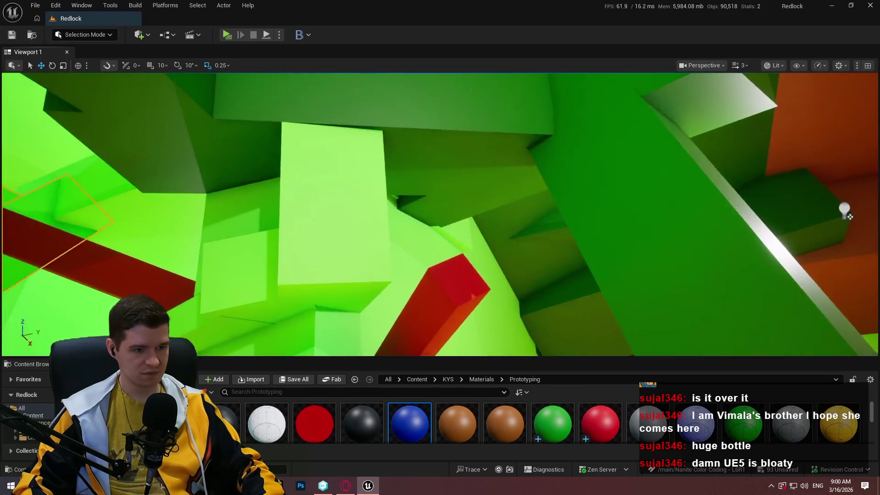
key("w")
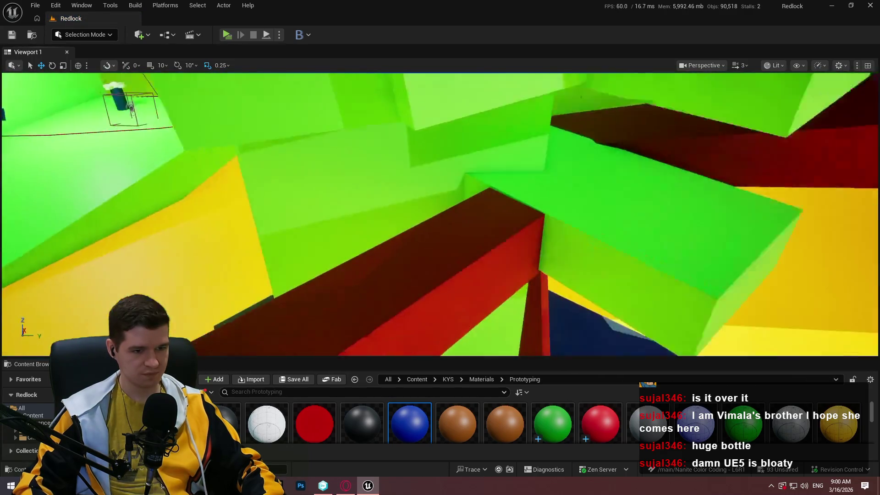
key("w")
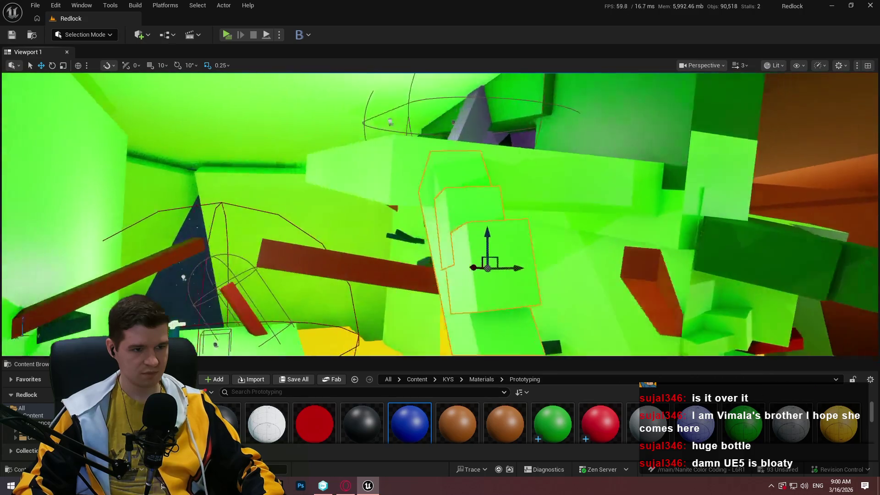
key("w")
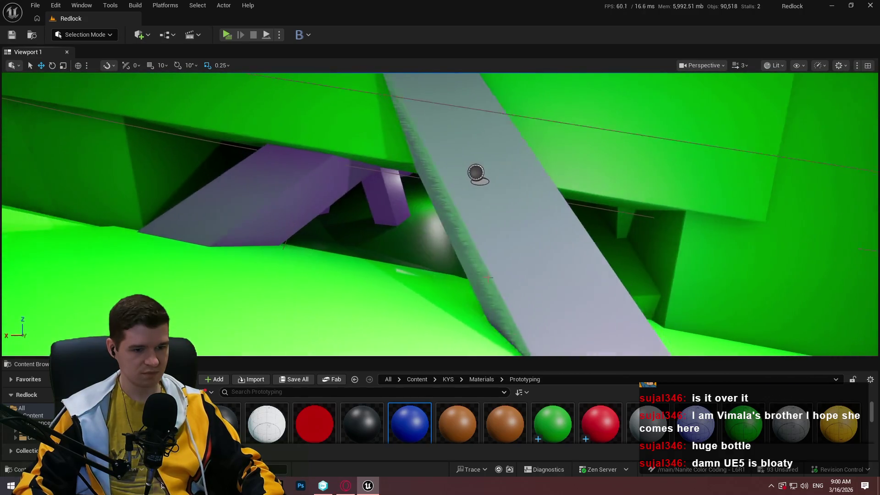
left_click(600, 423)
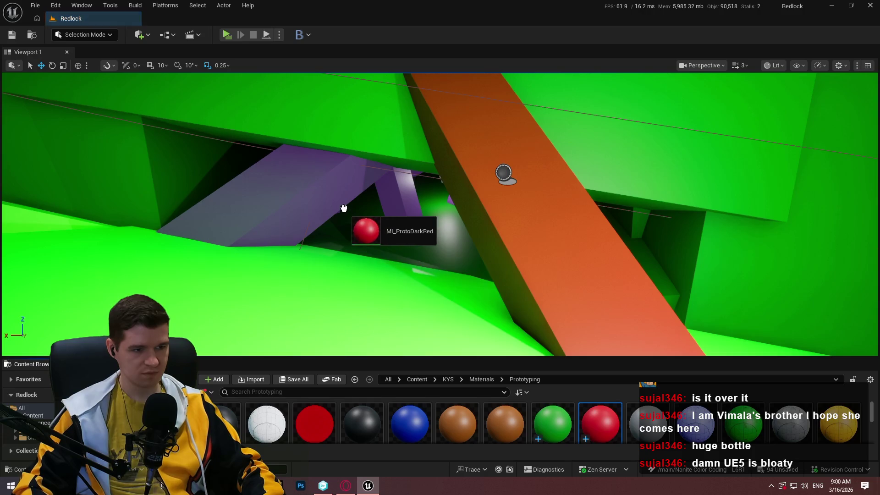
Step: Turn the purple slabs and a wall dark red with MI_ProtoDarkRed
left_click_drag(343, 209, 343, 209)
left_click_drag(407, 193, 407, 193)
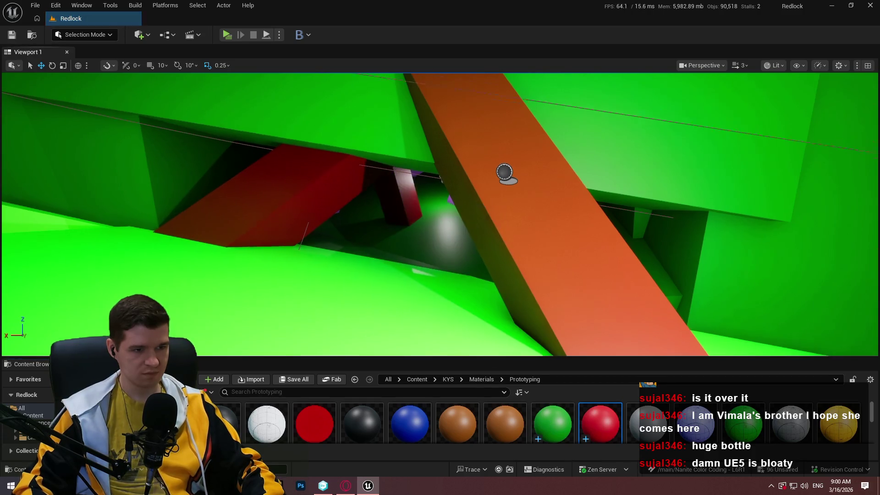
key("w")
left_click_drag(531, 298, 531, 299)
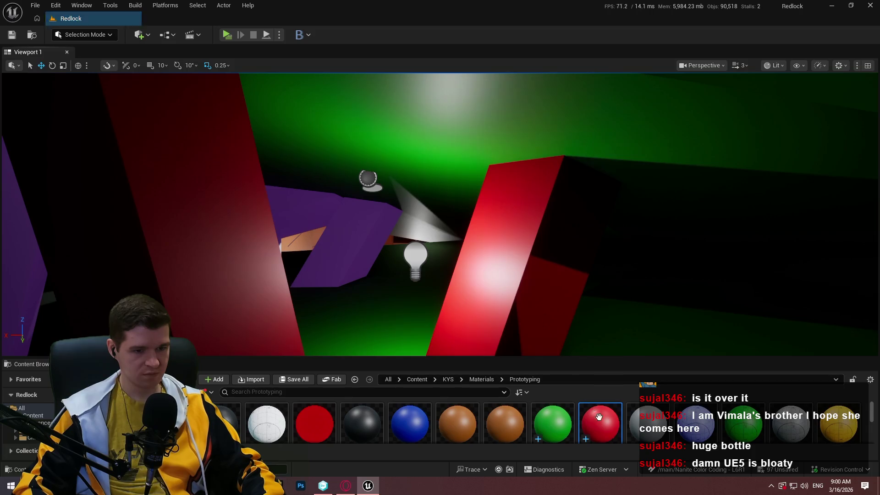
left_click_drag(313, 241, 313, 241)
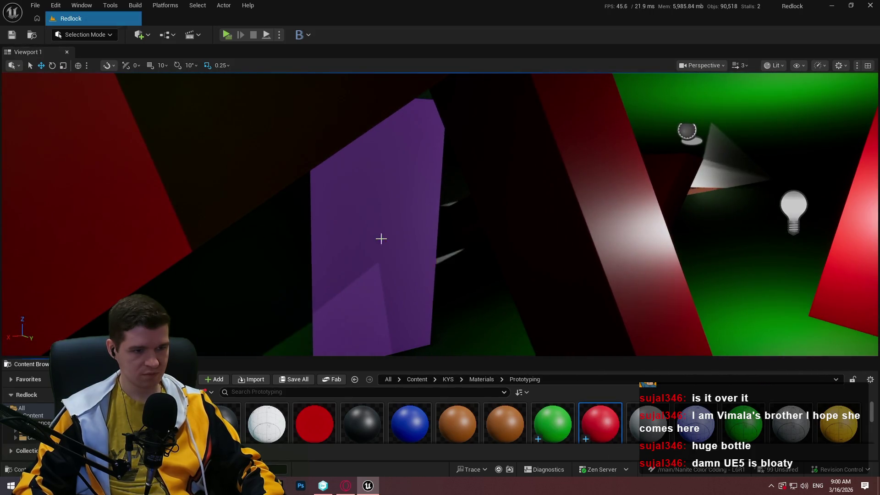
left_click_drag(380, 239, 469, 297)
mouse_move(452, 206)
left_mouse_down()
mouse_move(504, 150)
mouse_move(468, 208)
left_mouse_up()
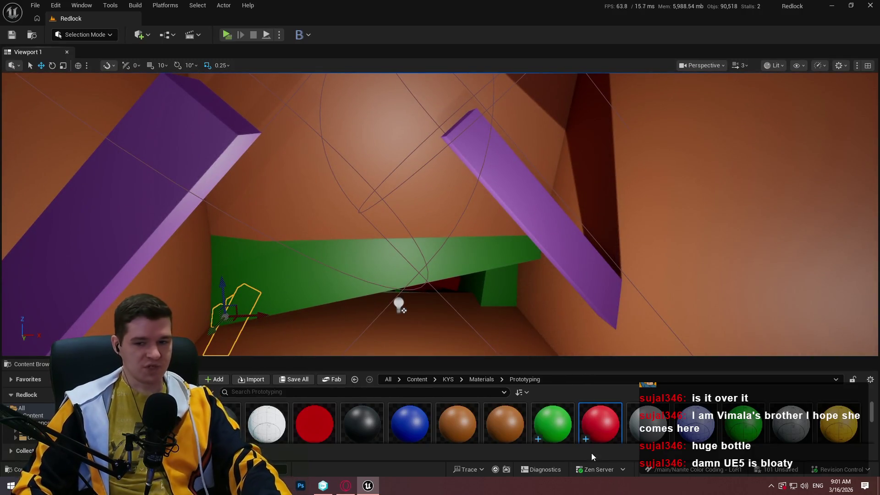
Step: Make the purple beams near the orange room and yellow floor dark red
mouse_move(596, 424)
left_mouse_down()
mouse_move(555, 230)
mouse_move(527, 248)
left_mouse_up()
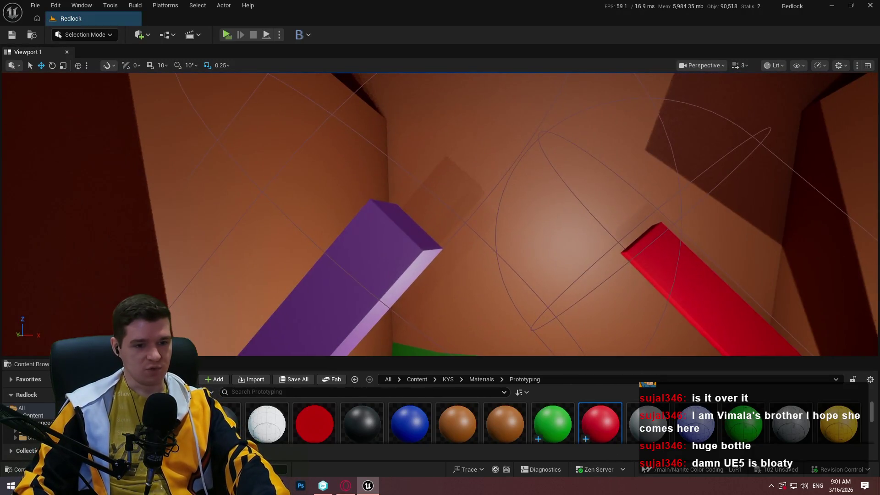
left_click_drag(611, 426, 378, 270)
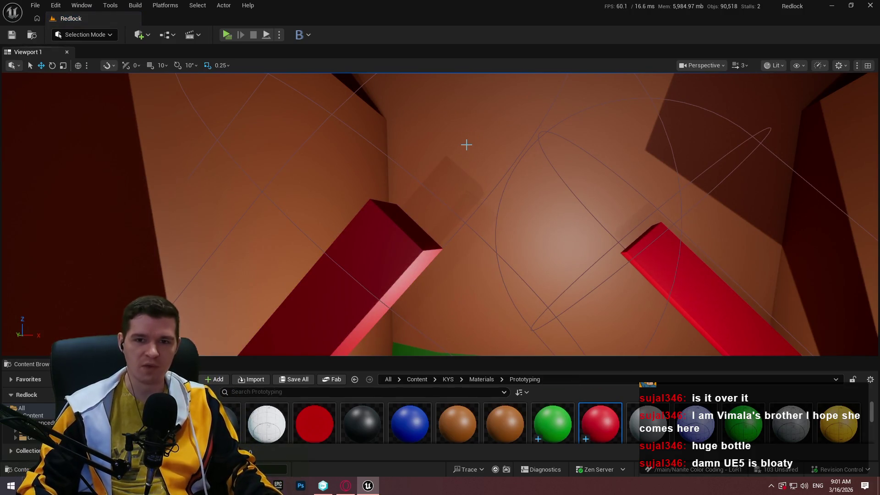
mouse_move(488, 193)
left_mouse_down()
mouse_move(426, 340)
mouse_move(873, 237)
mouse_move(520, 194)
mouse_move(535, 269)
left_mouse_up()
mouse_move(598, 416)
left_mouse_down()
mouse_move(458, 192)
mouse_move(527, 275)
mouse_move(513, 275)
left_mouse_up()
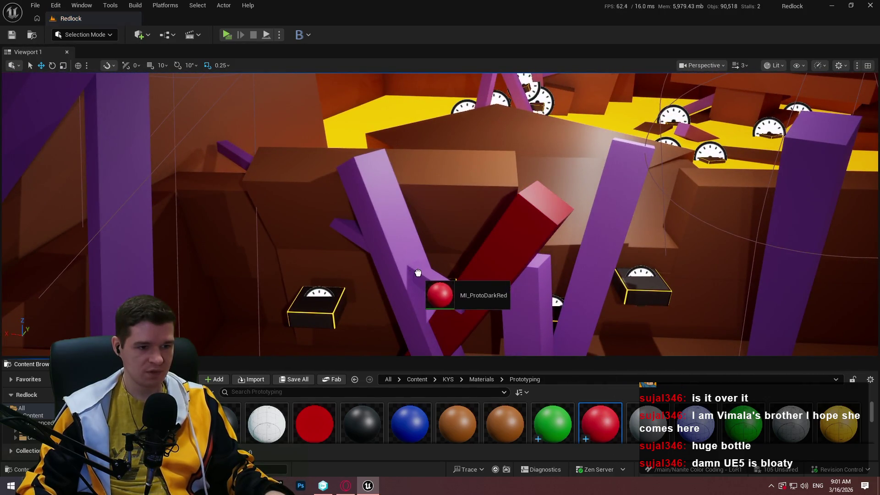
Step: Make the left, centre, right and other purple beams near the orange walls dark red
left_click_drag(418, 273, 418, 273)
mouse_move(600, 424)
left_mouse_down()
mouse_move(457, 291)
mouse_move(428, 283)
left_mouse_up()
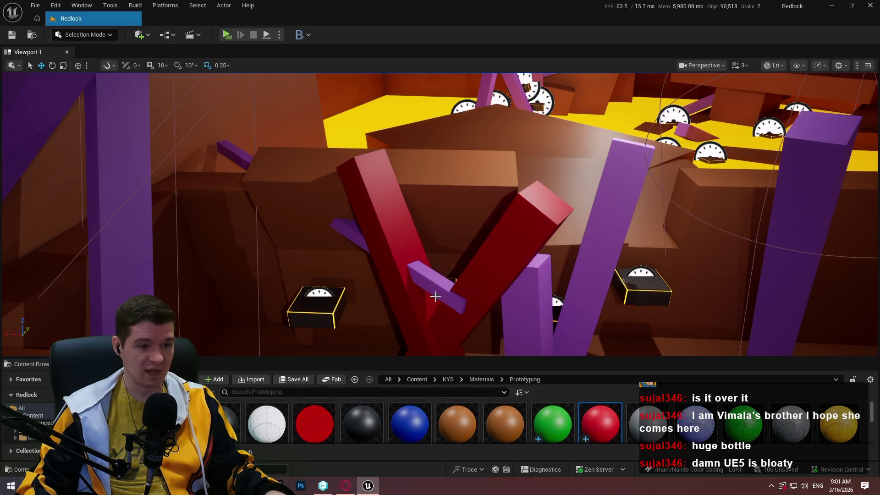
scroll(468, 309, "up", 5)
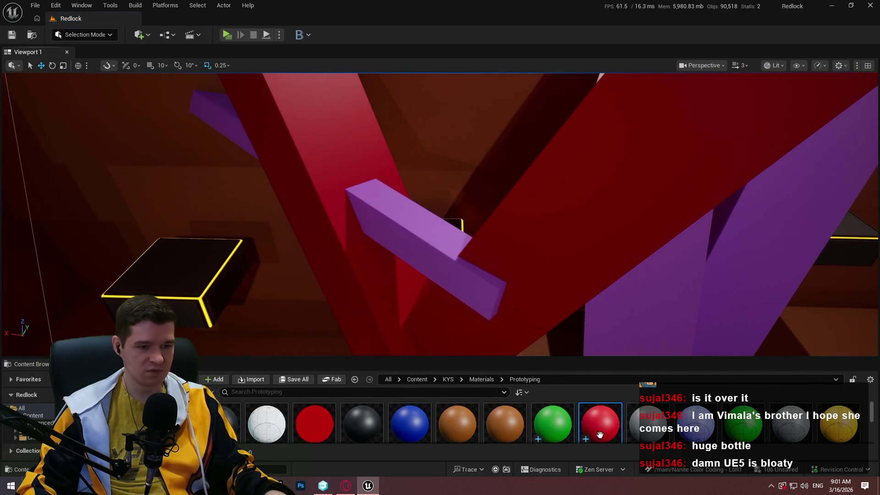
left_click_drag(476, 284, 567, 342)
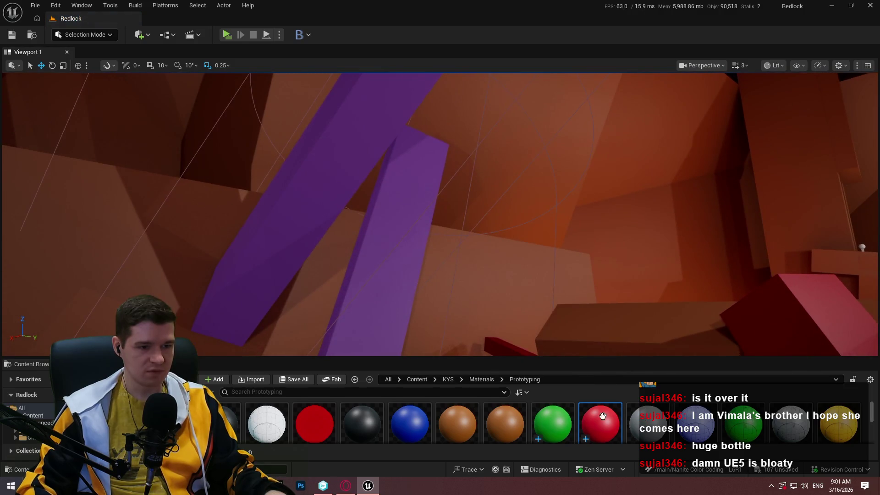
left_click_drag(404, 242, 403, 242)
left_click_drag(346, 181, 347, 181)
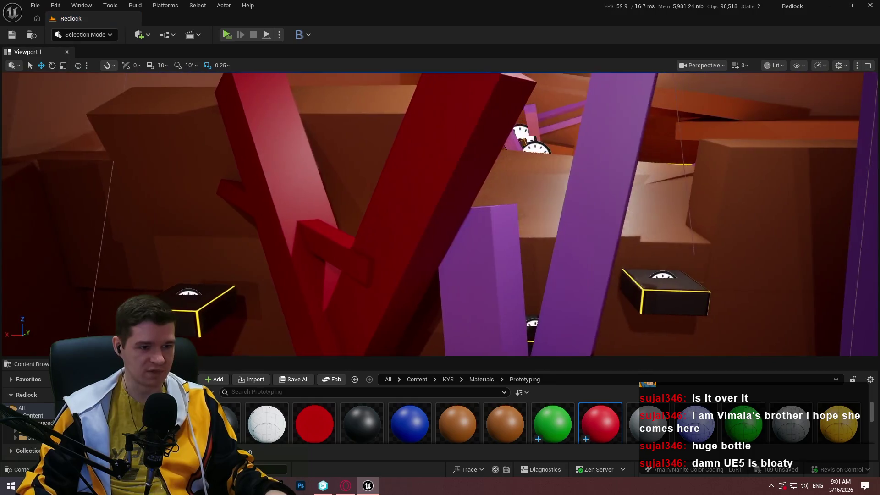
left_click_drag(527, 321, 545, 368)
left_click_drag(423, 315, 424, 316)
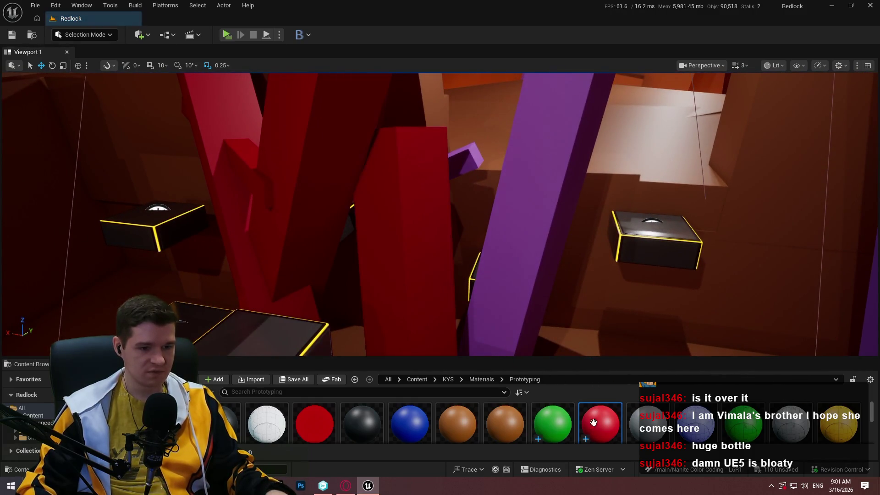
mouse_move(600, 423)
left_mouse_down()
mouse_move(526, 249)
mouse_move(558, 364)
left_mouse_up()
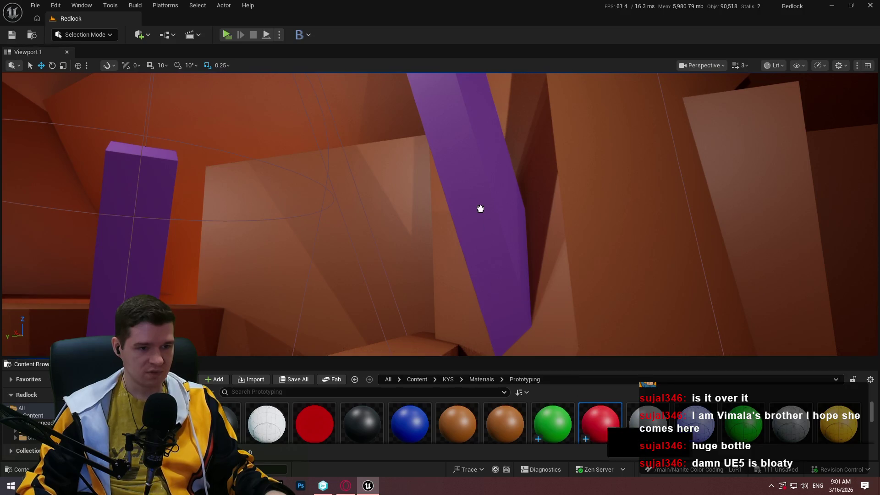
left_click_drag(480, 209, 601, 435)
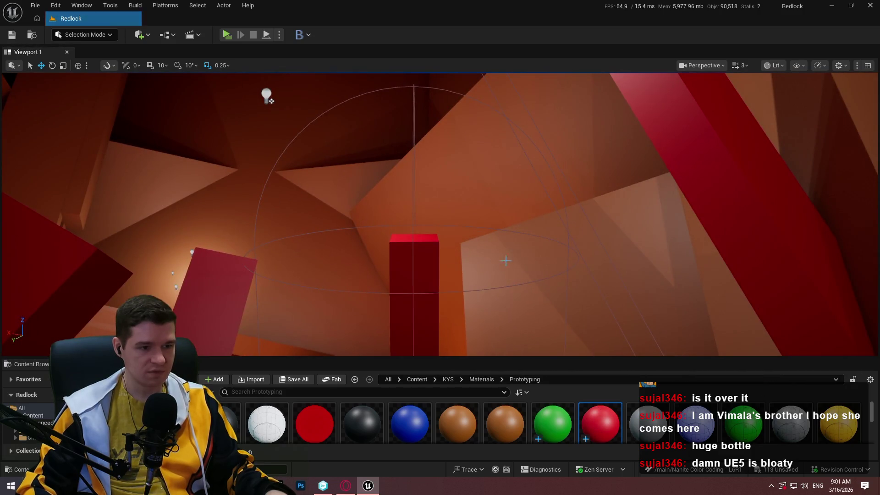
Step: Make the purple cube by the gauge boxes, the purple ramp and two beams dark red
left_click_drag(506, 261, 532, 321)
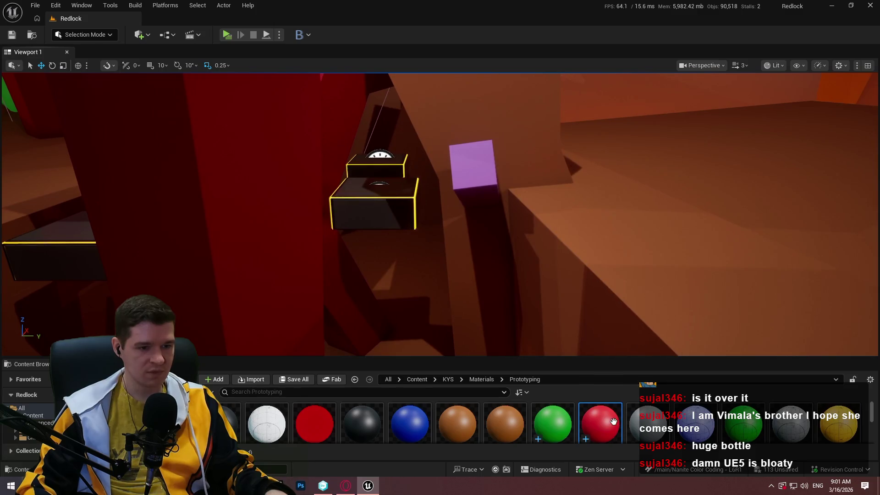
left_click_drag(473, 173, 473, 173)
mouse_move(473, 173)
left_mouse_down()
mouse_move(486, 210)
mouse_move(504, 229)
mouse_move(486, 207)
mouse_move(467, 219)
mouse_move(655, 367)
left_mouse_up()
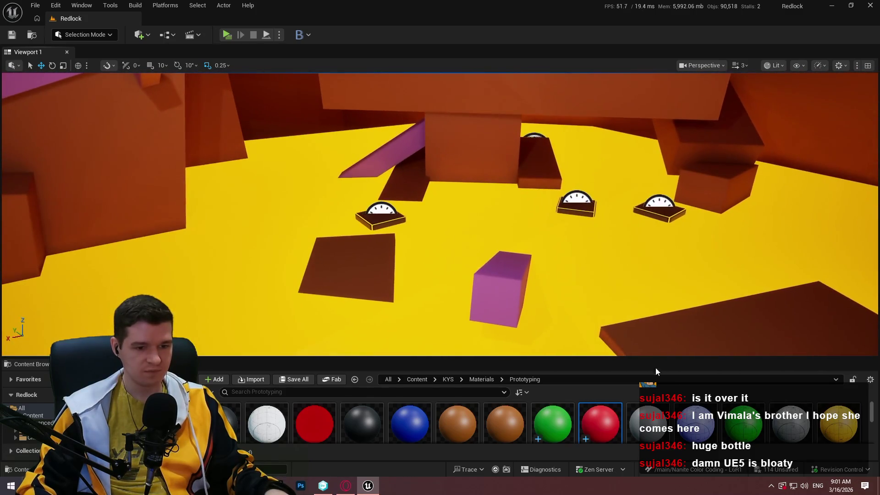
left_click_drag(525, 301, 394, 151)
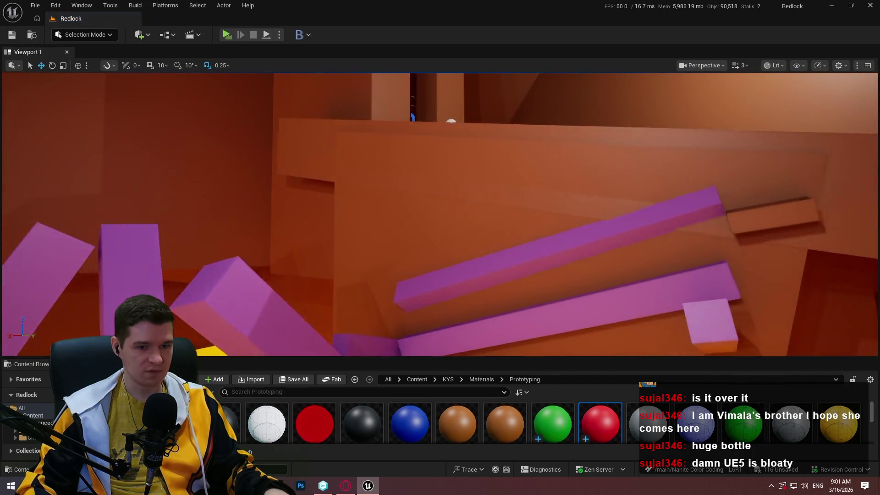
mouse_move(562, 375)
left_mouse_down()
mouse_move(550, 367)
mouse_move(561, 375)
left_mouse_up()
mouse_move(589, 409)
left_mouse_down()
mouse_move(435, 216)
mouse_move(436, 230)
left_mouse_up()
left_click_drag(595, 420, 444, 275)
Step: Make the purple beams by the yellow wall dark red
left_click_drag(609, 247, 609, 246)
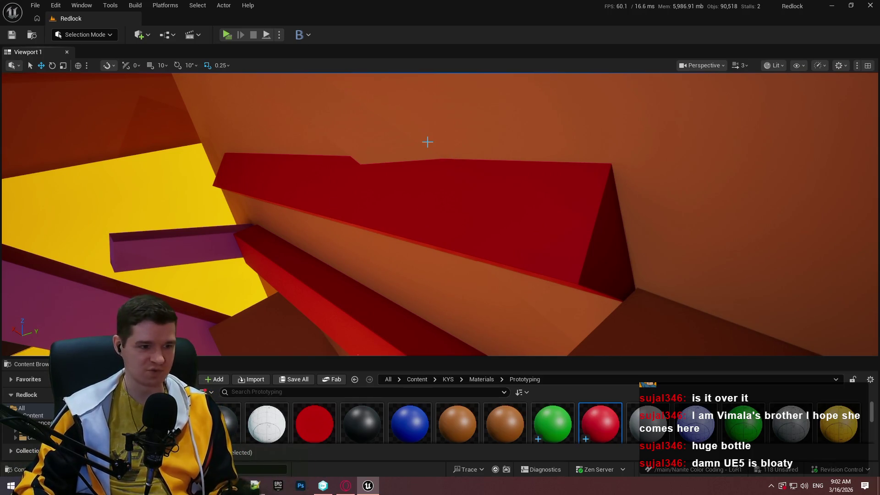
left_click_drag(356, 172, 356, 172)
left_click_drag(432, 177, 432, 177)
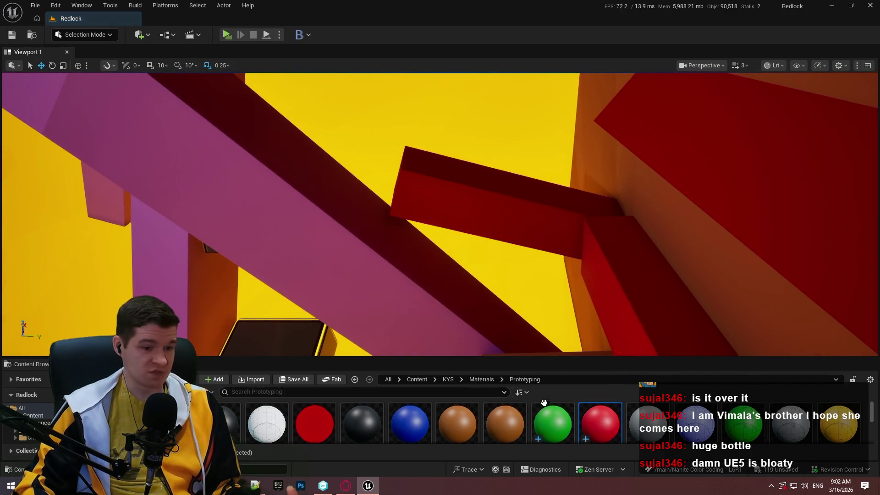
left_click_drag(445, 303, 444, 303)
left_click_drag(412, 178, 412, 178)
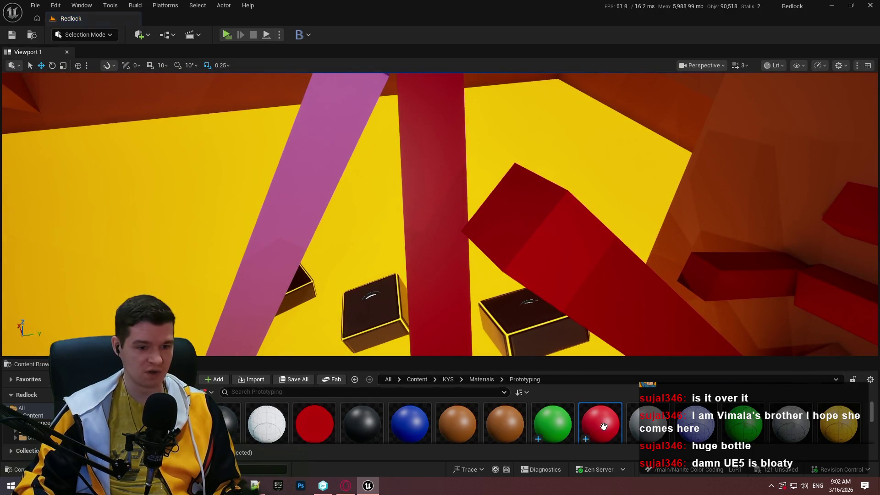
left_click_drag(317, 149, 317, 148)
left_click_drag(808, 241, 809, 242)
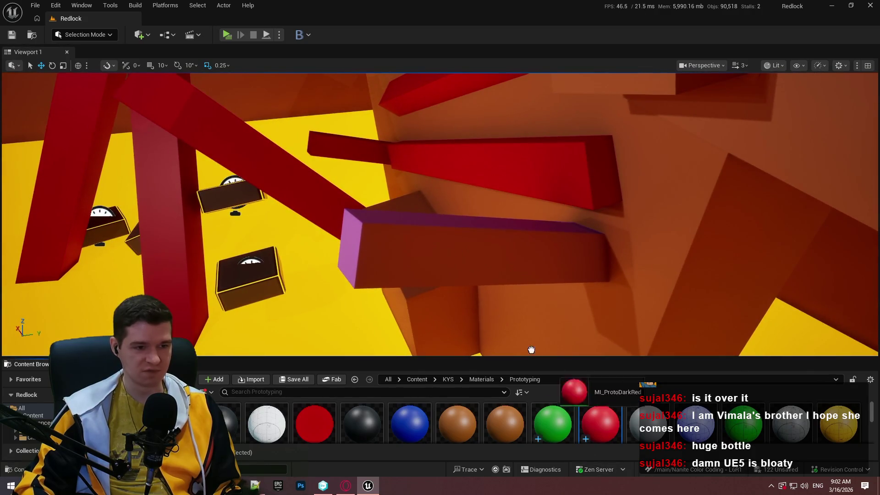
Step: Fly through the level checking for leftover purple pieces, then show the Details panel
left_click_drag(588, 261, 589, 261)
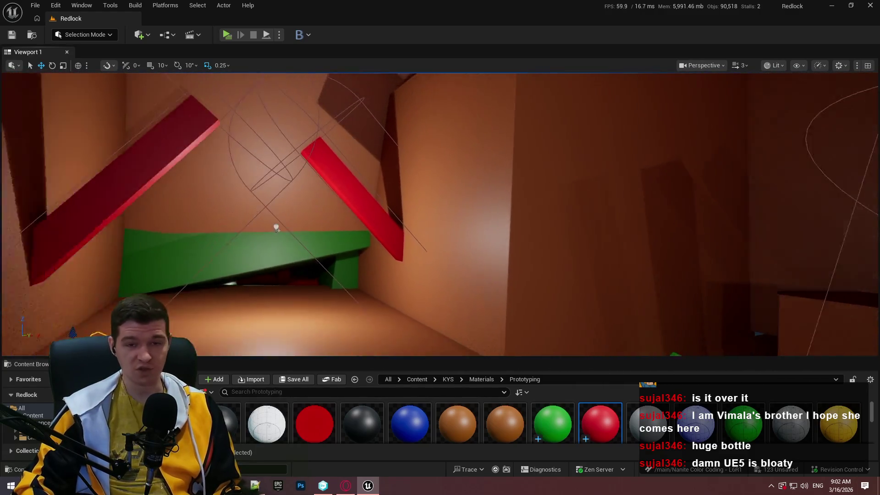
left_click_drag(591, 260, 590, 260)
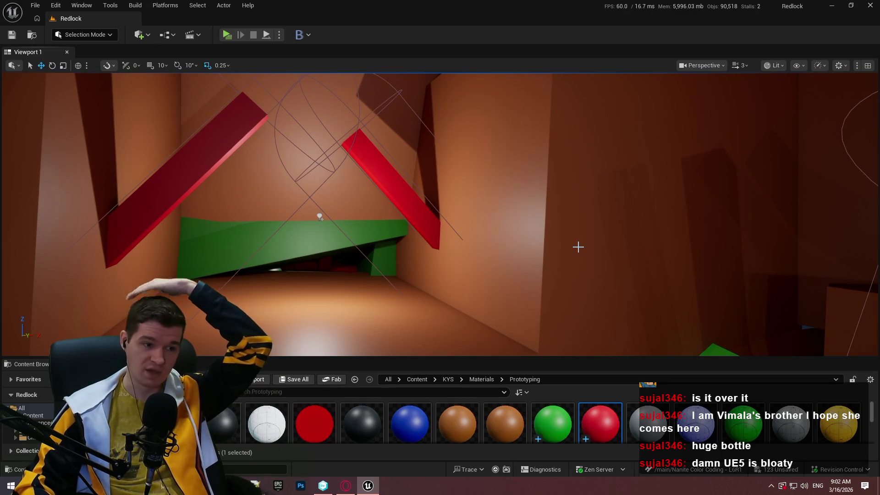
left_click_drag(511, 187, 511, 187)
left_click_drag(481, 254, 481, 254)
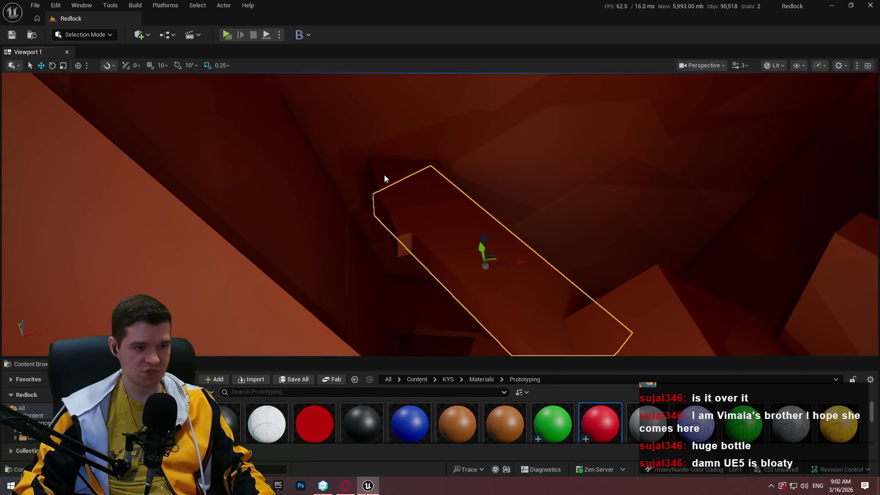
left_click_drag(564, 223, 564, 223)
left_click_drag(665, 261, 664, 261)
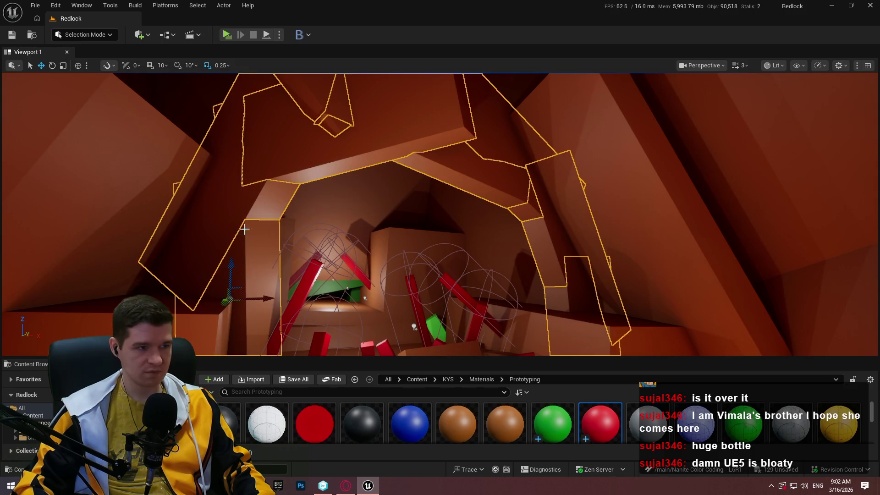
left_click(81, 5)
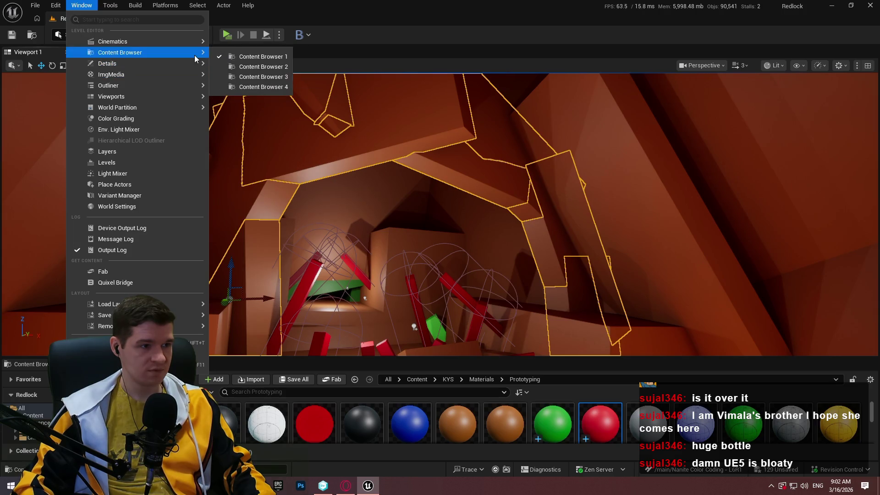
left_click(257, 64)
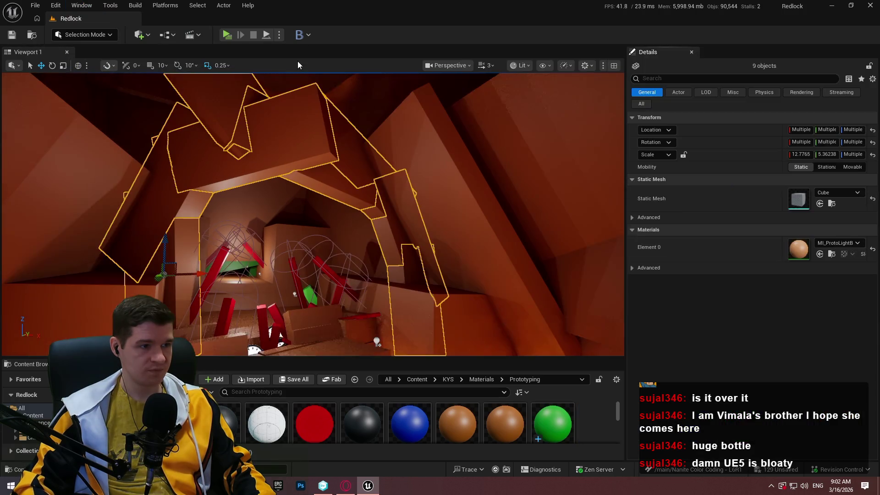
Step: Assign MI_ProtoDarkGreen to the nine selected wall meshes through the Details panel
left_click(834, 242)
type("dark")
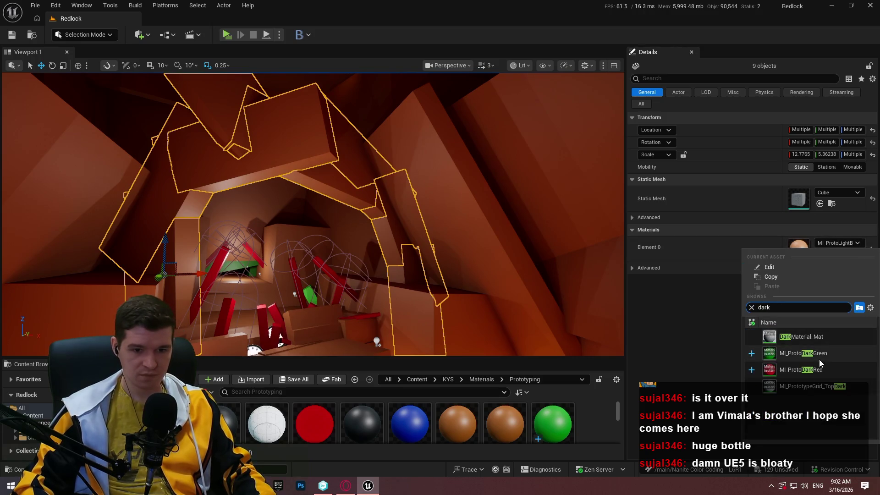
left_click(818, 360)
left_click_drag(307, 346, 301, 353)
mouse_move(346, 138)
left_mouse_down()
mouse_move(308, 232)
mouse_move(383, 244)
left_mouse_up()
Step: Select the brown ramp and a second slab and give both MI_ProtoLightGreen
left_click(384, 245)
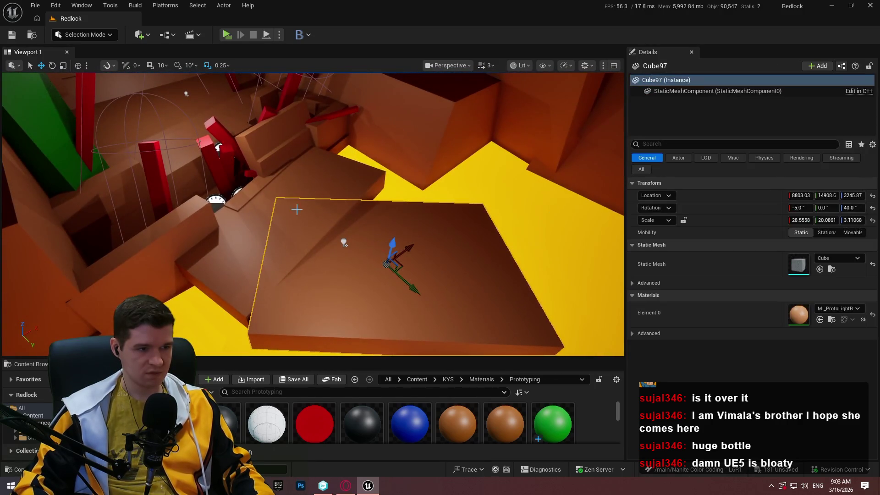
left_click(291, 202, "ctrl")
left_click_drag(291, 202, 342, 236)
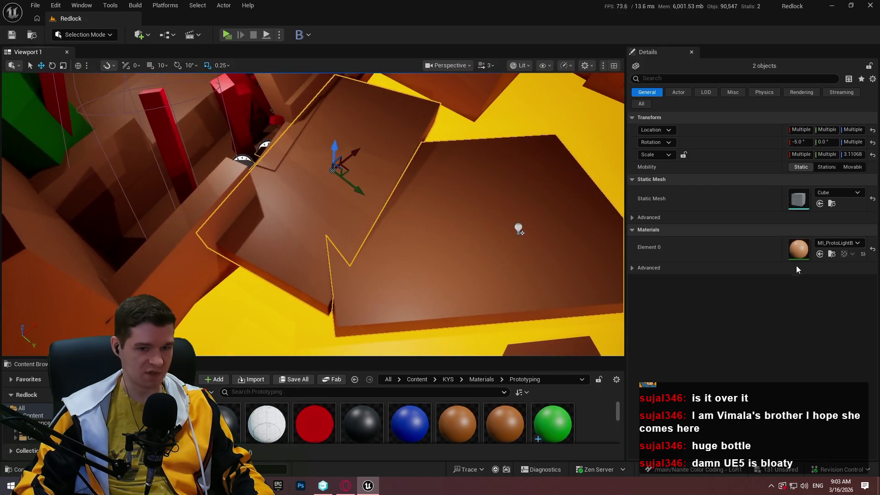
left_click(823, 243)
type("gree")
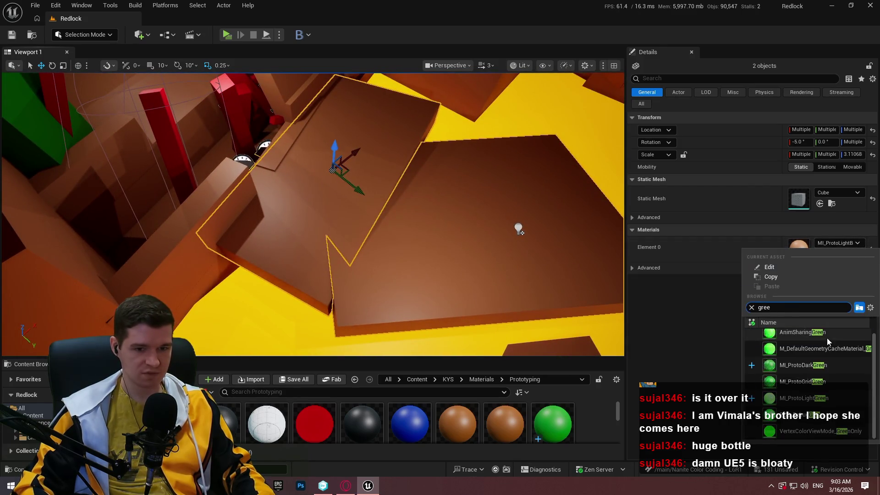
left_click(834, 397)
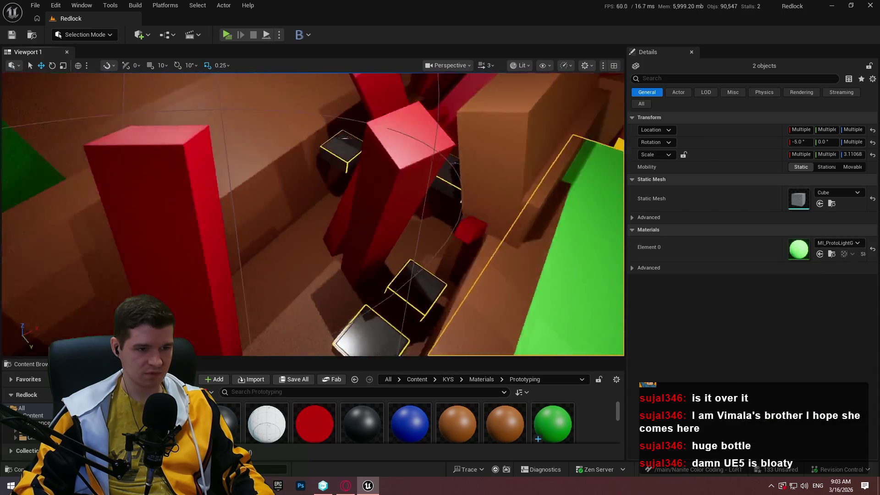
Step: Fly to the brown cube Cube1661 and drag MI_ProtoLightGreen onto it
mouse_move(312, 215)
left_mouse_down()
mouse_move(280, 178)
mouse_move(261, 197)
mouse_move(254, 190)
left_mouse_up()
left_click_drag(389, 231, 371, 222)
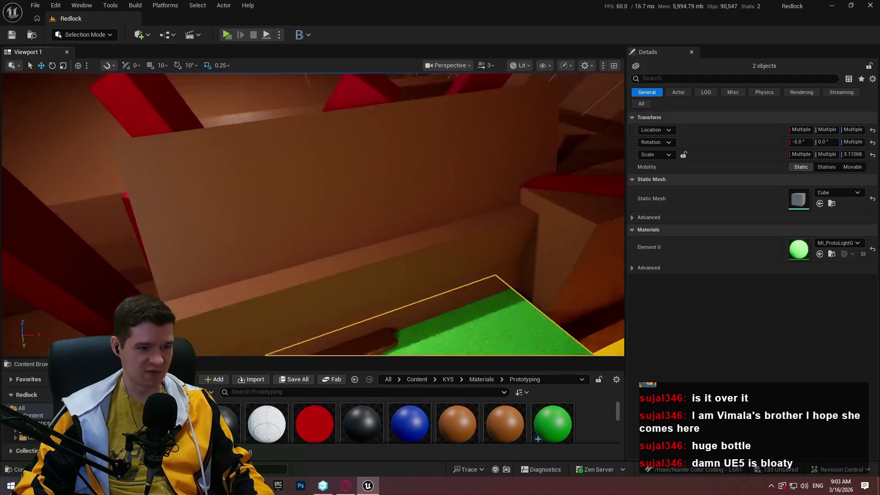
key("s")
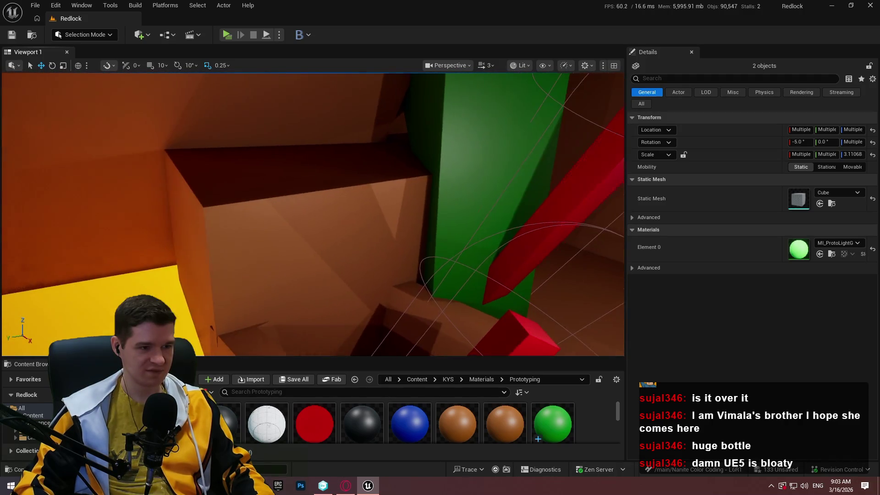
left_click(321, 220)
key("w")
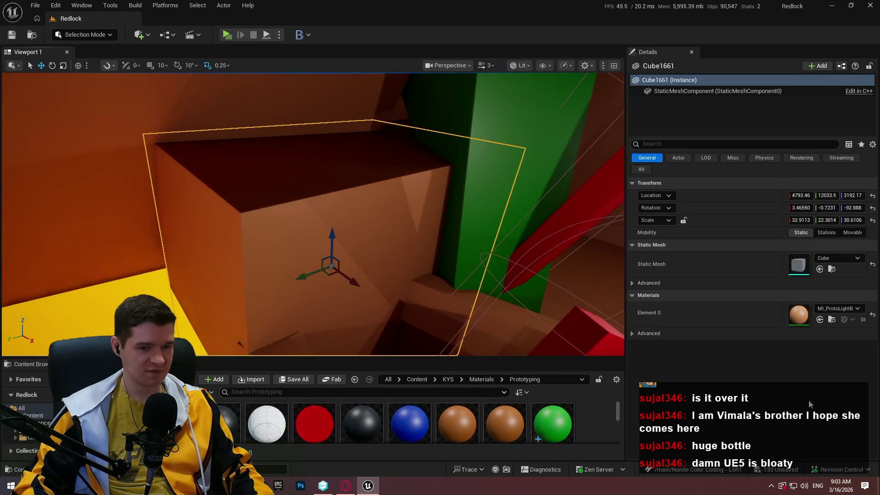
scroll(371, 422, "down", 5)
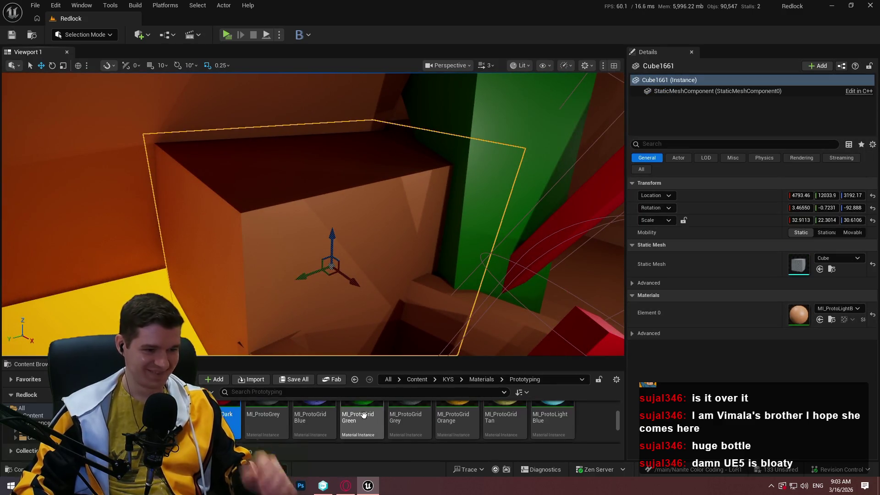
mouse_move(360, 432)
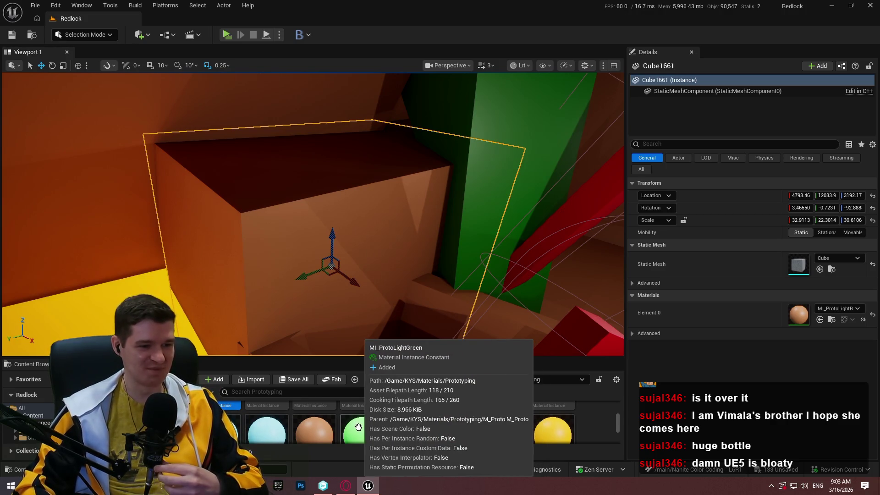
left_click(358, 428)
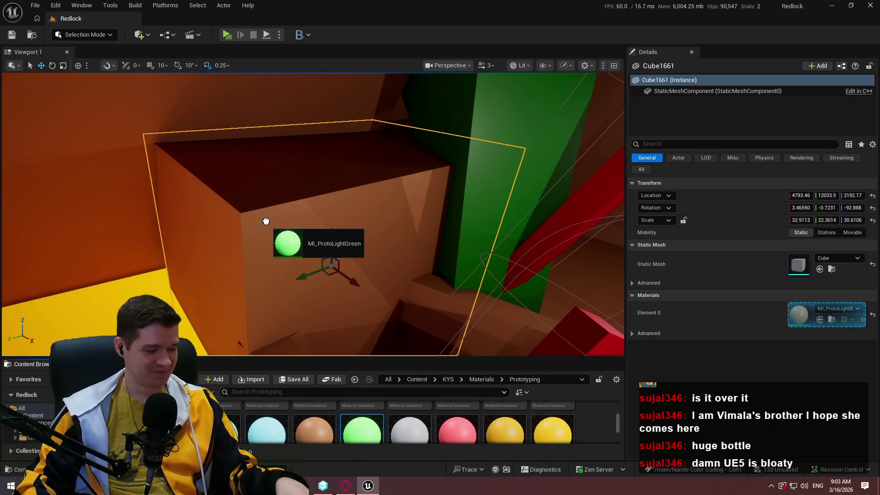
left_click_drag(266, 221, 275, 229)
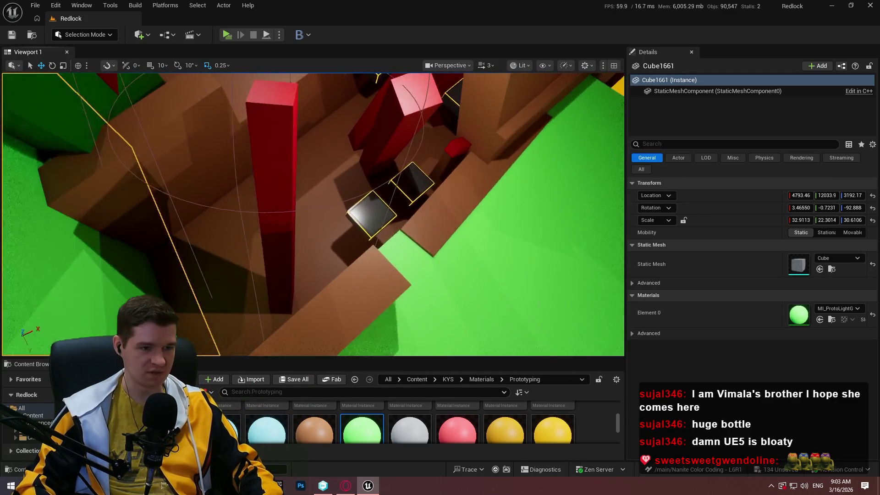
left_click(443, 201)
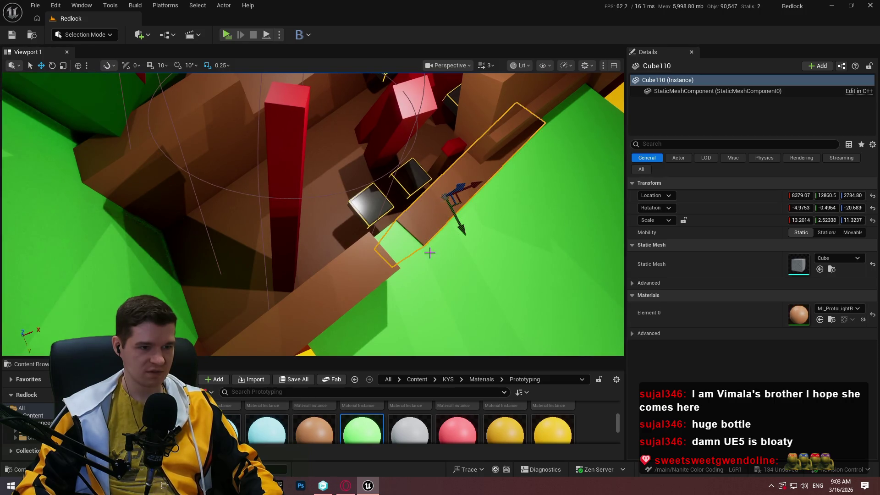
Step: Apply MI_ProtoLightGreen to the brown plank, another brown piece and the brown cube
mouse_move(362, 432)
left_mouse_down()
mouse_move(422, 220)
mouse_move(423, 229)
left_mouse_up()
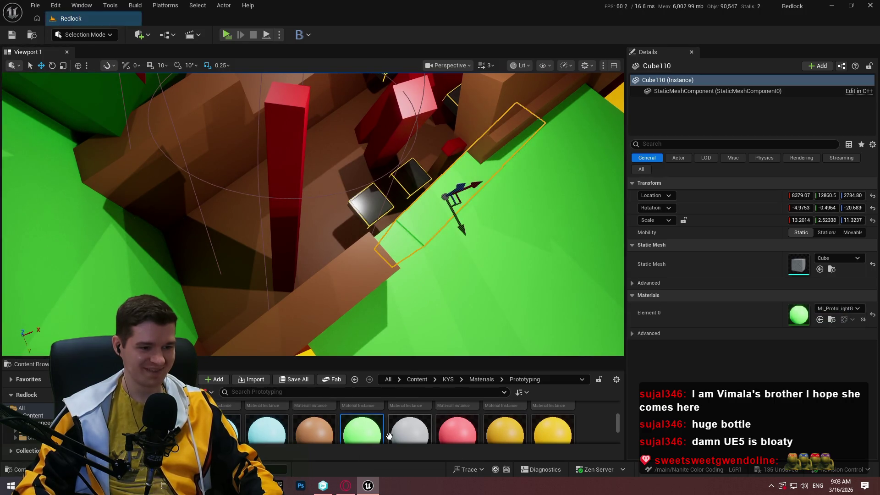
mouse_move(389, 435)
left_mouse_down()
mouse_move(334, 315)
mouse_move(275, 444)
left_mouse_up()
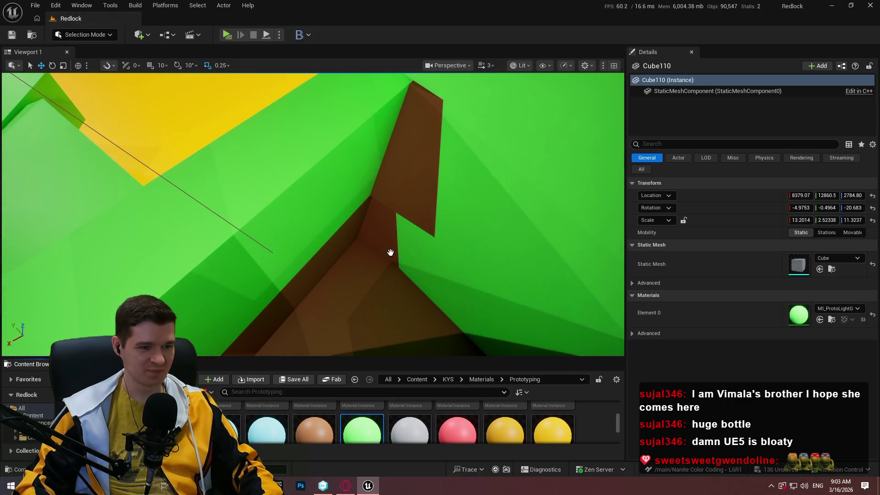
left_click_drag(390, 253, 373, 420)
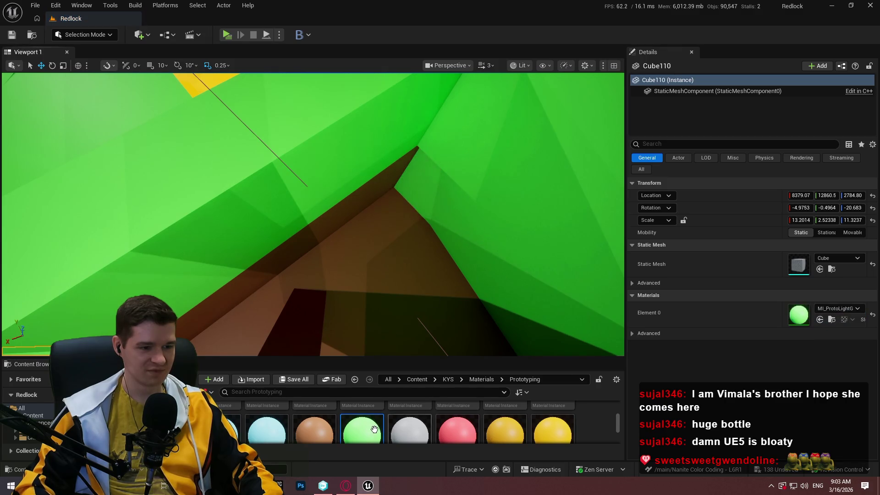
mouse_move(345, 233)
left_mouse_down()
mouse_move(377, 305)
mouse_move(412, 344)
mouse_move(417, 364)
left_mouse_up()
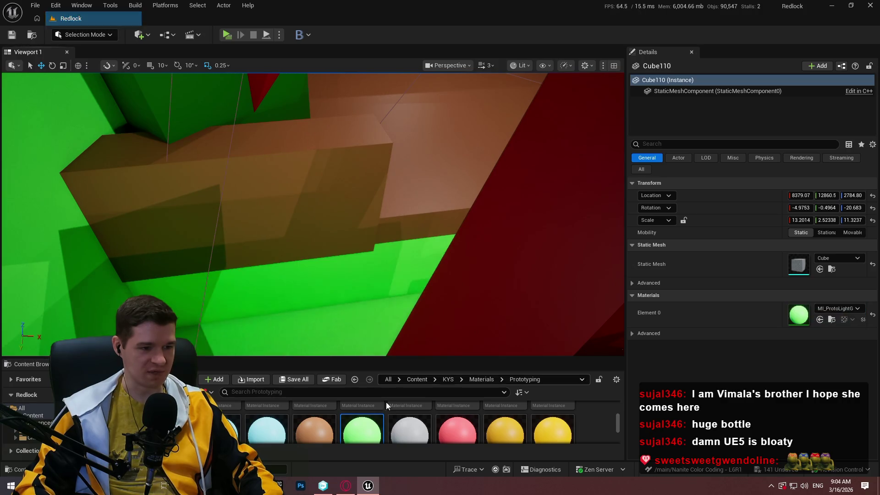
mouse_move(362, 428)
left_mouse_down()
mouse_move(300, 194)
mouse_move(419, 240)
left_mouse_up()
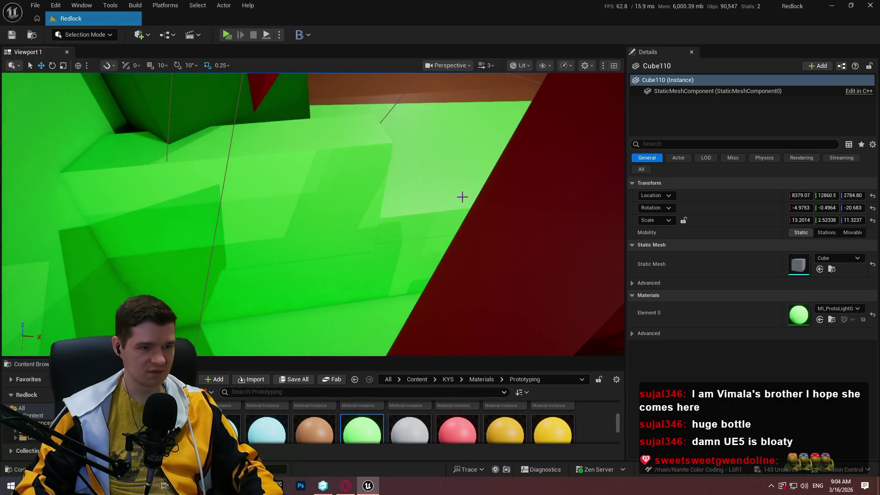
mouse_move(461, 196)
left_mouse_down()
mouse_move(436, 96)
mouse_move(399, 389)
left_mouse_up()
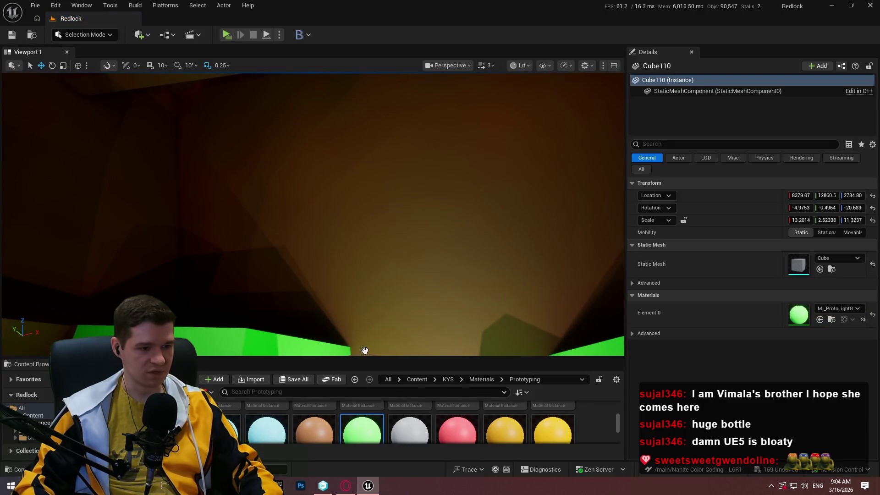
mouse_move(365, 351)
left_mouse_down()
mouse_move(397, 263)
mouse_move(403, 443)
mouse_move(315, 202)
mouse_move(438, 216)
left_mouse_up()
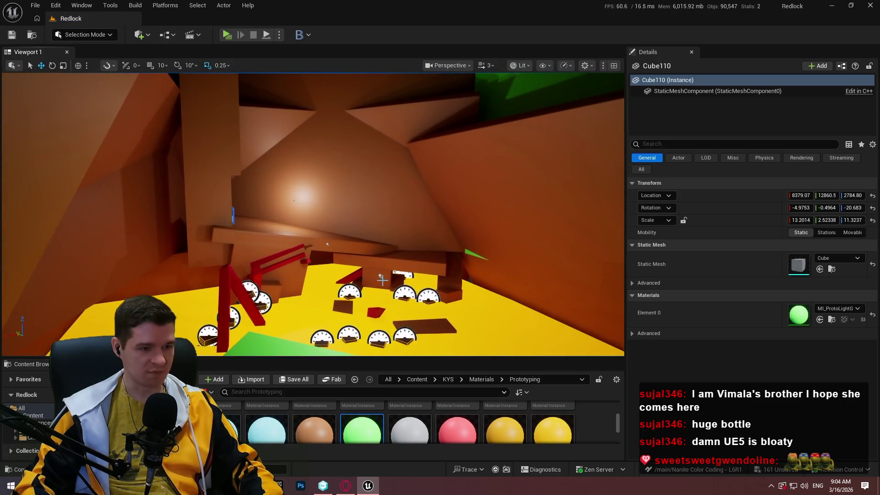
Step: Place a Point Light above the green floor and move it along its Y axis
left_click(380, 278)
mouse_move(373, 239)
left_mouse_down()
mouse_move(387, 163)
mouse_move(334, 186)
mouse_move(215, 330)
mouse_move(302, 313)
left_mouse_up()
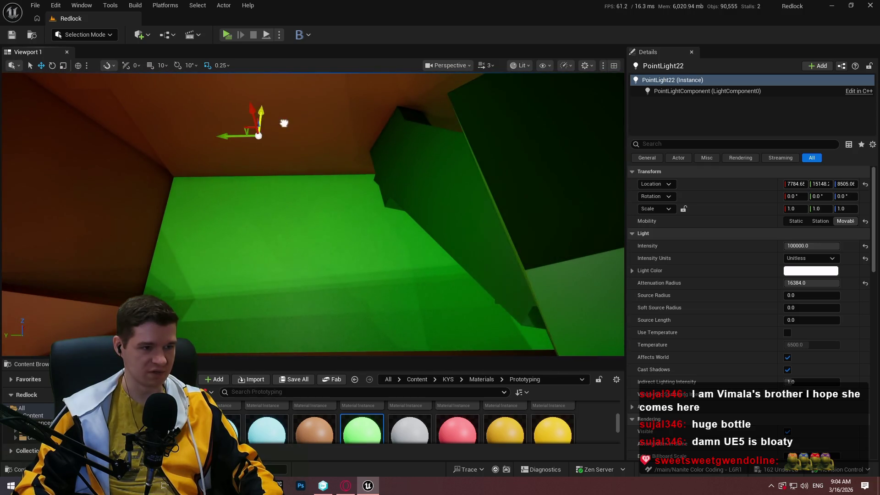
mouse_move(284, 123)
left_mouse_down()
mouse_move(324, 163)
mouse_move(252, 238)
mouse_move(272, 256)
mouse_move(246, 257)
mouse_move(281, 235)
left_mouse_up()
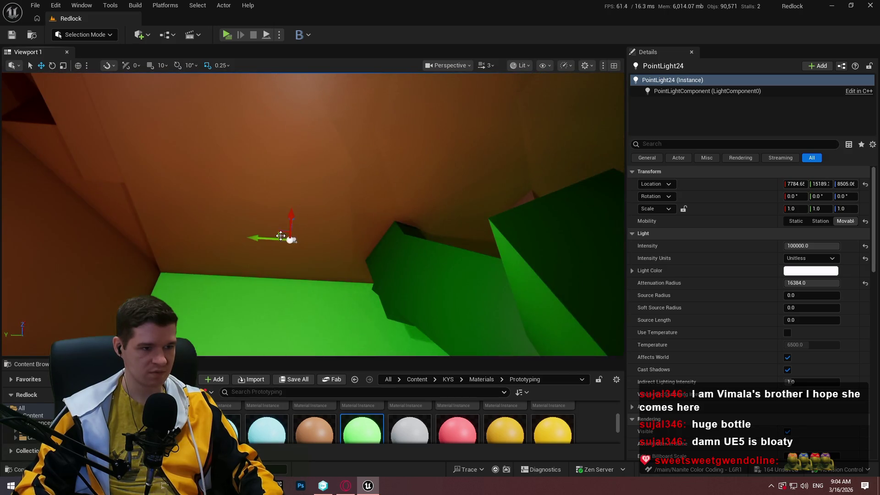
mouse_move(337, 246)
left_mouse_down()
mouse_move(114, 145)
mouse_move(69, 153)
mouse_move(309, 178)
mouse_move(391, 166)
mouse_move(459, 302)
mouse_move(481, 305)
mouse_move(298, 388)
left_mouse_up()
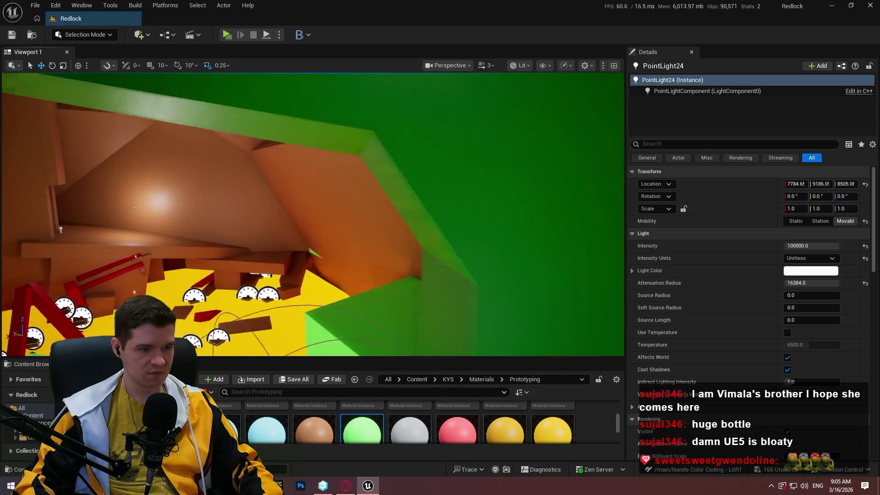
Step: Turn the brown wedge light green, then select the top brown block by the pillar
mouse_move(369, 421)
left_mouse_down()
mouse_move(353, 281)
mouse_move(360, 390)
left_mouse_up()
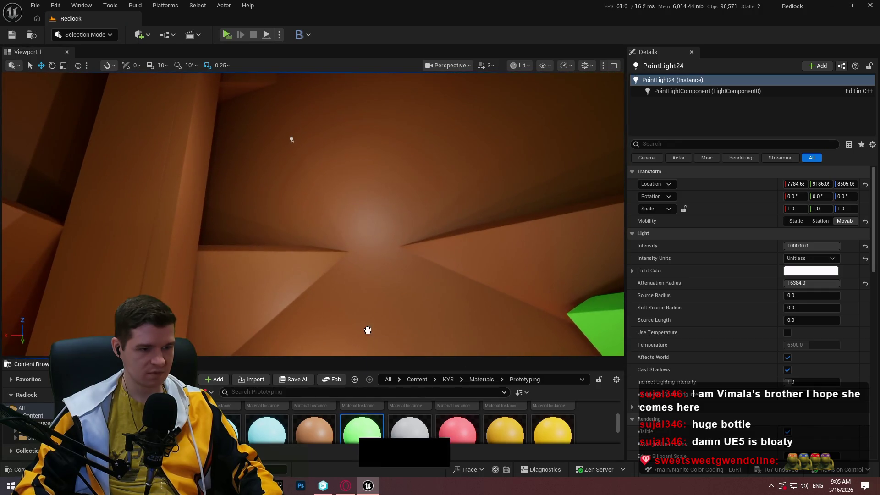
mouse_move(367, 330)
left_mouse_down()
mouse_move(491, 298)
mouse_move(462, 383)
left_mouse_up()
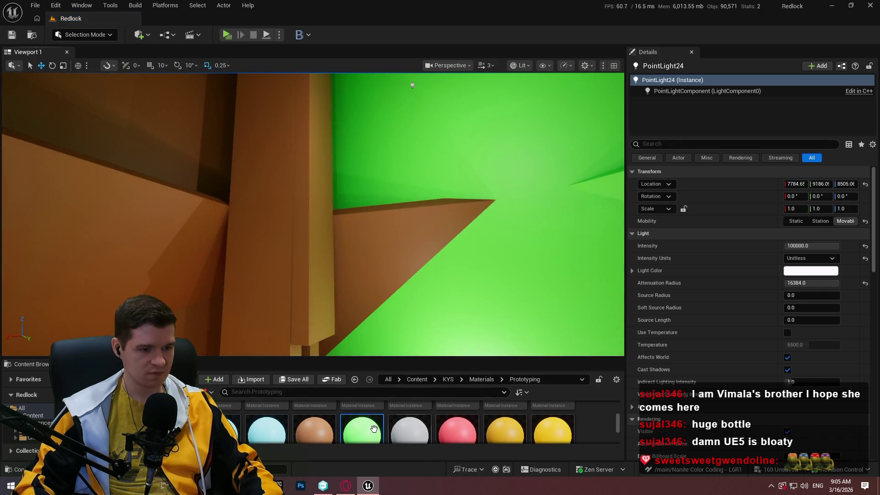
left_click_drag(373, 429, 366, 302)
left_click_drag(231, 331, 364, 222)
mouse_move(477, 193)
left_mouse_down()
mouse_move(585, 280)
mouse_move(481, 143)
mouse_move(494, 261)
mouse_move(502, 246)
mouse_move(458, 257)
mouse_move(412, 247)
mouse_move(308, 266)
left_mouse_up()
left_click(327, 236)
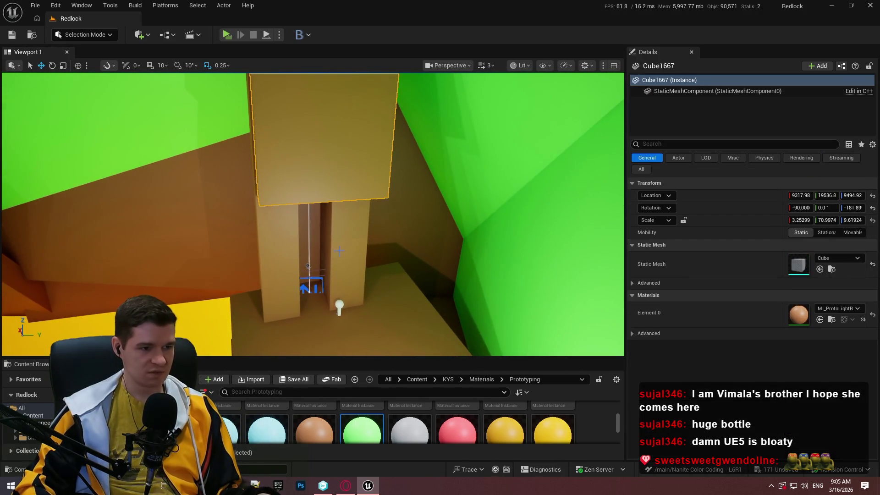
Step: Select the tall pillars as well and apply MI_ProtoDarkGreen to them
left_click(313, 232, "ctrl")
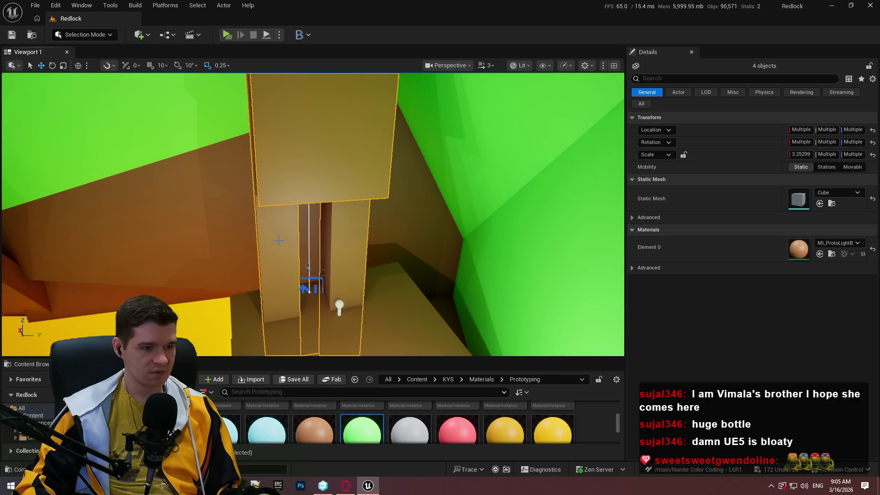
mouse_move(308, 266)
left_mouse_down()
mouse_move(316, 257)
mouse_move(321, 275)
mouse_move(312, 247)
mouse_move(316, 238)
mouse_move(312, 249)
mouse_move(321, 256)
mouse_move(326, 247)
left_mouse_up()
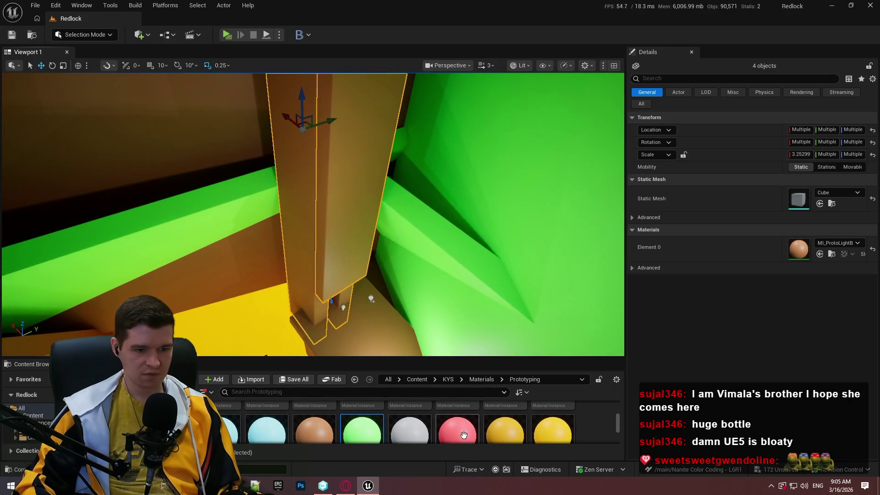
scroll(464, 434, "down", 2)
right_click(483, 430)
left_click(419, 367)
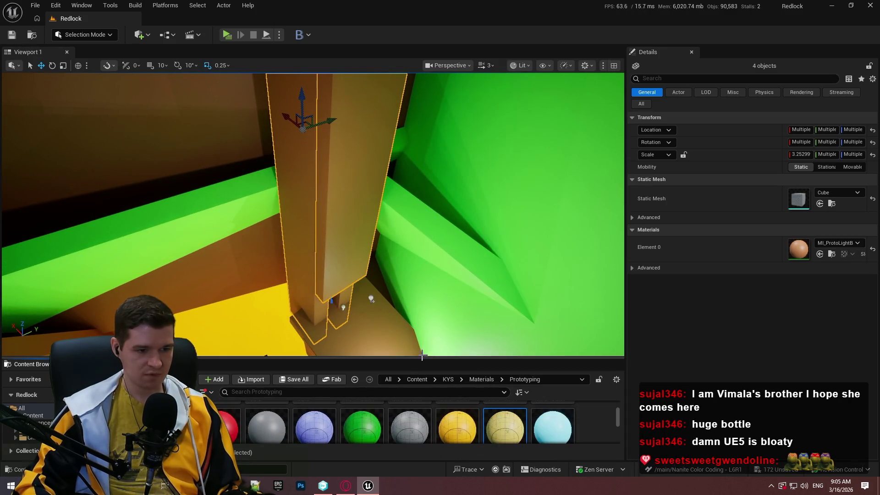
left_click_drag(418, 322, 412, 243)
scroll(360, 345, "down", 2)
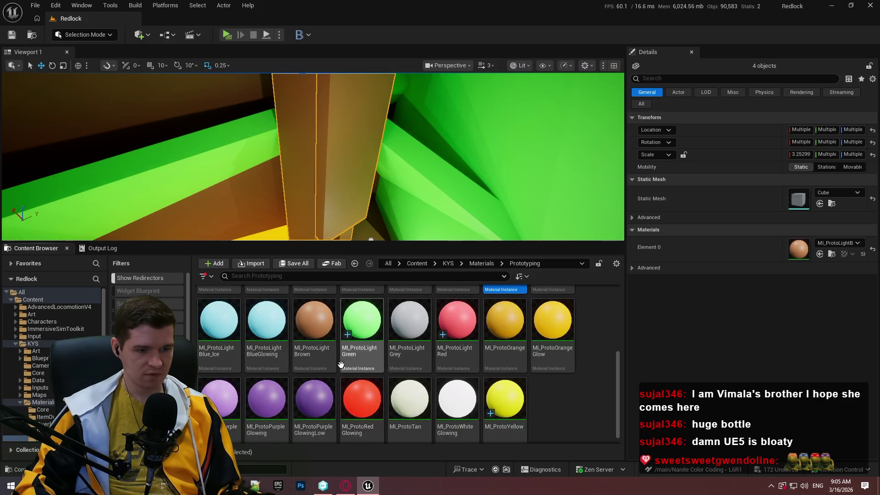
scroll(360, 345, "up", 1)
scroll(359, 345, "up", 3)
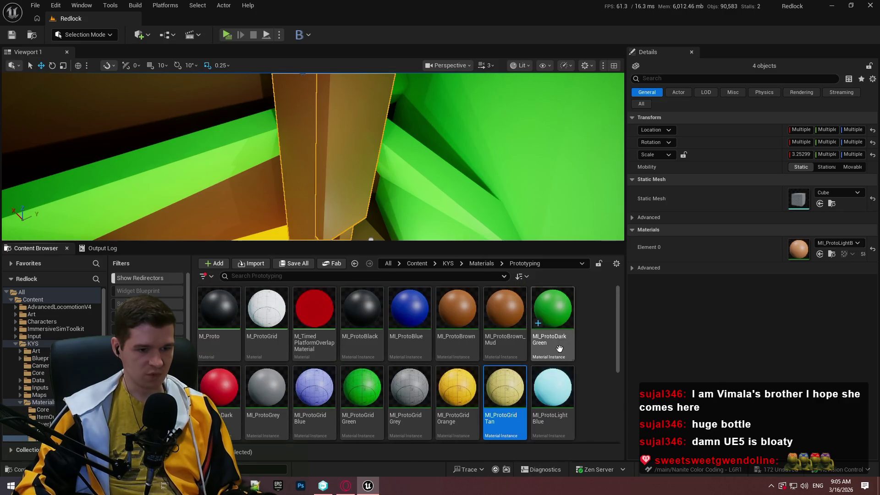
mouse_move(552, 312)
left_mouse_down()
mouse_move(347, 112)
mouse_move(374, 133)
mouse_move(799, 249)
left_mouse_up()
left_click_drag(474, 336, 474, 360)
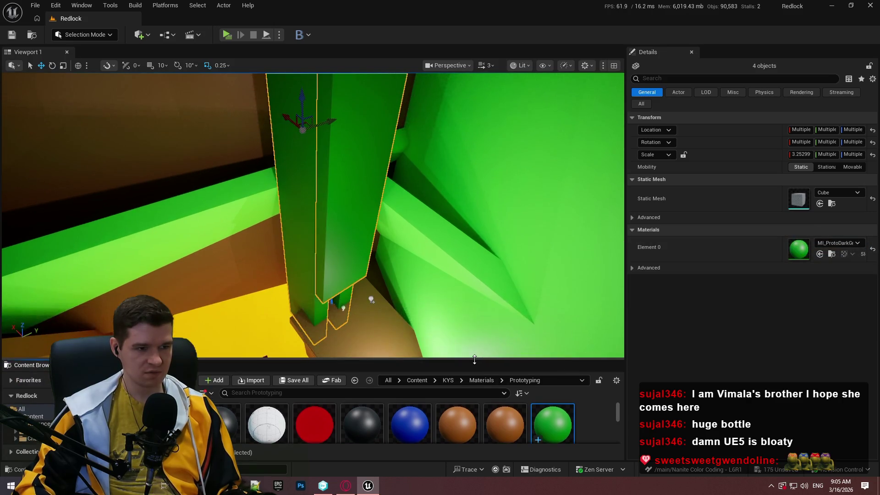
Step: Make the brown slab, slanted block and orange block MI_ProtoLightGreen
mouse_move(330, 125)
left_mouse_down()
mouse_move(100, 80)
mouse_move(342, 215)
mouse_move(402, 185)
left_mouse_up()
left_click(403, 183)
left_click(541, 225, "ctrl")
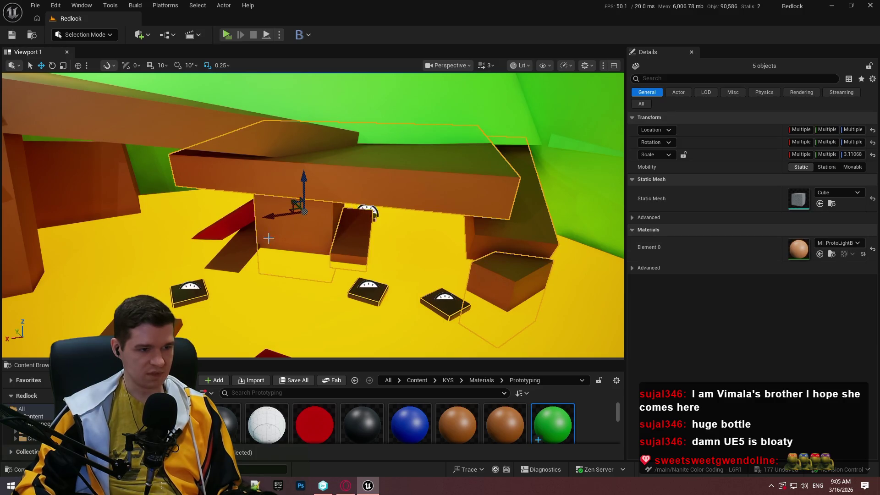
scroll(390, 422, "down", 5)
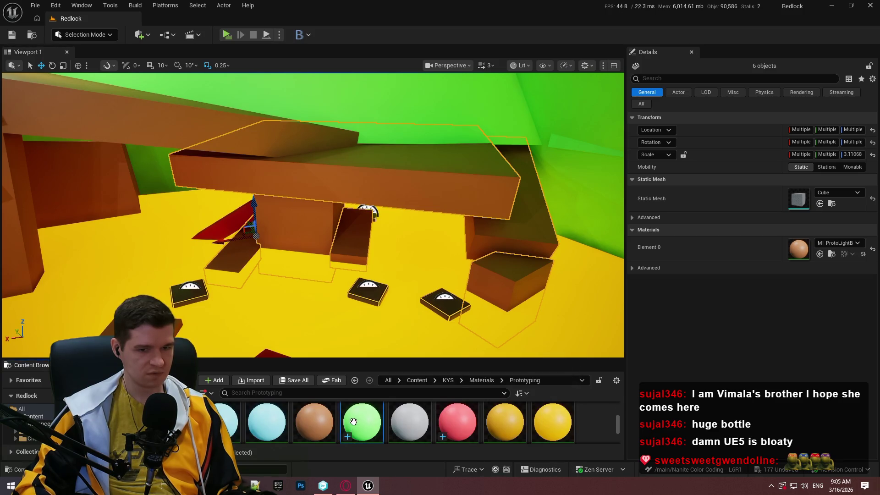
left_click_drag(353, 421, 798, 249)
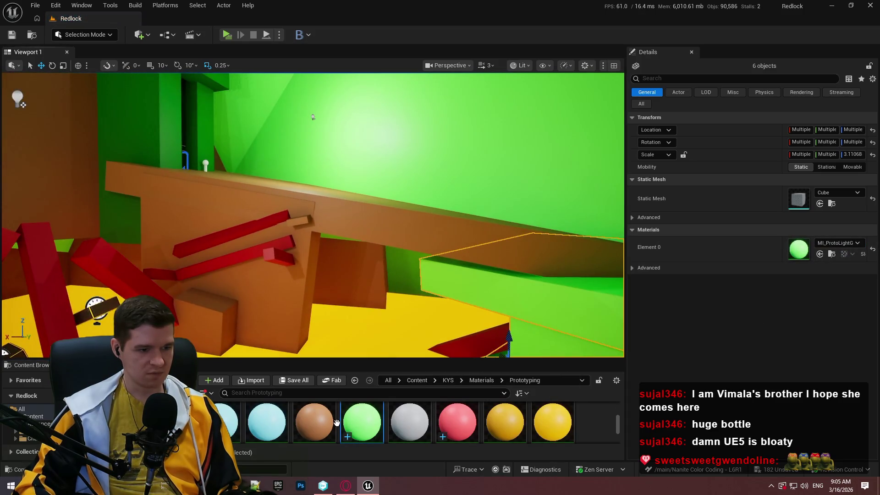
left_click_drag(347, 274, 355, 251)
left_click_drag(345, 408, 291, 310)
Step: Set Element 0 of small block Cube134 on the green wall to MI_ProtoBlue
mouse_move(355, 303)
left_mouse_down()
mouse_move(373, 232)
mouse_move(379, 130)
mouse_move(440, 160)
left_mouse_up()
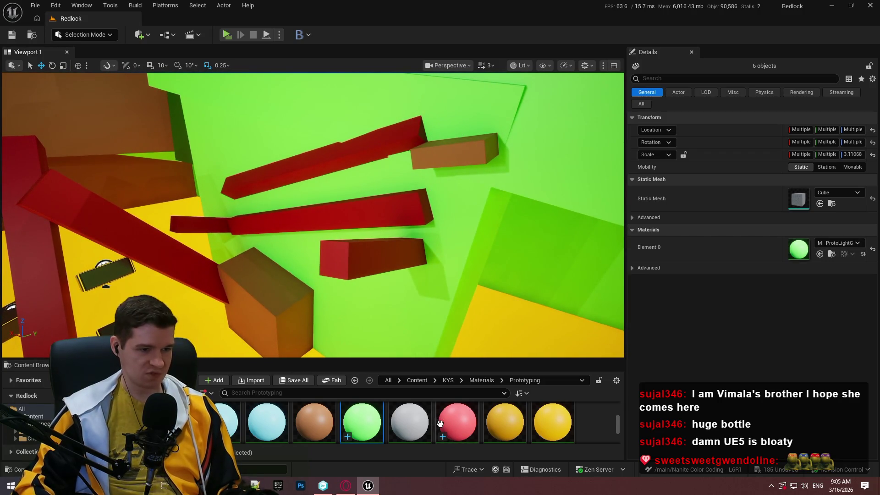
scroll(426, 428, "up", 2)
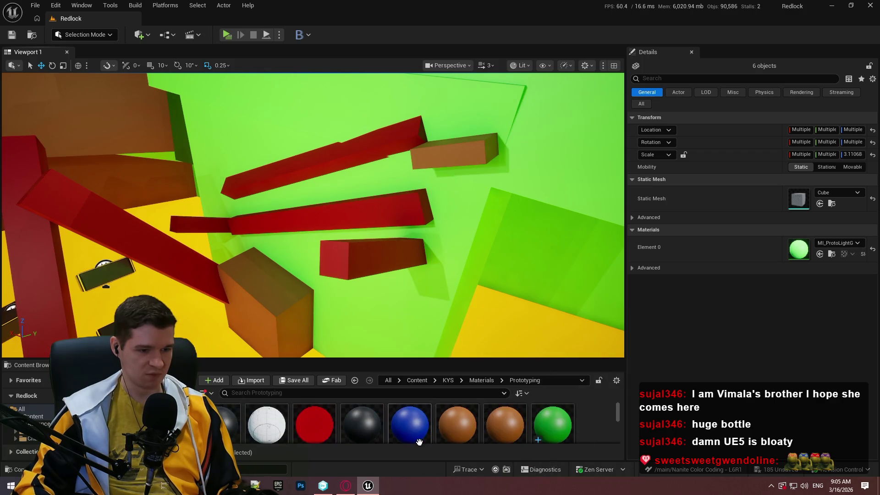
mouse_move(419, 441)
left_mouse_down()
mouse_move(455, 153)
mouse_move(463, 181)
left_mouse_up()
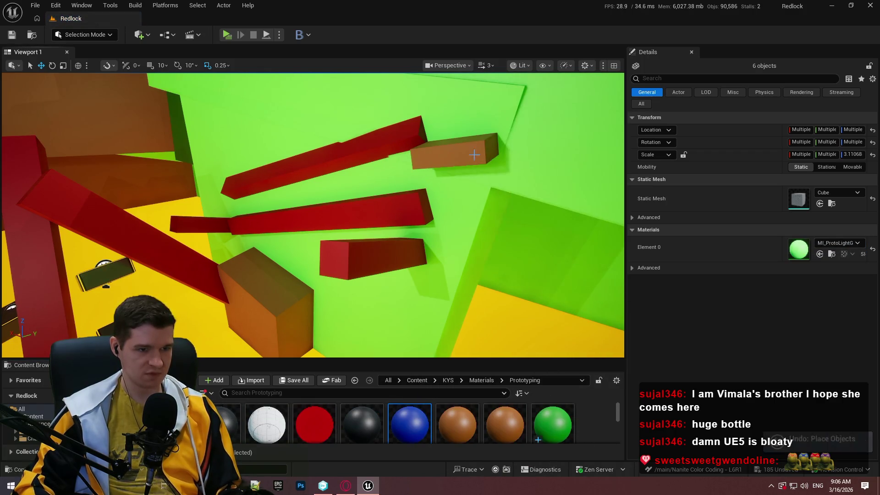
left_click(458, 152)
mouse_move(409, 423)
left_mouse_down()
mouse_move(756, 314)
mouse_move(783, 314)
left_mouse_up()
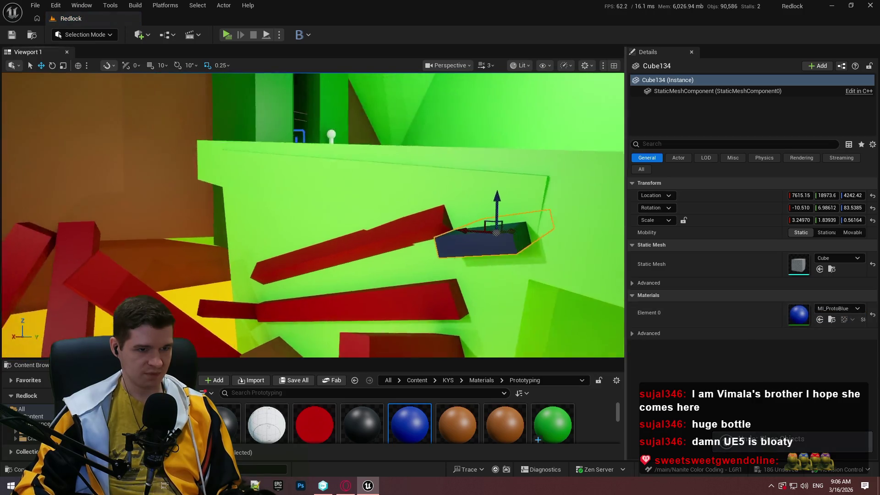
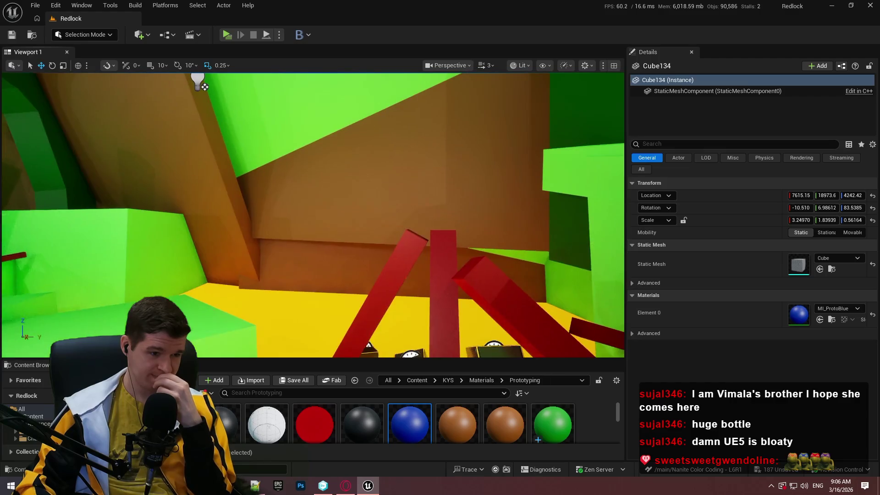
Step: Drag MI_ProtoLightGreen onto the brown wall to turn it light green, then switch to the browser
scroll(463, 421, "down", 5)
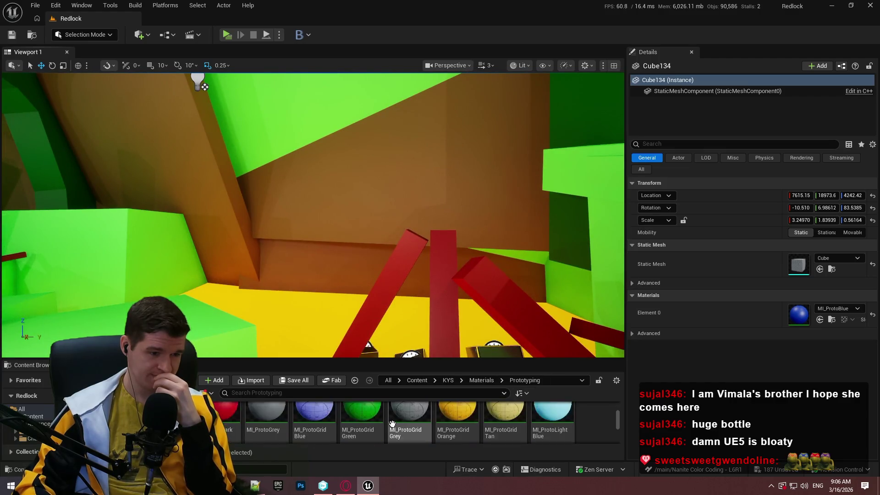
left_click_drag(365, 422, 412, 202)
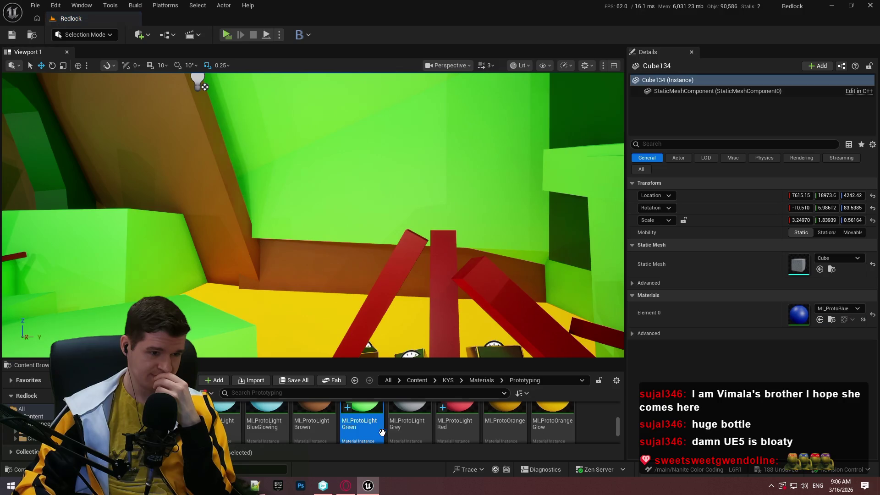
left_click_drag(362, 419, 215, 192)
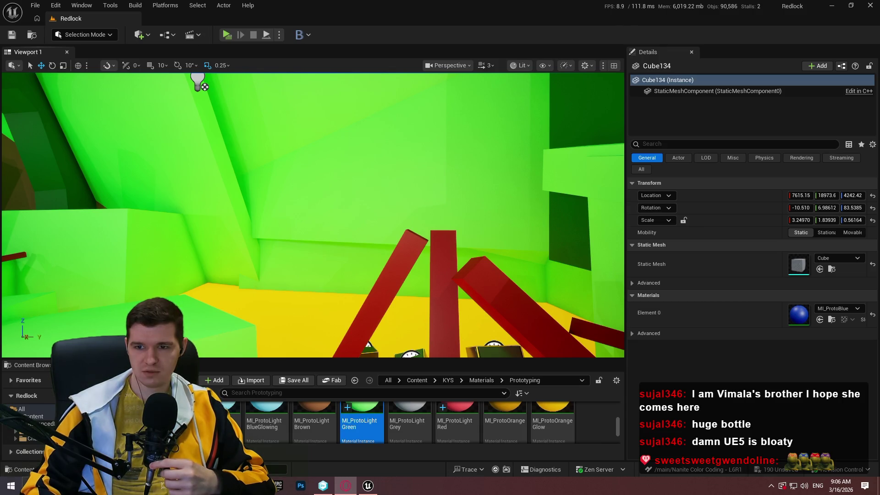
key("alt+Tab")
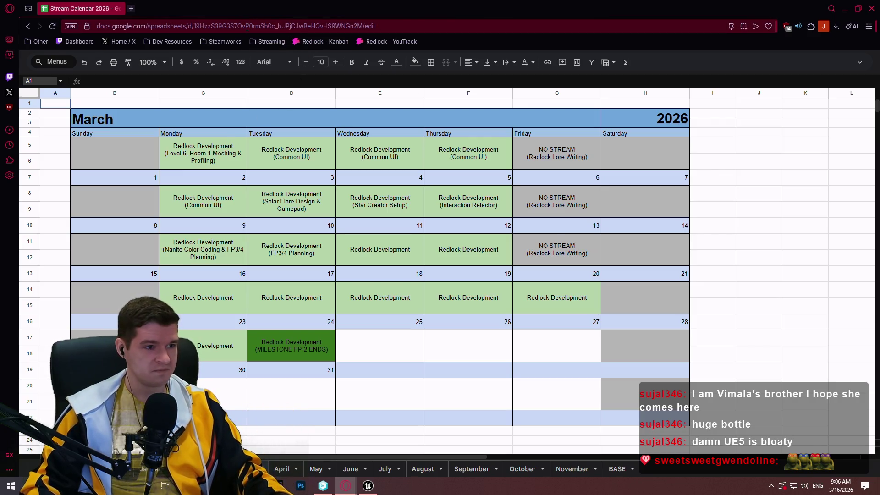
Step: Go to YouTube and open the full Redlock Devstreams playlist from the MicroRaptor Games channel's Playlists
left_click(247, 26)
type("youtube.com")
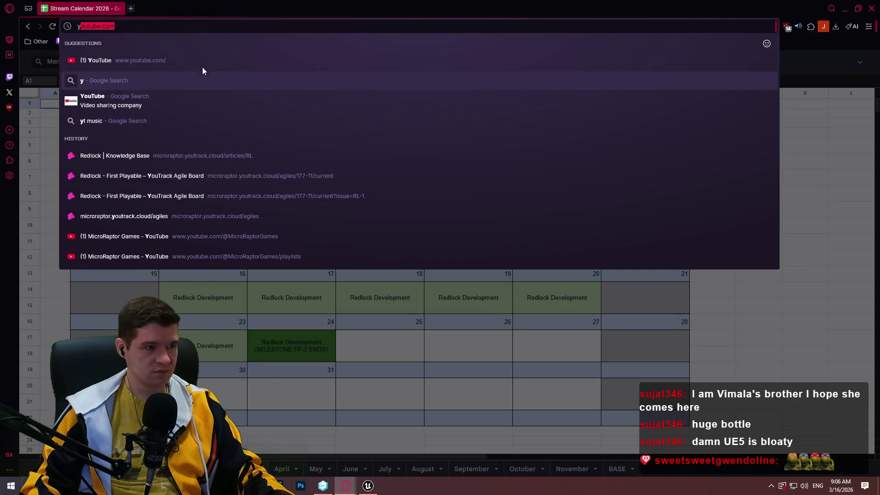
key("Return")
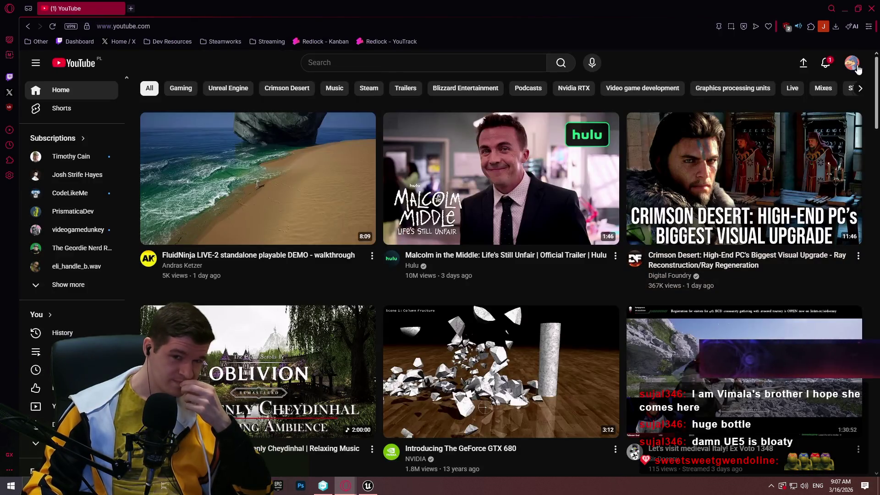
left_click(851, 63)
left_click(786, 110)
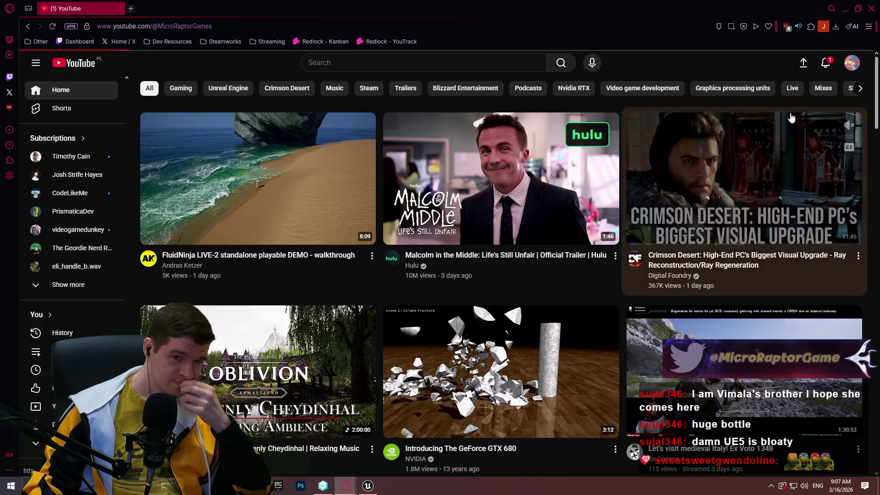
left_click(287, 188)
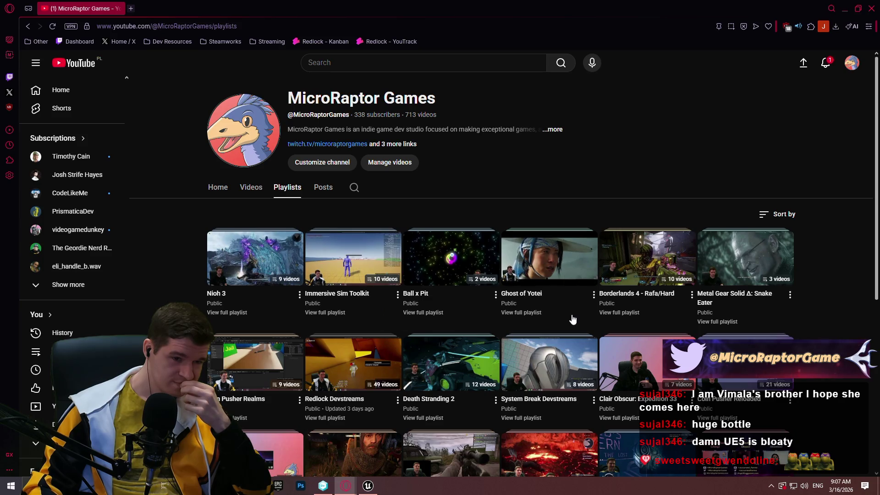
left_click(338, 418)
Step: Scroll the playlist to Redlock Dev Stream Day 35 and open it in a new tab
scroll(686, 207, "down", 1)
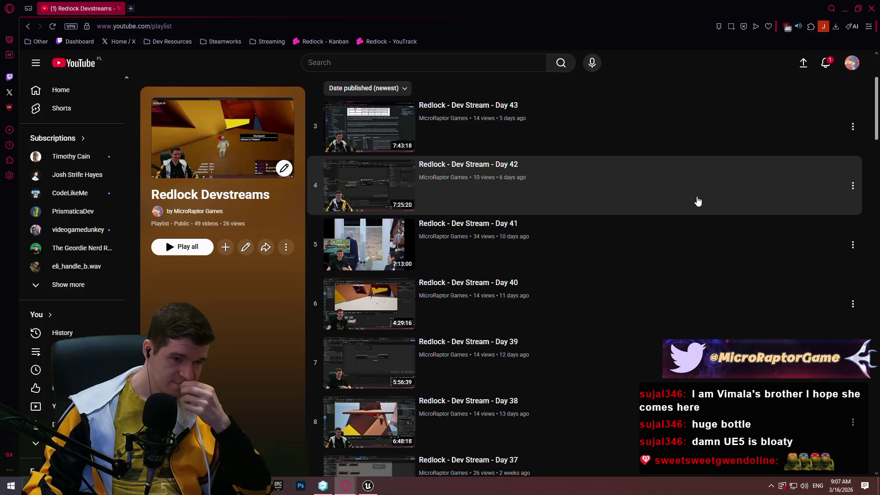
scroll(695, 196, "down", 5)
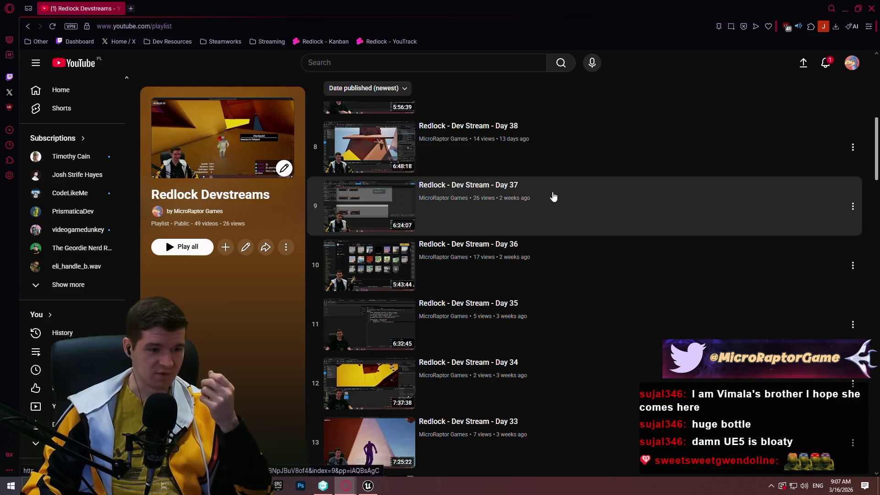
scroll(526, 224, "down", 3)
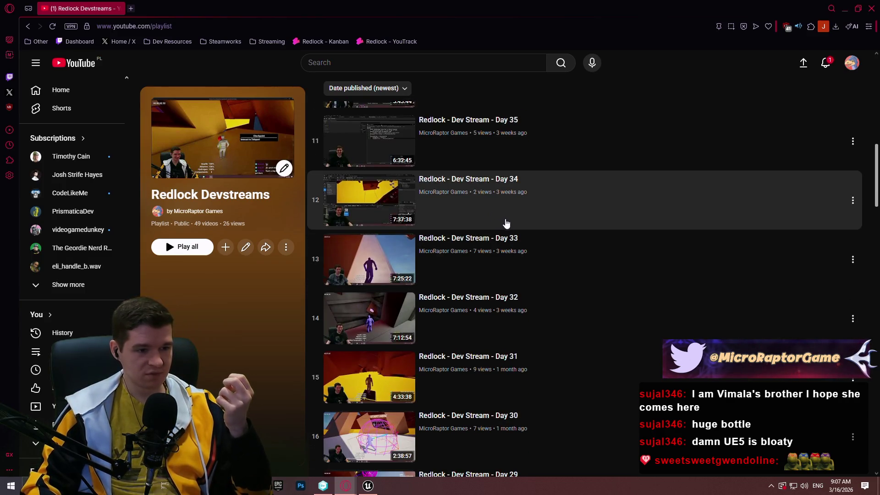
scroll(625, 234, "down", 2)
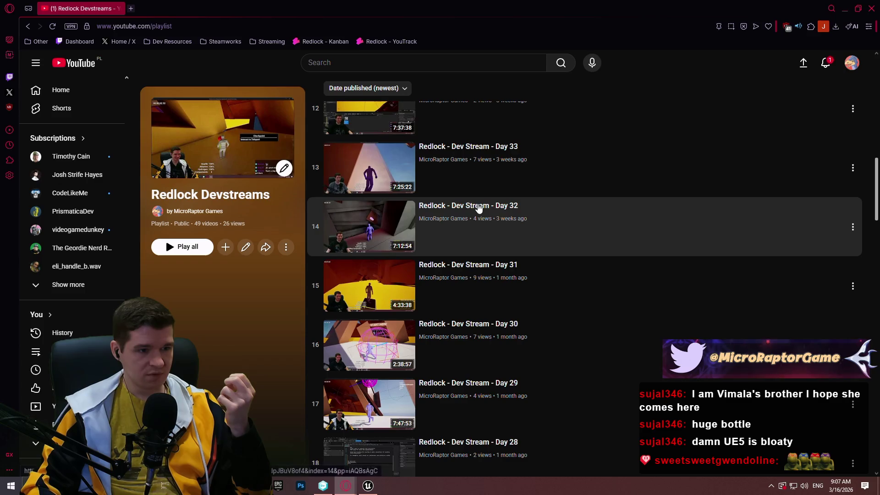
scroll(472, 218, "down", 4)
scroll(472, 220, "down", 5)
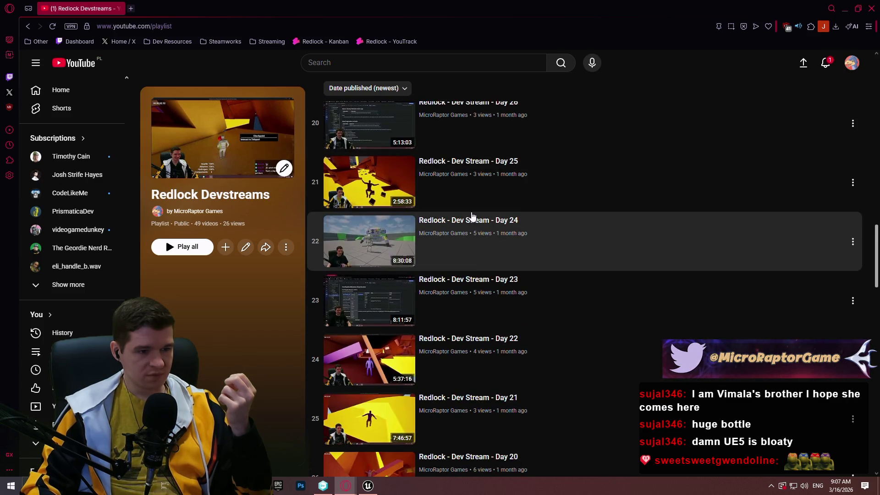
scroll(472, 215, "up", 1)
scroll(471, 211, "up", 9)
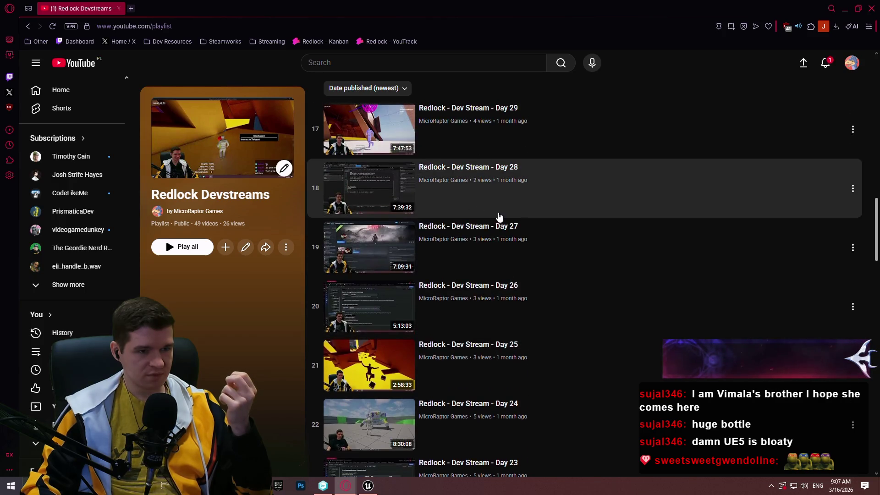
scroll(552, 203, "up", 5)
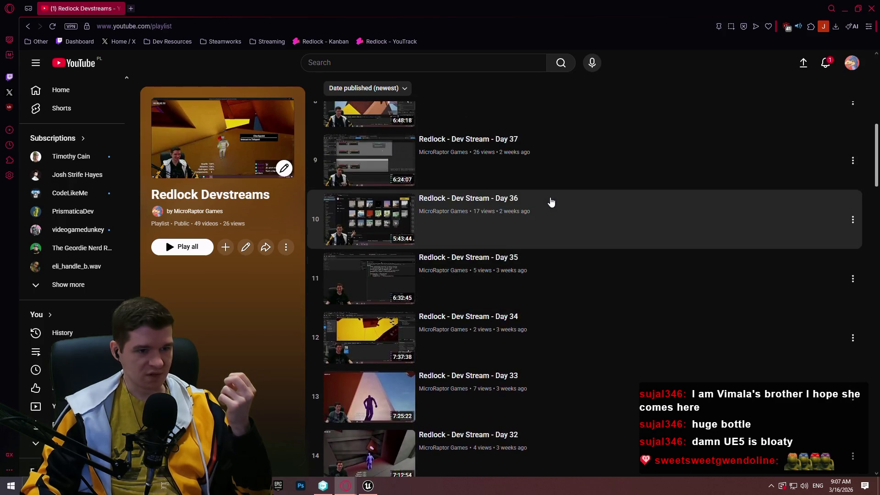
scroll(509, 252, "up", 3)
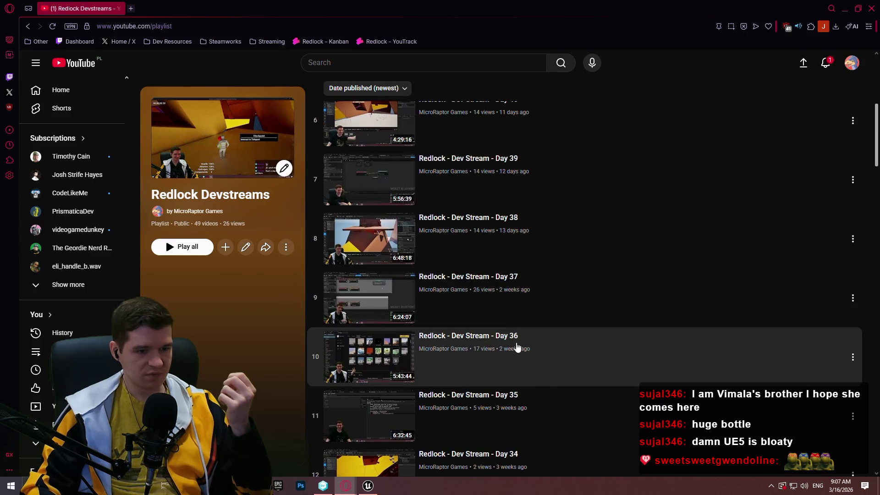
scroll(514, 363, "down", 1)
middle_click(507, 355)
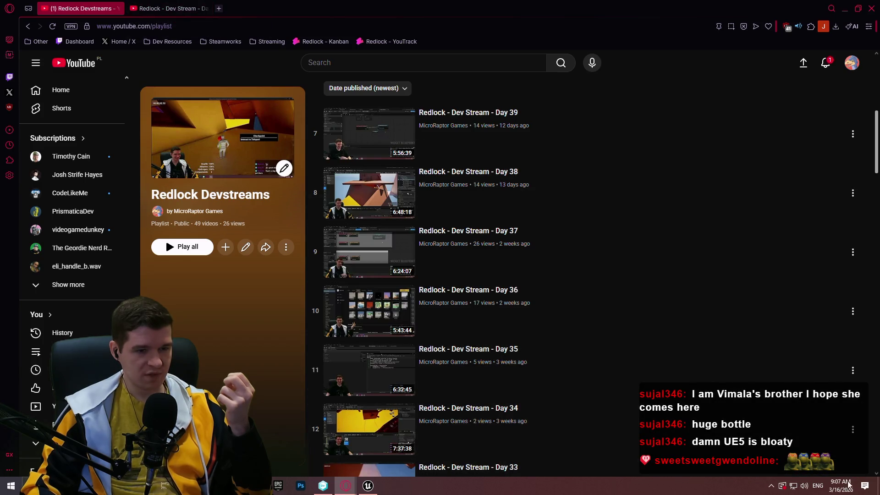
Step: Browse the playlist from its newest videos, then switch to the Day 35 video tab
left_click(876, 59)
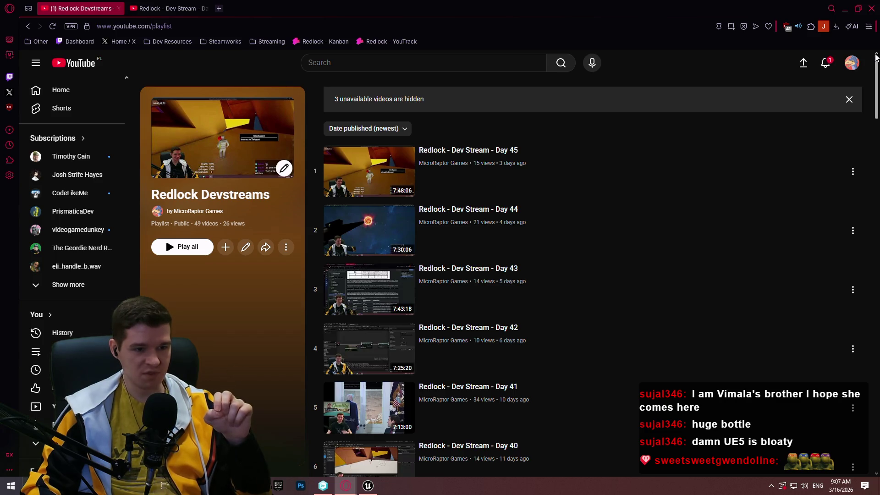
mouse_move(876, 56)
left_mouse_down()
mouse_move(874, 141)
mouse_move(854, 197)
mouse_move(842, 284)
left_mouse_up()
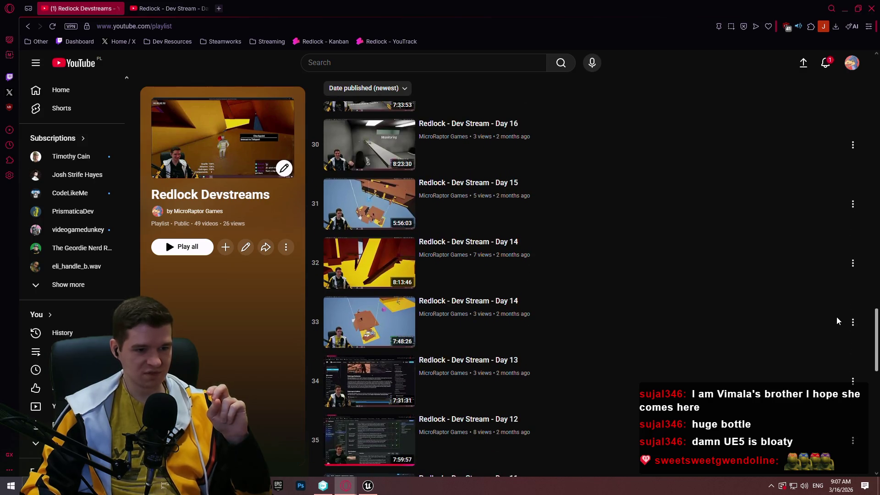
scroll(835, 329, "down", 2)
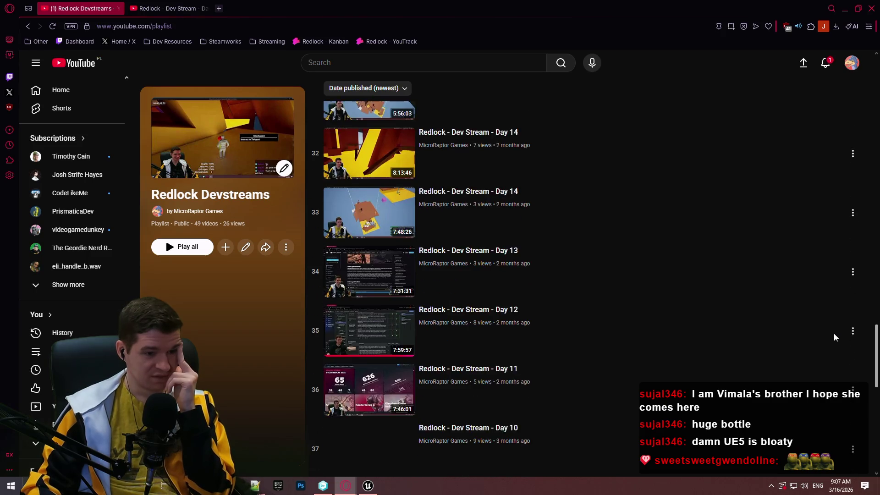
scroll(833, 349, "down", 1)
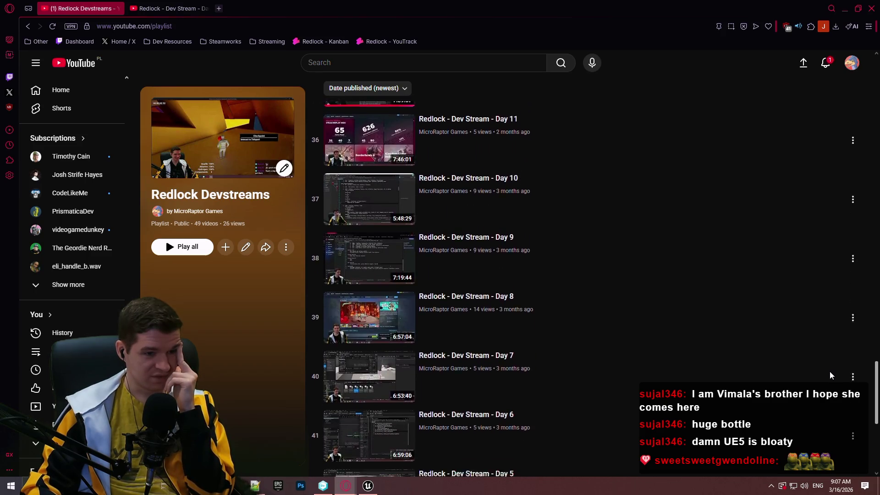
scroll(829, 381, "down", 4)
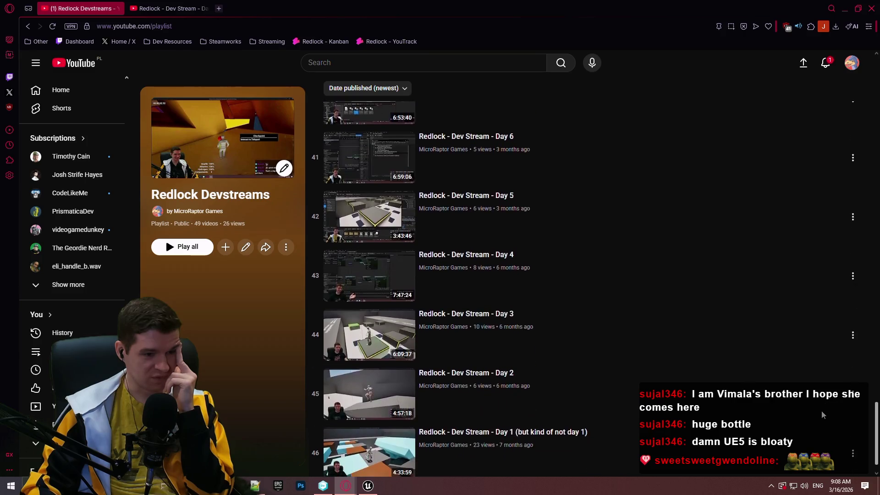
key("Home")
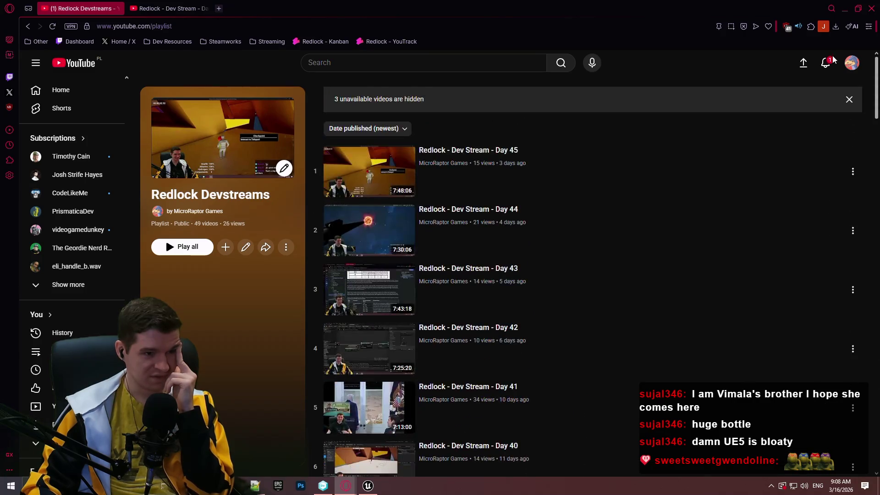
scroll(805, 183, "down", 6)
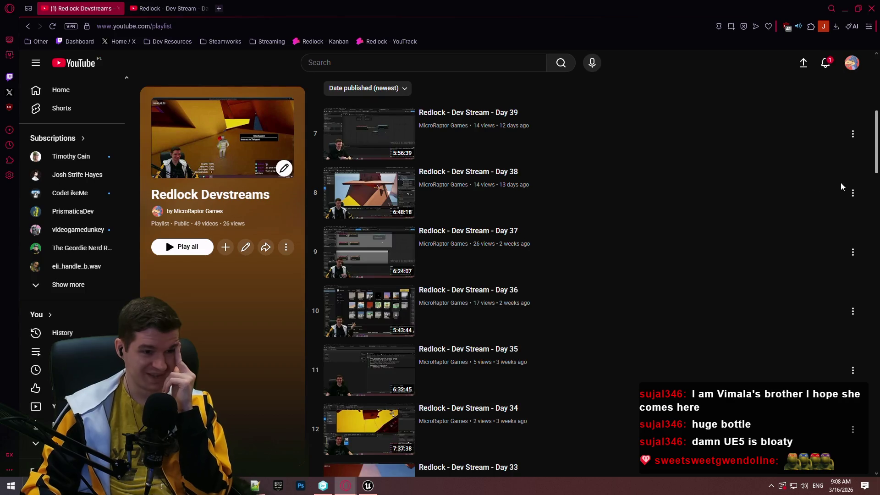
scroll(839, 188, "down", 20)
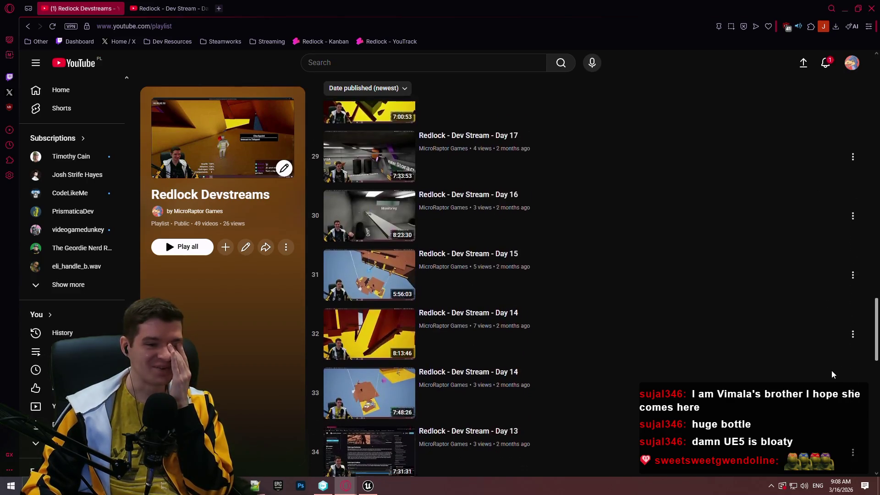
scroll(833, 375, "down", 1)
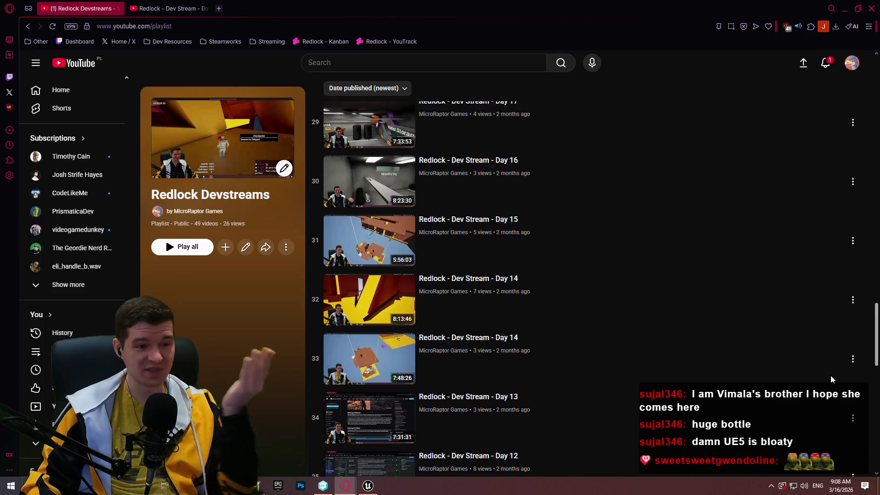
scroll(832, 377, "up", 1)
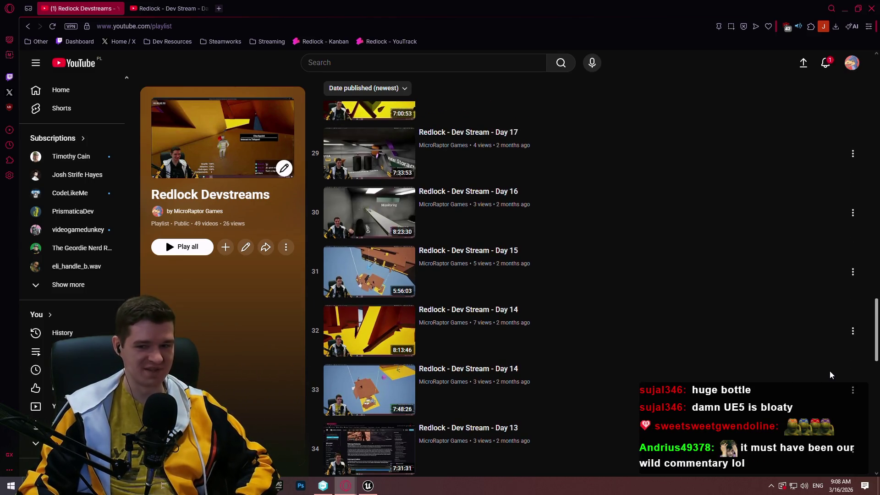
scroll(832, 374, "down", 1)
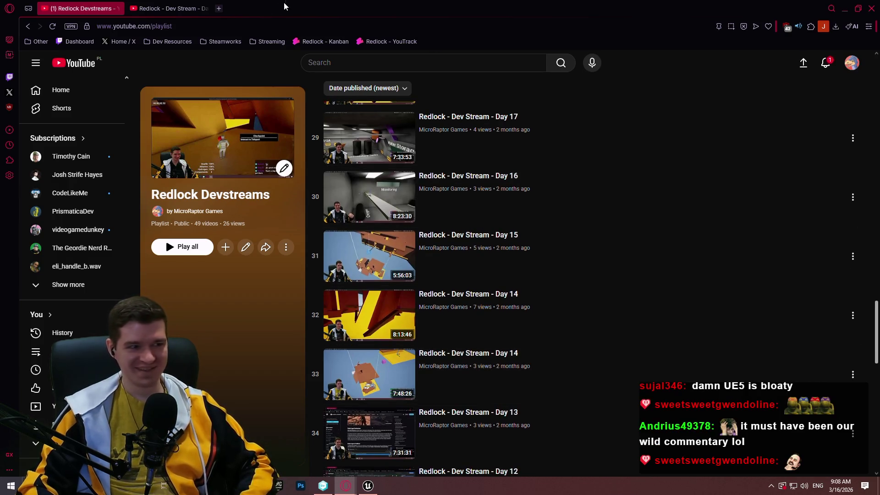
left_click(164, 3)
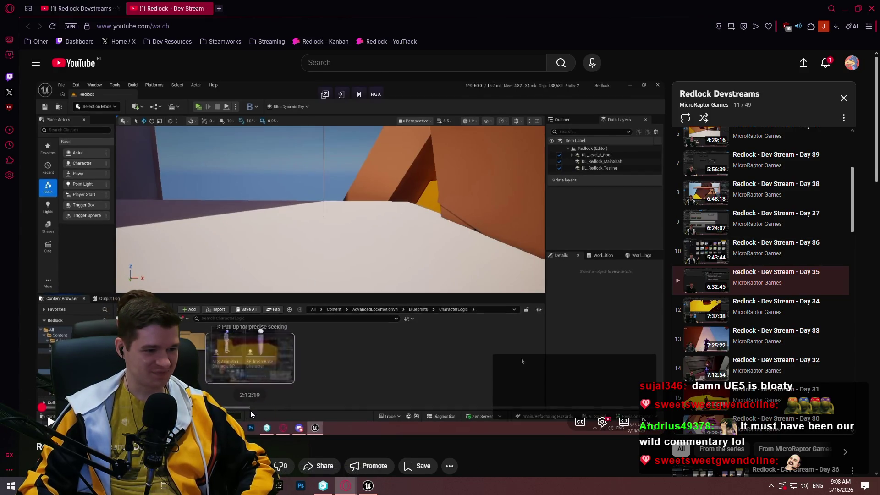
Step: Expand the Day 35 video description and open a new Speed Dial tab
scroll(192, 285, "down", 5)
left_click(191, 286)
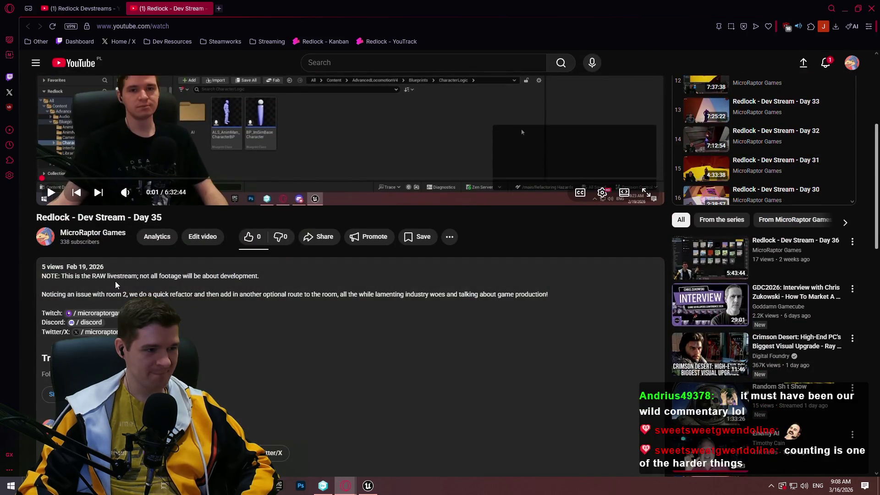
left_click(218, 9)
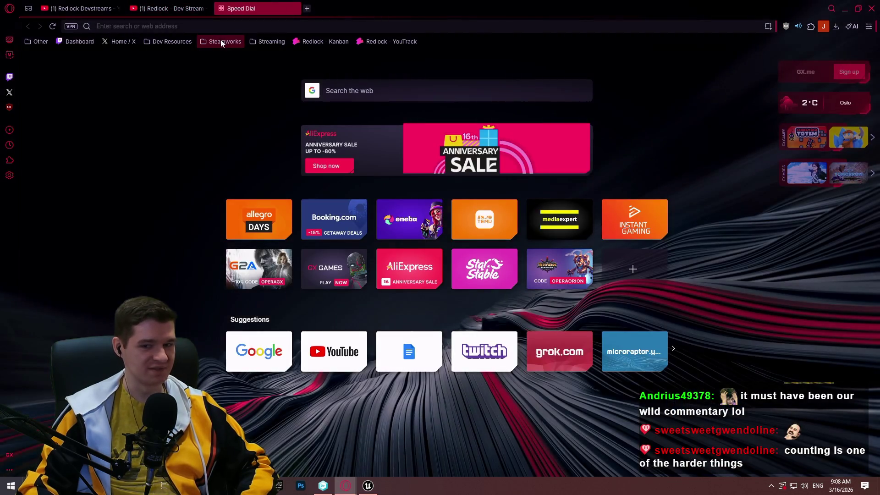
Step: Open the Stream Calendar spreadsheet from the Streaming bookmarks folder
left_click(221, 39)
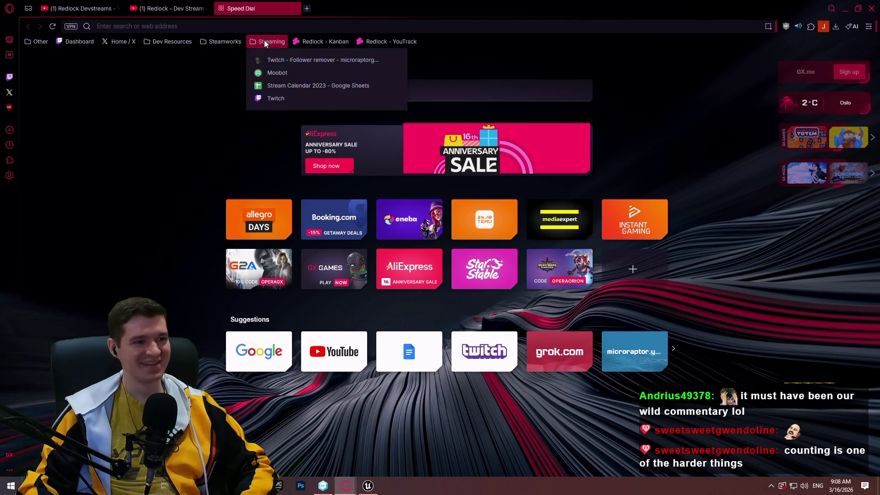
left_click(263, 40)
left_click(264, 42)
left_click(324, 84)
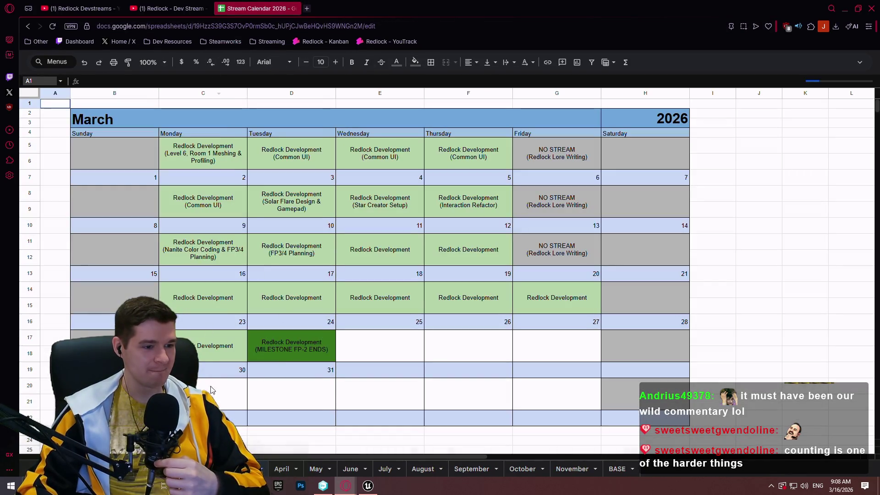
Step: Compare the February and March calendar sheets, then close the spreadsheet tab
left_click(169, 8)
left_click(257, 8)
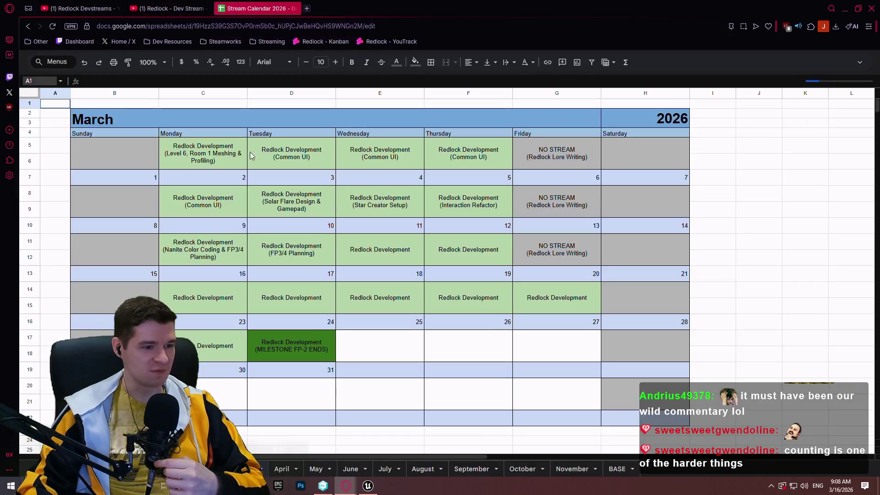
left_click(206, 469)
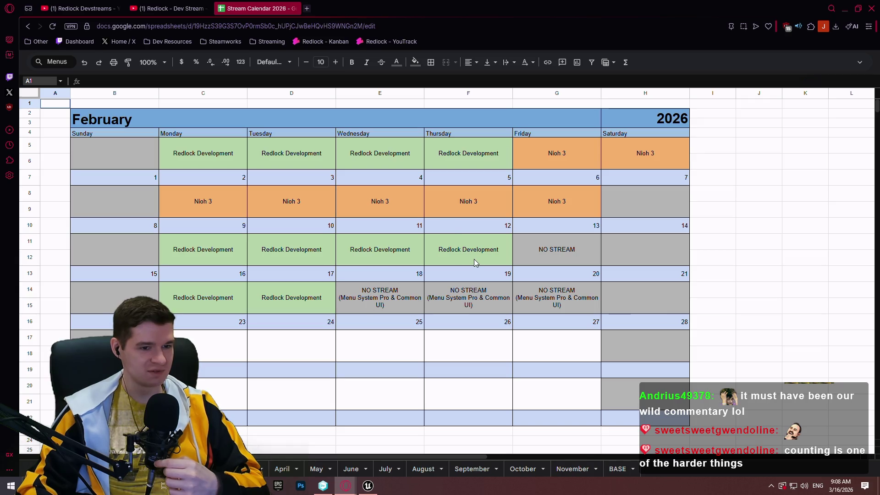
left_click(255, 468)
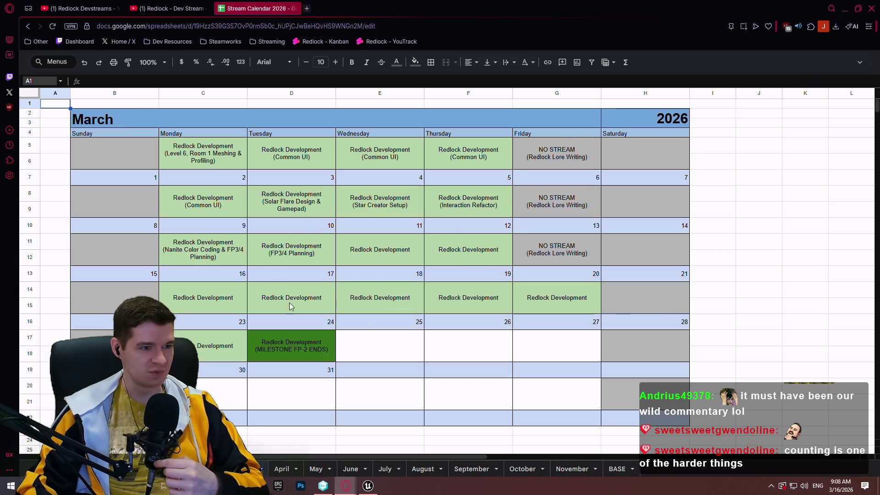
left_click(296, 10)
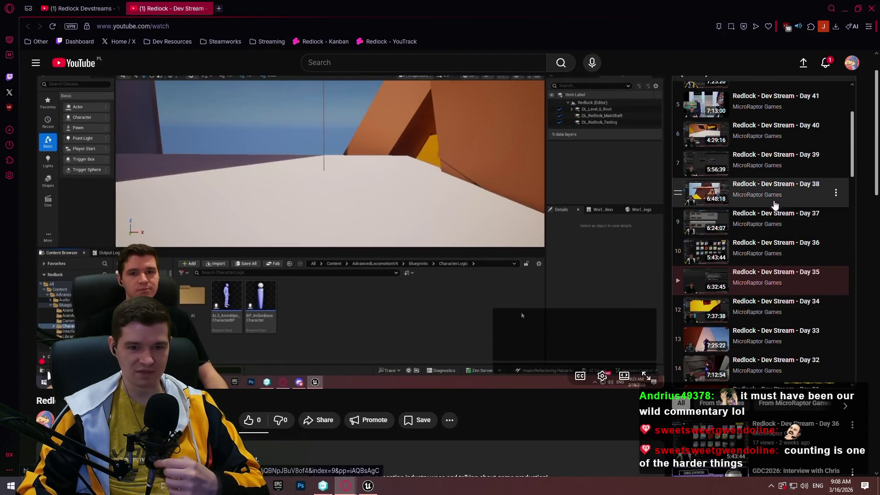
Step: Play Dev Stream Day 38 from about 3:39:42 in full screen
left_click(774, 194)
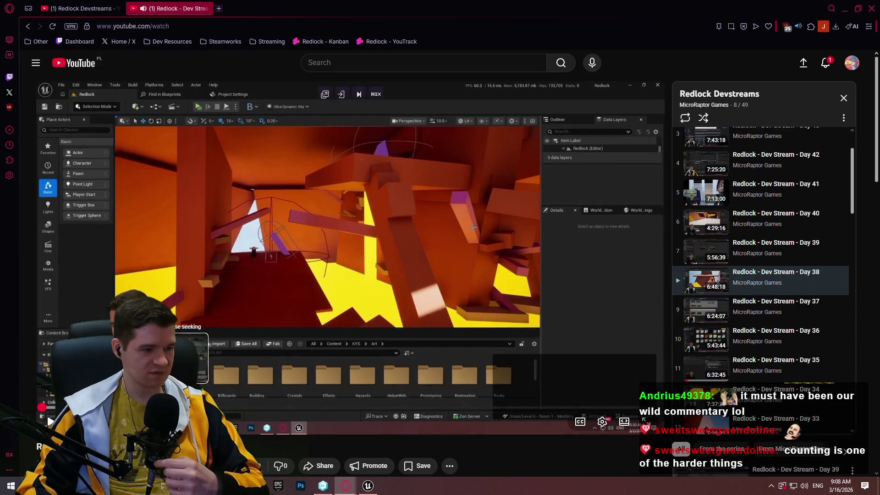
left_click(223, 407)
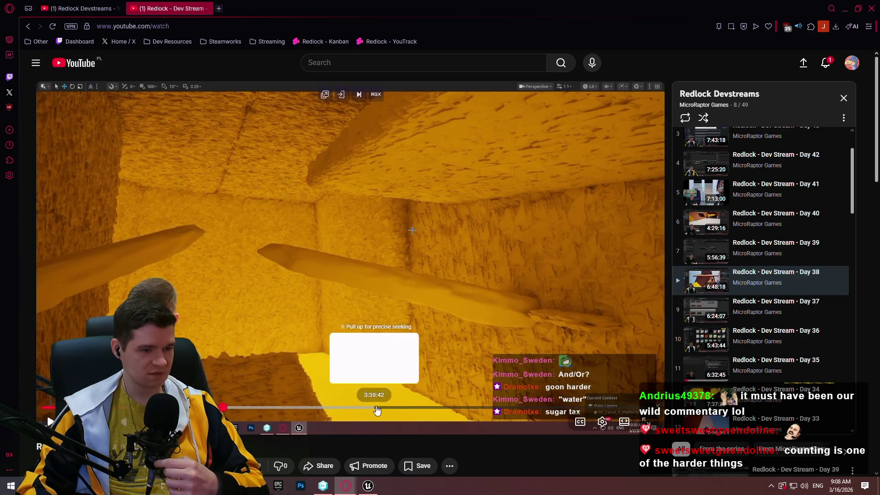
left_click(377, 407)
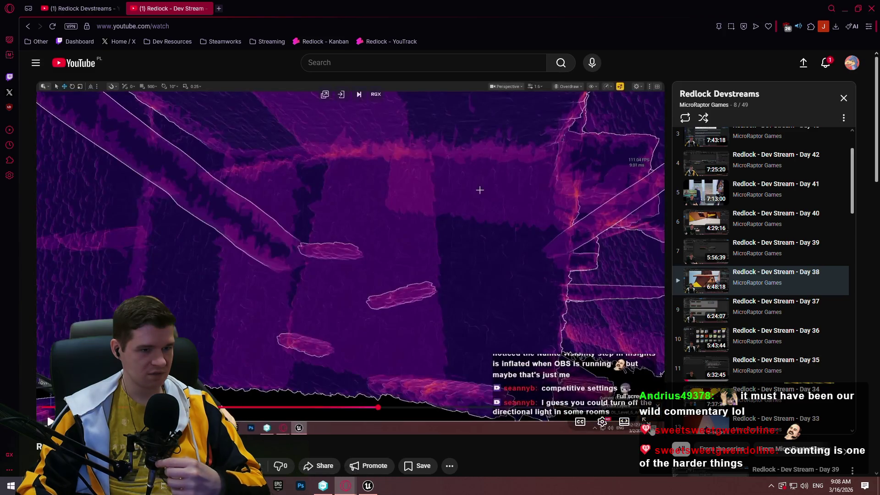
left_click(651, 422)
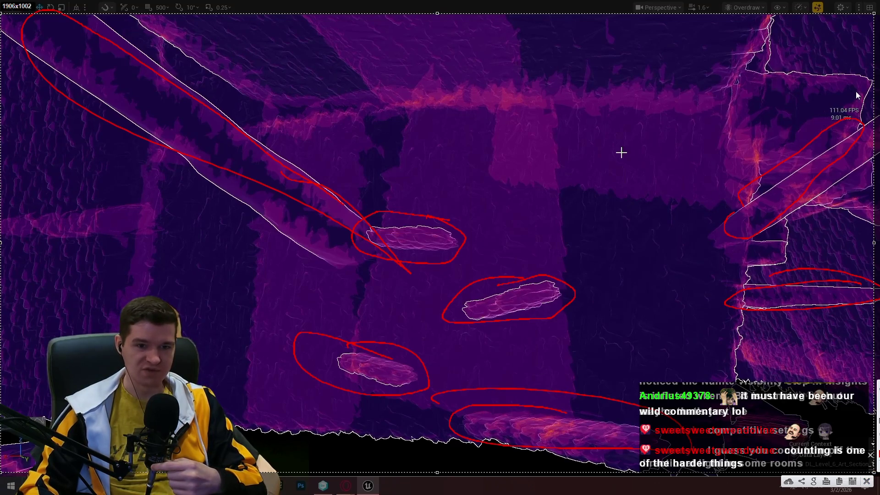
Step: Circle another problem area in red, clear the annotations and exit full screen
mouse_move(855, 86)
left_mouse_down()
mouse_move(696, 141)
mouse_move(798, 234)
left_mouse_up()
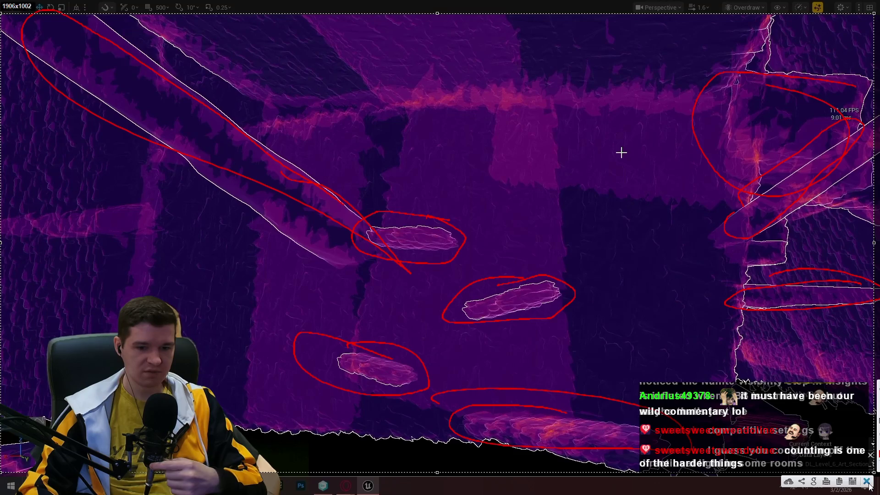
left_click(867, 481)
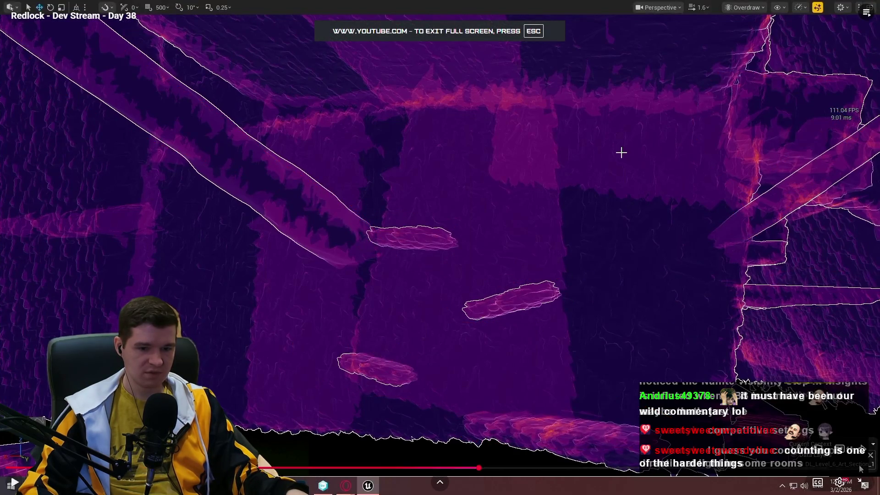
key("Escape")
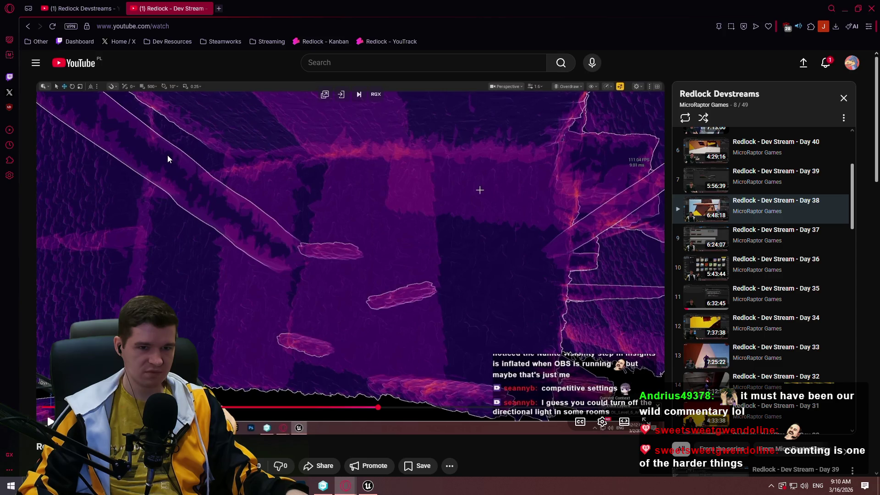
Step: Scroll the video page, then minimize the browser to reveal the Unreal level editor
scroll(726, 229, "up", 5)
scroll(859, 234, "down", 2)
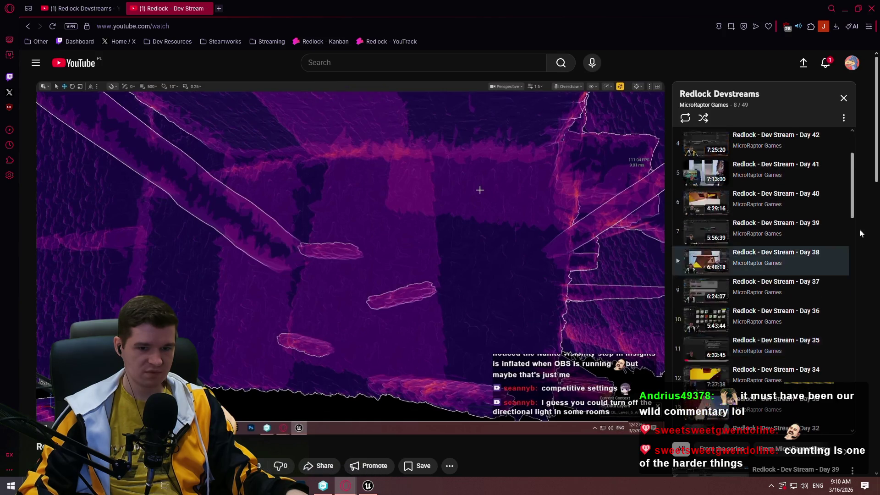
left_click_drag(859, 233, 867, 409)
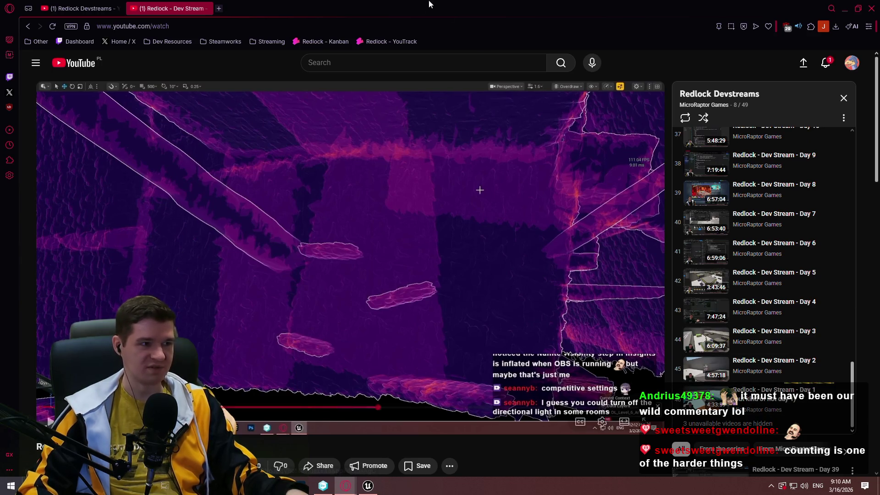
key("super+Down")
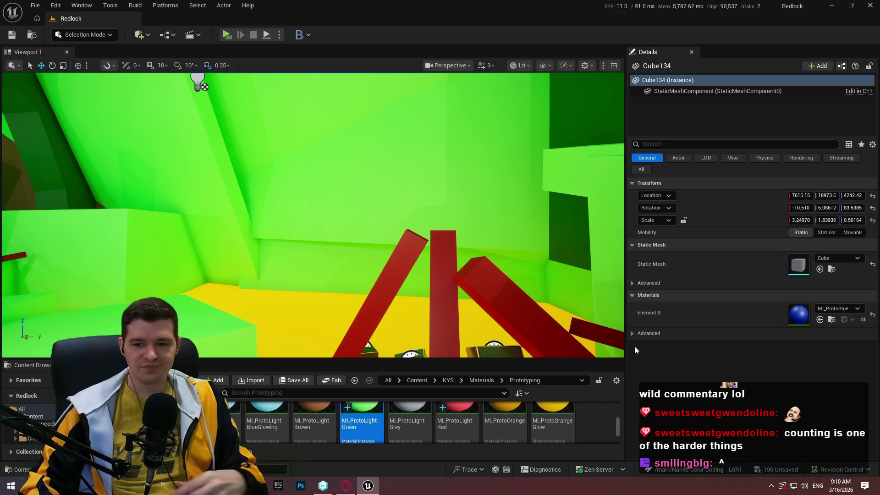
Step: Select the brown slab alongside a floor tile and give it MI_ProtoLightGreen
mouse_move(312, 183)
left_mouse_down()
mouse_move(316, 238)
mouse_move(296, 211)
mouse_move(388, 186)
mouse_move(285, 250)
mouse_move(335, 246)
left_mouse_up()
left_click(295, 249, "ctrl")
mouse_move(362, 421)
left_mouse_down()
mouse_move(774, 311)
mouse_move(804, 268)
mouse_move(799, 249)
left_mouse_up()
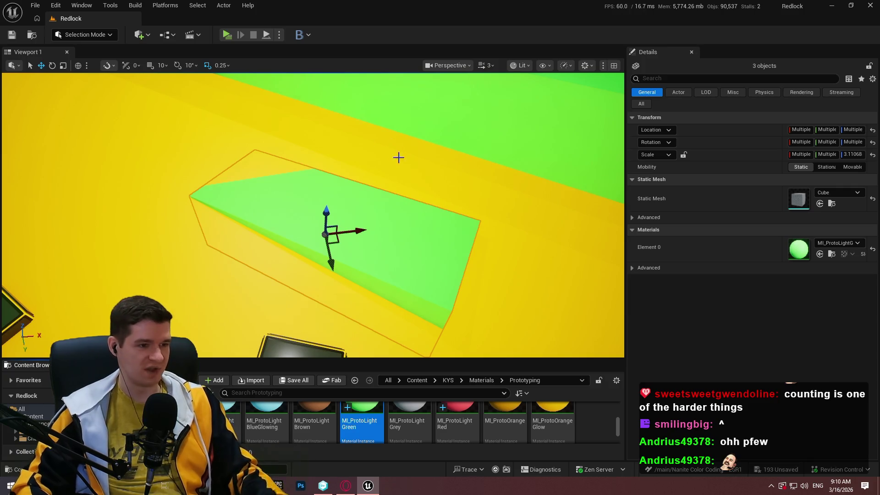
mouse_move(398, 157)
left_mouse_down()
mouse_move(400, 183)
mouse_move(417, 143)
mouse_move(405, 163)
mouse_move(401, 155)
mouse_move(436, 169)
left_mouse_up()
Step: Select the red slab Cube142 and red wedge and make both MI_ProtoBlue
key("Escape")
left_click(436, 169)
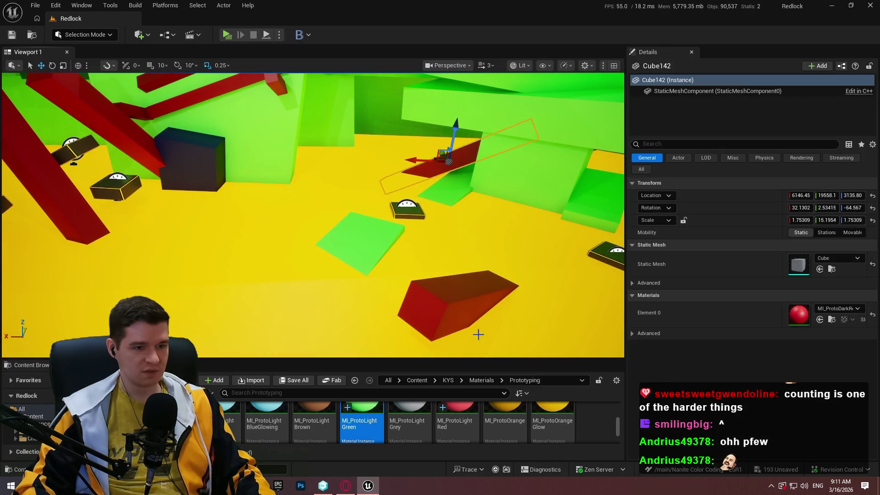
left_click(452, 308, "ctrl")
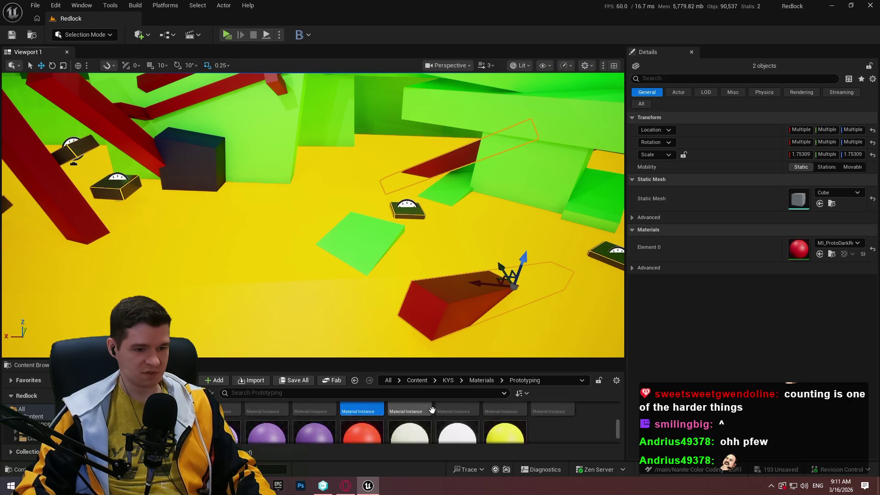
scroll(449, 423, "up", 4)
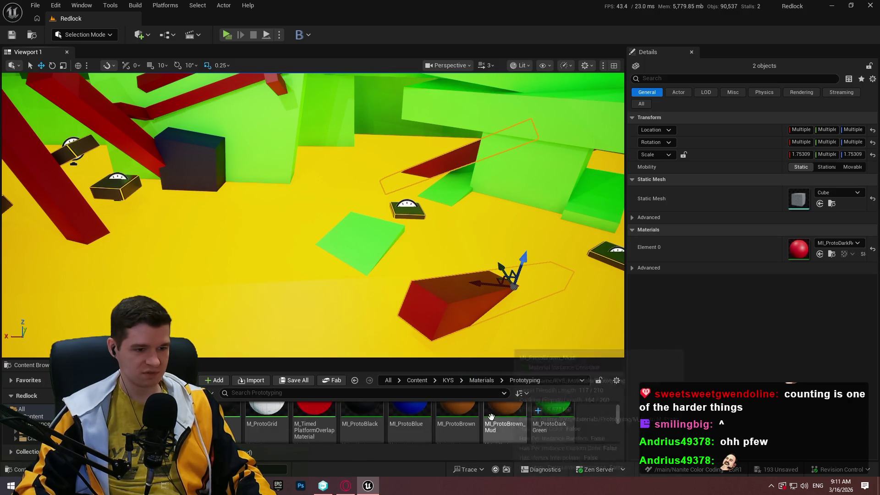
mouse_move(422, 435)
left_mouse_down()
mouse_move(740, 323)
mouse_move(800, 249)
left_mouse_up()
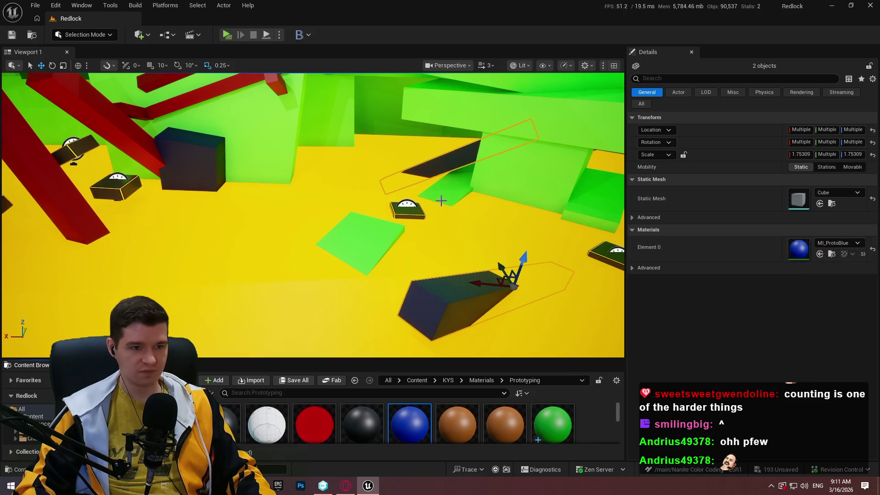
Step: Select only the brown beam and apply MI_ProtoBlue to it
left_click_drag(352, 262, 351, 262)
left_click(352, 262)
mouse_move(419, 430)
left_mouse_down()
mouse_move(800, 314)
mouse_move(811, 360)
mouse_move(802, 316)
left_mouse_up()
left_click_drag(321, 215, 321, 216)
Step: Fly past the green ramp and select the brown block Cube1841
left_click_drag(410, 221, 410, 221)
left_click_drag(527, 191, 463, 191)
left_click(493, 184)
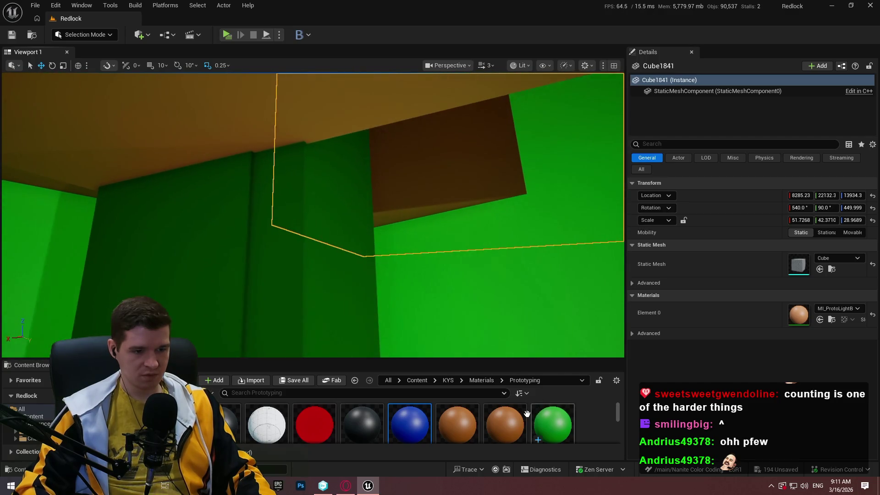
Step: Make Cube1841, the ceiling beam and the adjacent wall MI_ProtoLightGreen, framing the block
scroll(346, 422, "down", 3)
scroll(346, 422, "down", 2)
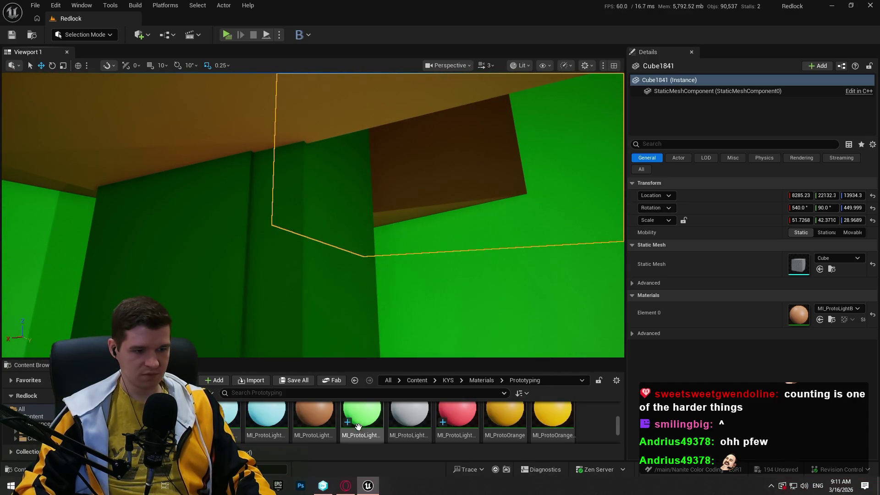
left_click_drag(362, 413, 403, 156)
key("f")
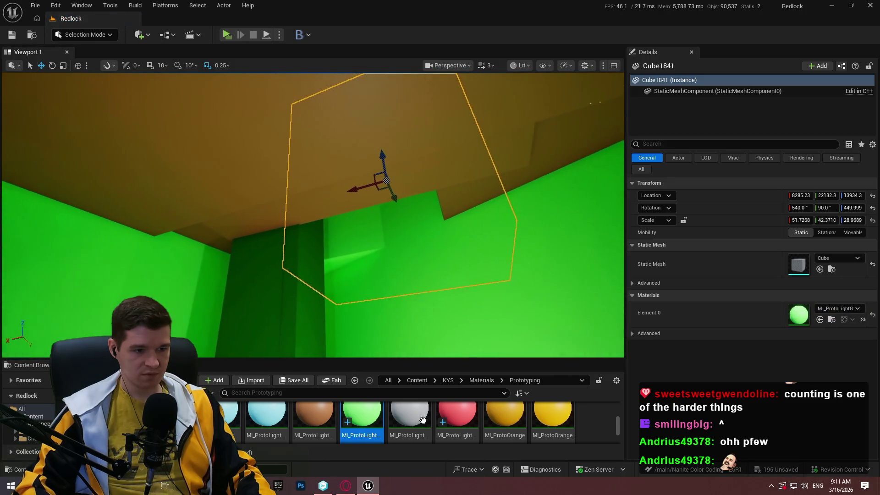
left_click_drag(346, 251, 373, 193)
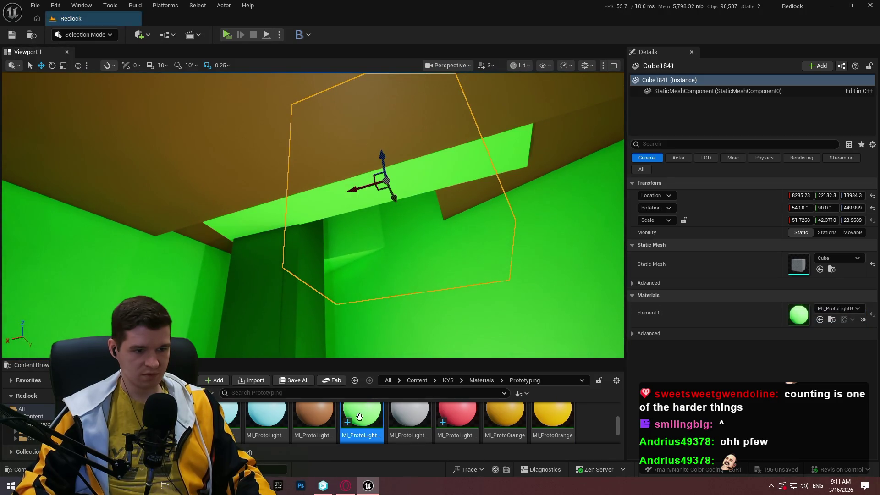
left_click_drag(358, 416, 534, 188)
Step: Apply MI_ProtoLightGreen to the remaining brown walls and ledge, then view the level wide
mouse_move(369, 420)
left_mouse_down()
mouse_move(202, 243)
mouse_move(257, 390)
left_mouse_up()
mouse_move(362, 421)
left_mouse_down()
mouse_move(203, 251)
mouse_move(210, 240)
left_mouse_up()
mouse_move(272, 249)
left_mouse_down()
mouse_move(220, 261)
mouse_move(362, 251)
left_mouse_up()
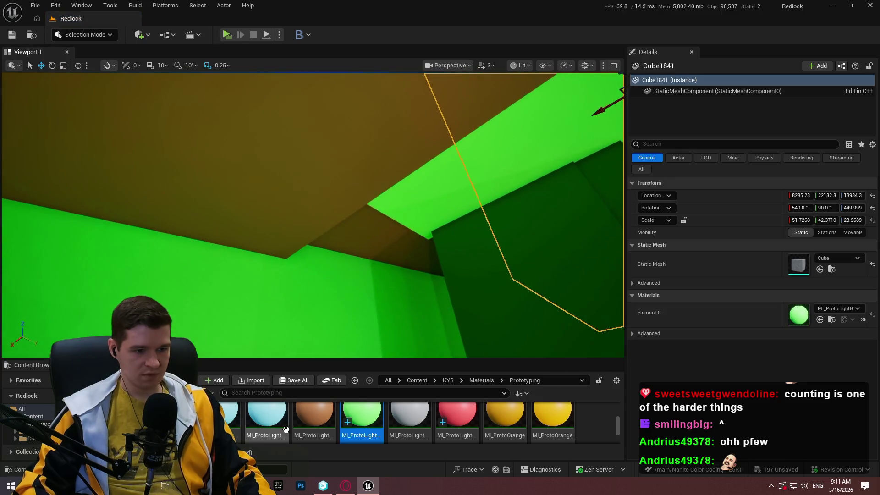
left_click_drag(362, 415, 224, 134)
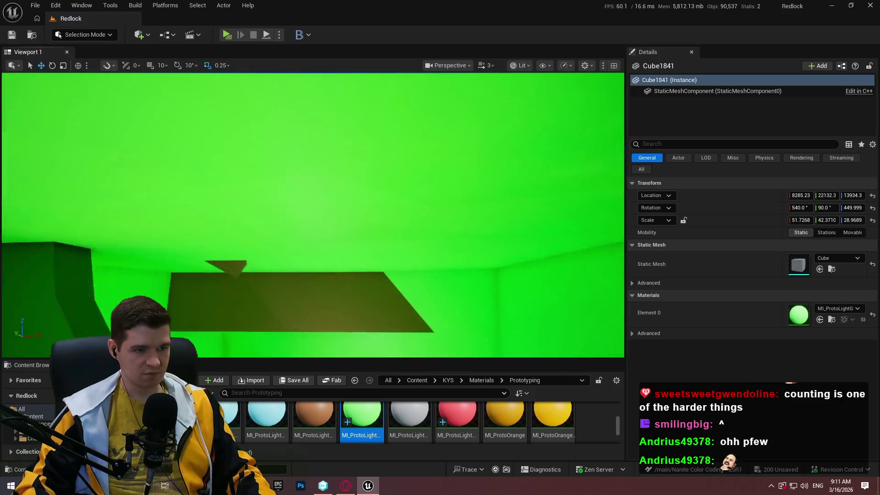
left_click_drag(402, 264, 403, 264)
left_click_drag(367, 402, 427, 315)
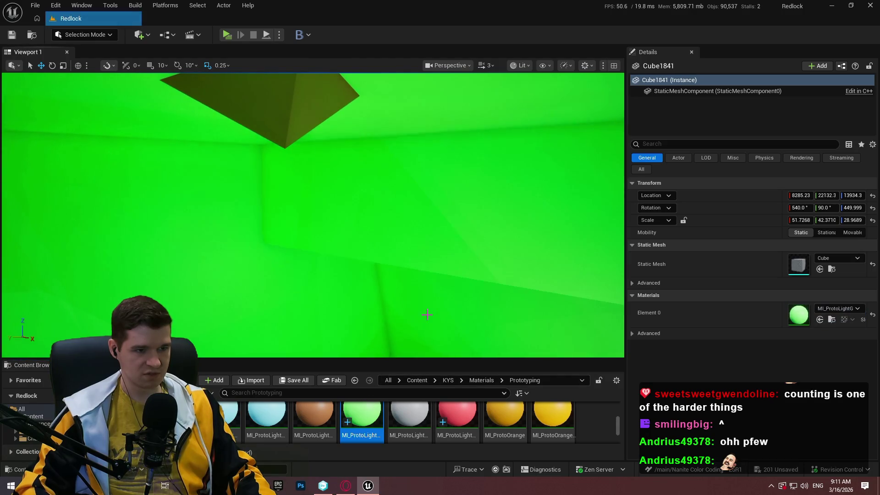
left_click_drag(364, 411, 270, 82)
left_click_drag(401, 314, 402, 314)
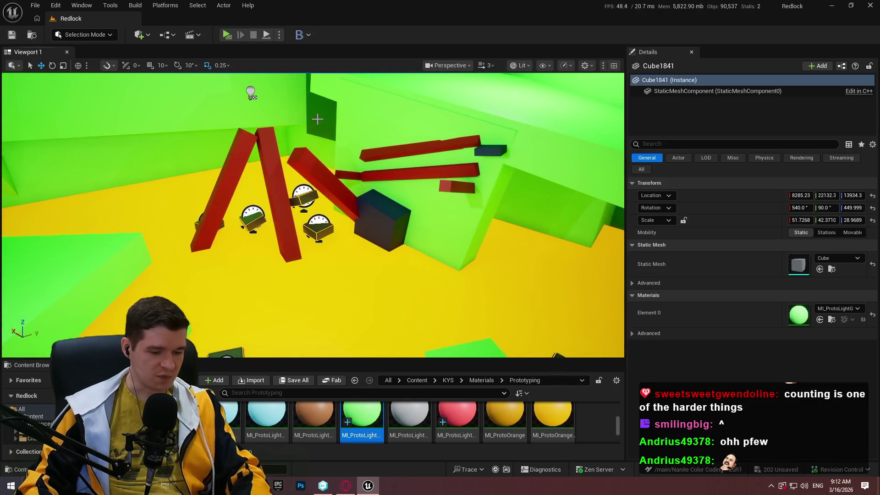
Step: Toggle the immersive F11 viewport and right-click the slanted green group for its context menu
key("F11")
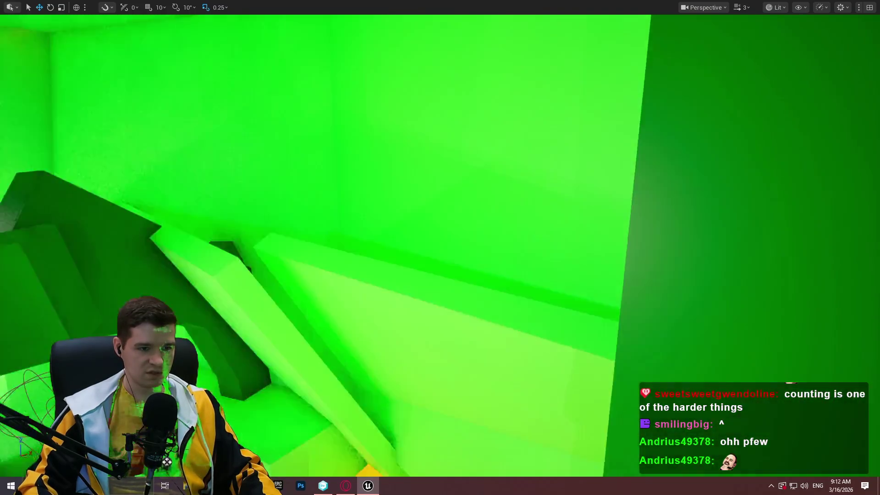
scroll(440, 247, "up", 2)
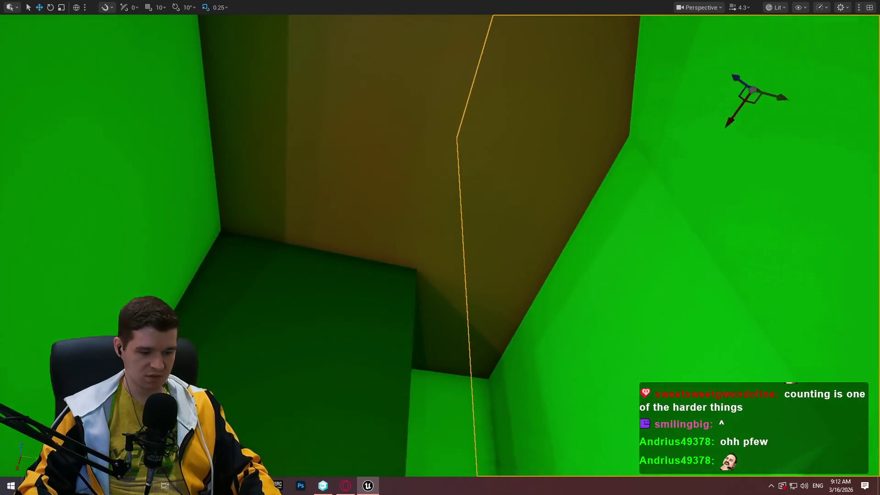
key("F11")
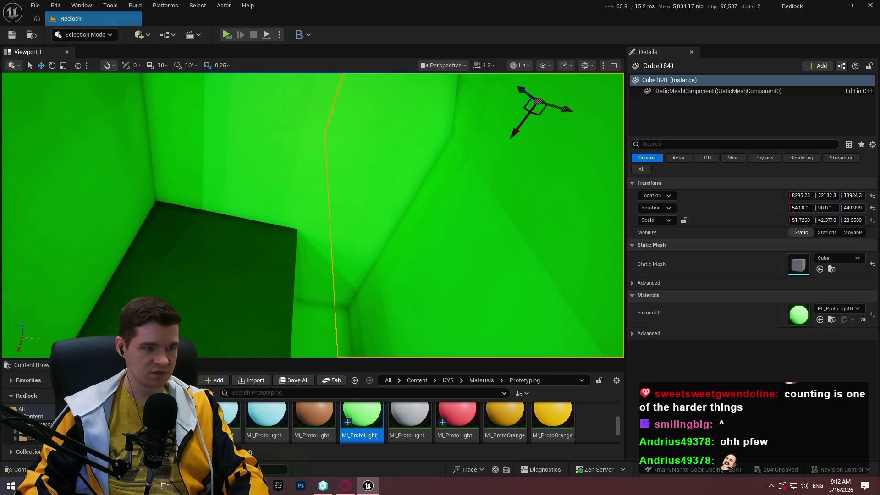
key("F11")
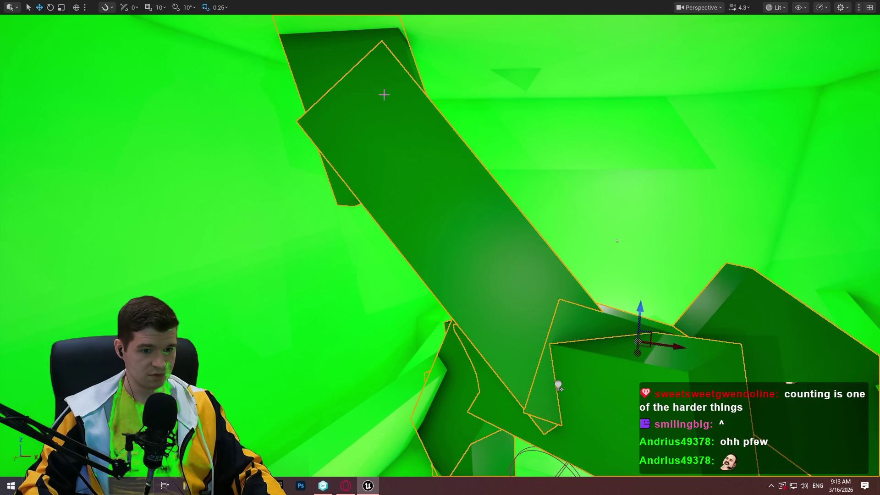
right_click(402, 129)
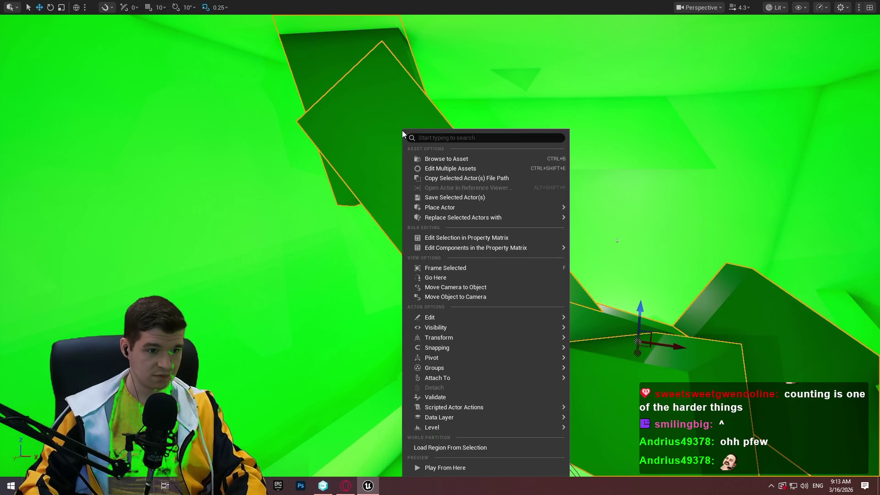
Step: Ungroup the slanted green pieces and select a single panel from the former group
mouse_move(487, 319)
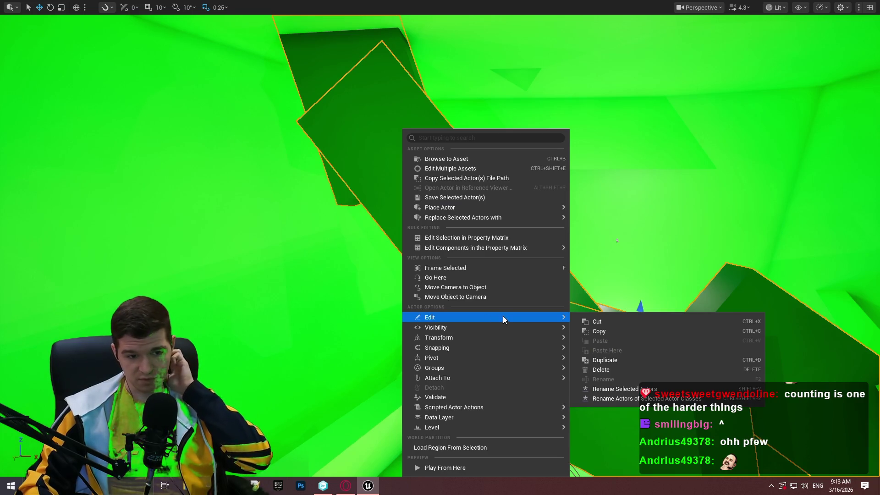
mouse_move(468, 336)
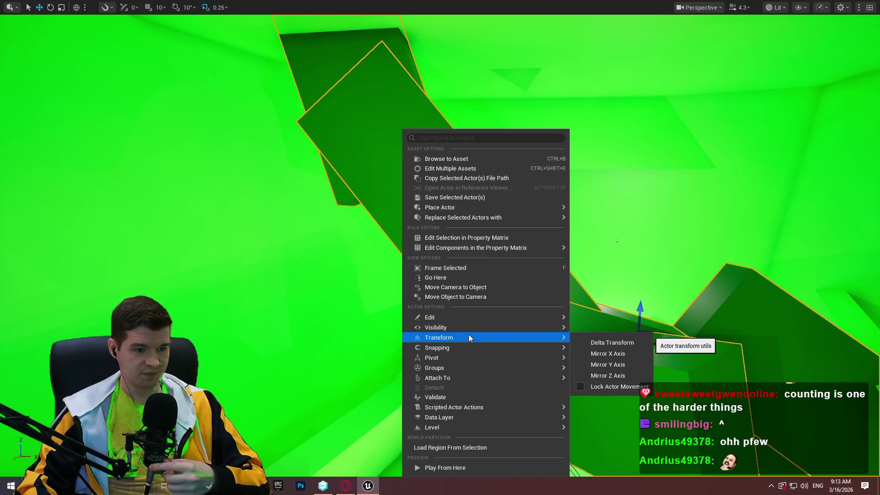
mouse_move(462, 367)
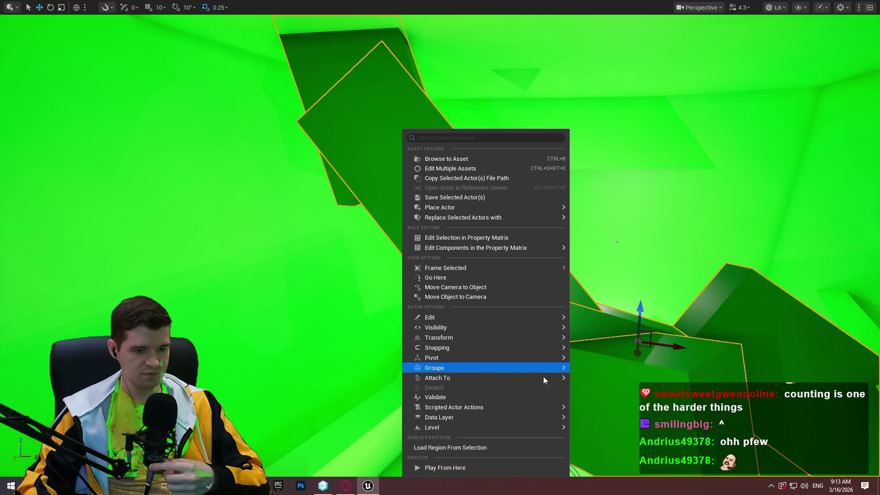
left_click(597, 372)
left_click(330, 55)
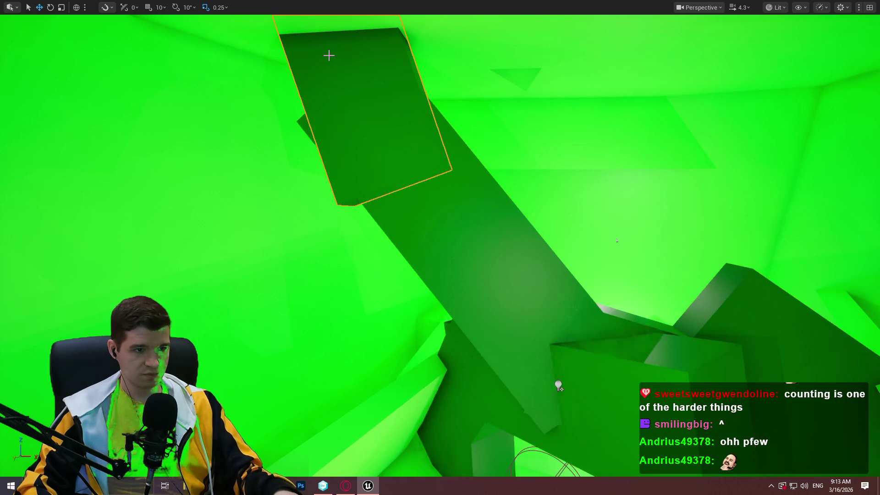
Step: Frame the selected green panel in the view and switch to the Scale tool
key("f")
scroll(390, 197, "up", 2)
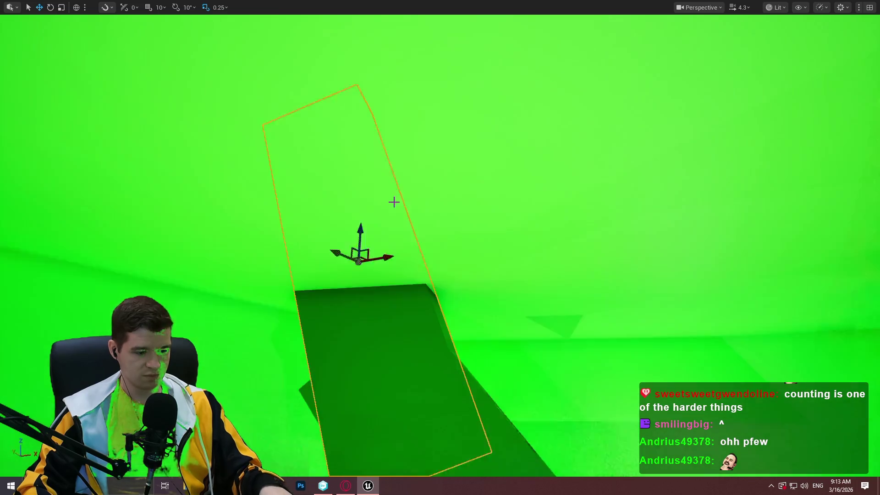
mouse_move(439, 247)
left_mouse_down()
mouse_move(394, 266)
mouse_move(422, 247)
mouse_move(367, 83)
mouse_move(420, 98)
mouse_move(440, 115)
mouse_move(489, 250)
mouse_move(509, 236)
mouse_move(516, 250)
mouse_move(477, 149)
mouse_move(458, 206)
mouse_move(453, 275)
left_mouse_up()
key("r")
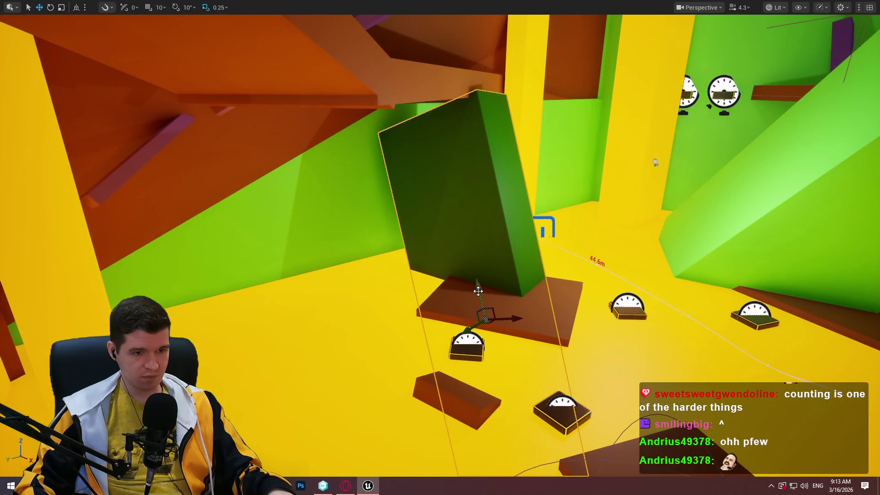
Step: Stretch the green panel taller upward, then switch to Move to position it on the brown platform
mouse_move(478, 291)
left_mouse_down()
mouse_move(447, 137)
mouse_move(456, 185)
left_mouse_up()
key("w")
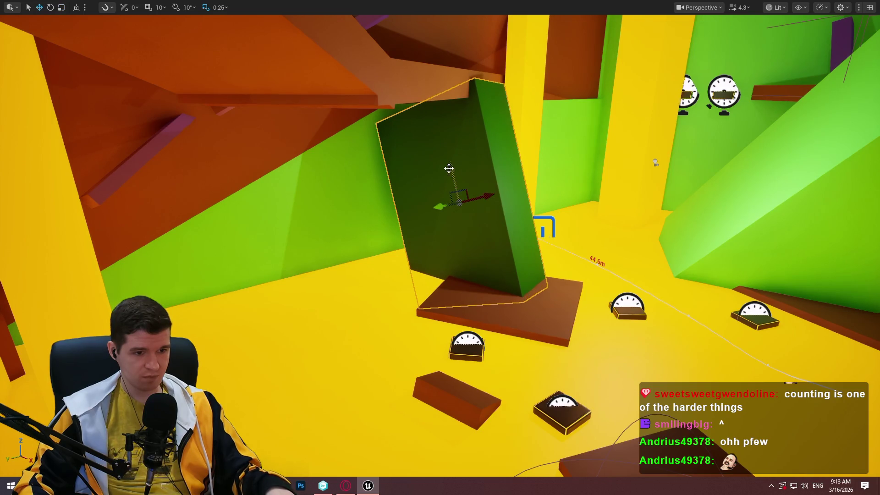
left_click_drag(448, 168, 448, 169)
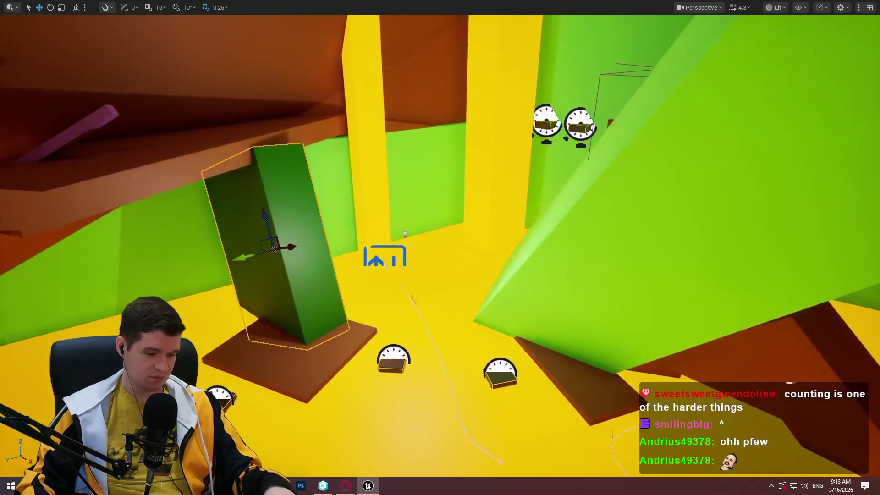
left_click_drag(541, 193, 541, 192)
left_click_drag(357, 238, 357, 238)
Step: Bring up the actor context menu for the next dark green group
left_click_drag(314, 62, 314, 62)
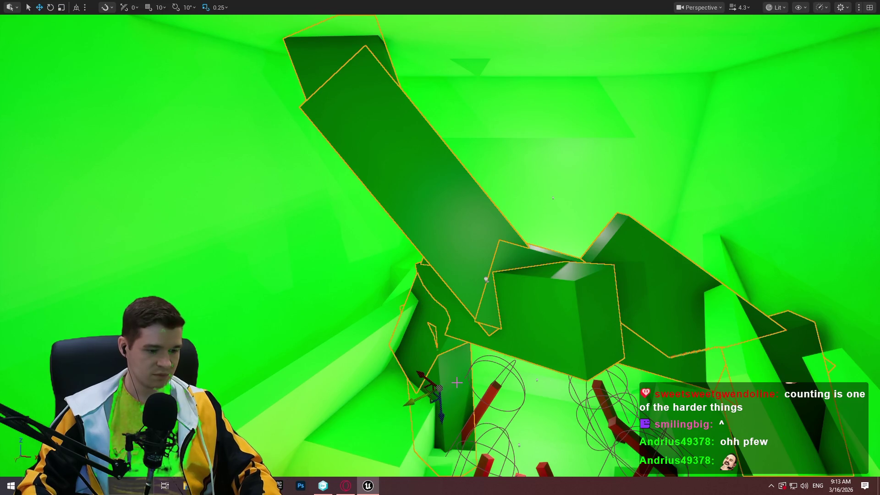
left_click_drag(457, 313, 440, 316)
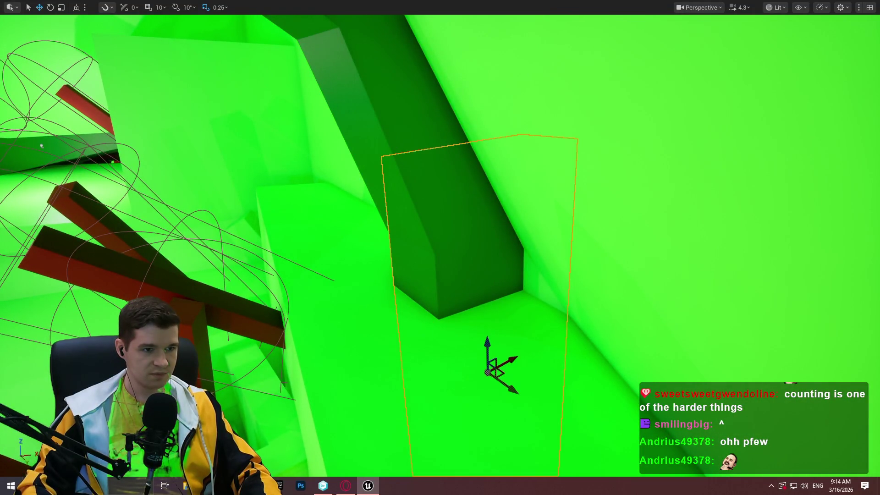
right_click(441, 316)
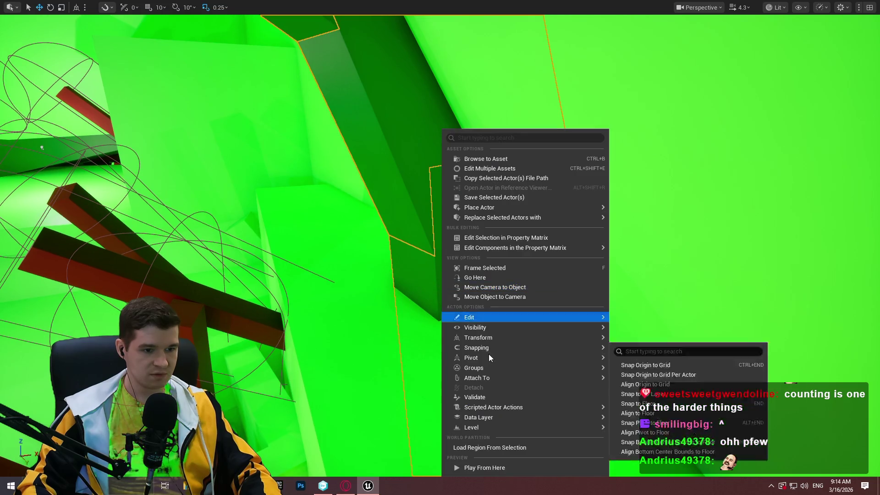
Step: Ungroup the second set of dark green pieces
mouse_move(492, 368)
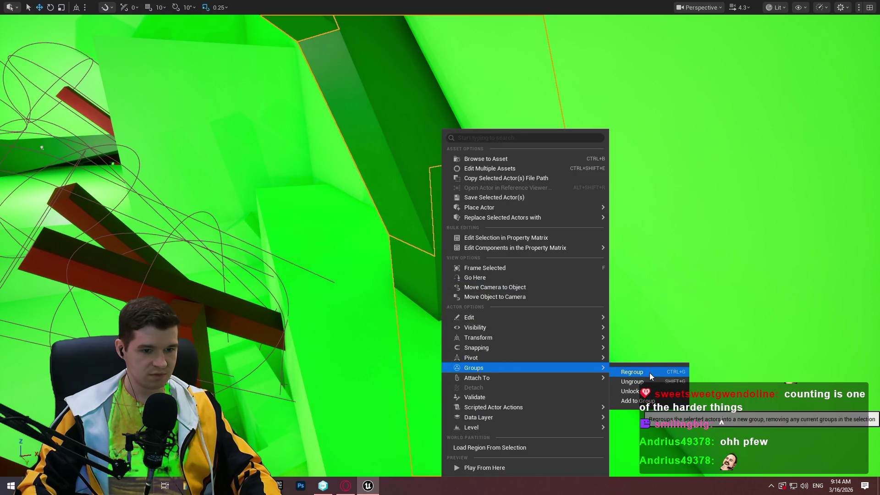
left_click(650, 380)
left_click_drag(461, 260, 310, 191)
Step: Select the green pillar on its own and exit immersive mode with F11
mouse_move(383, 205)
left_mouse_down()
mouse_move(273, 247)
mouse_move(393, 214)
left_mouse_up()
left_click(273, 248)
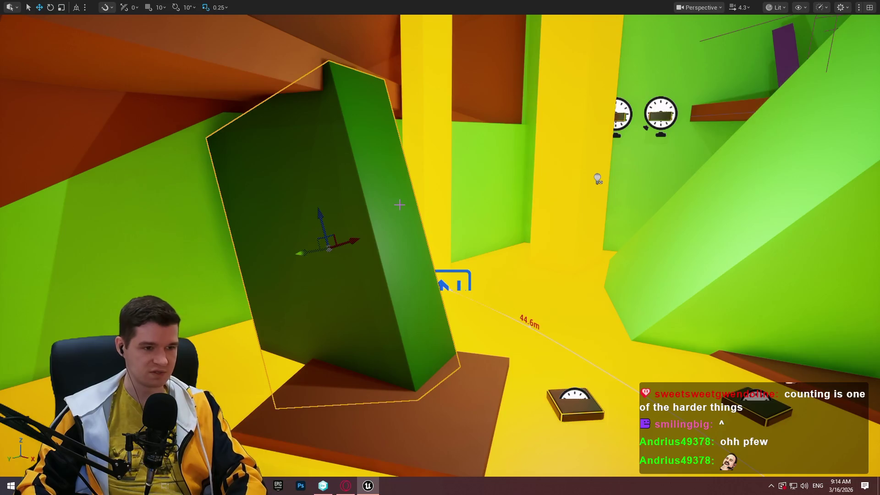
key("F11")
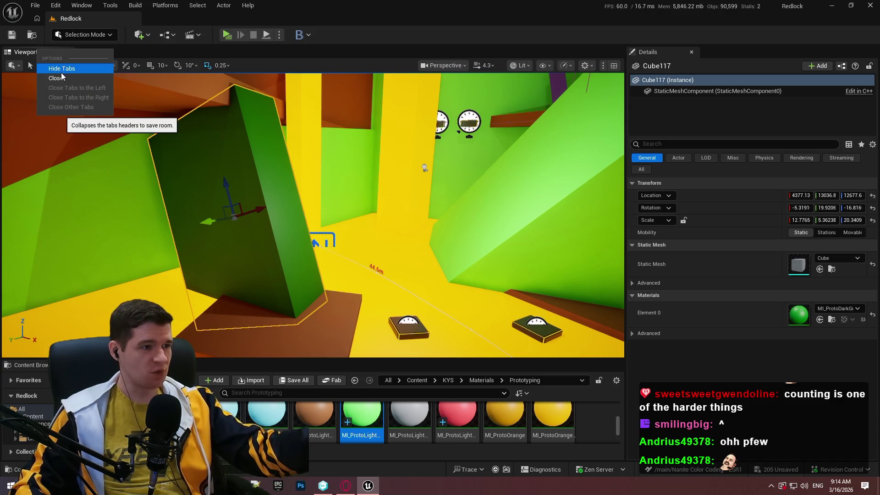
Step: Hide the viewport tab header, widen the viewport, and make the first cube MI_ProtoLightGreen
left_click(61, 69)
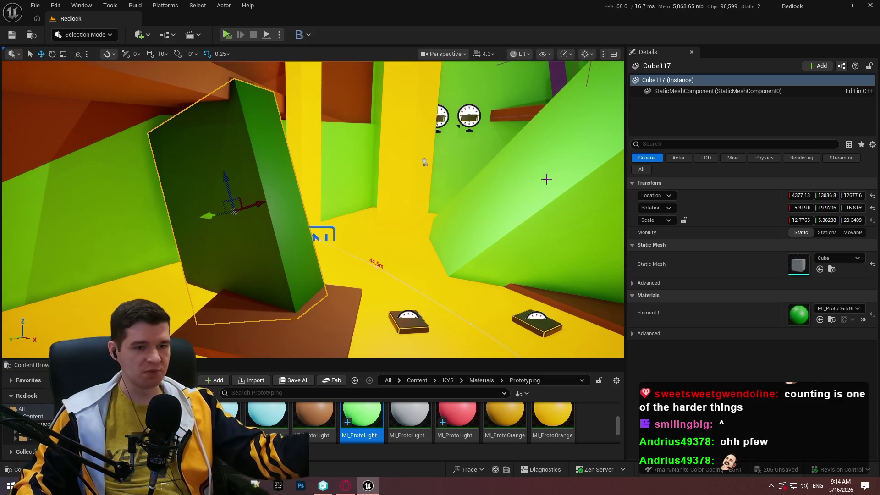
left_click_drag(624, 115, 786, 140)
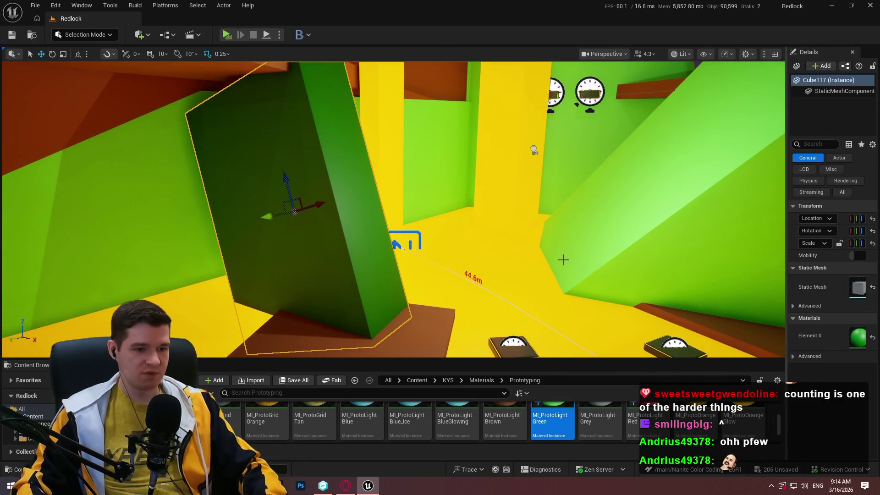
mouse_move(556, 257)
left_mouse_down()
mouse_move(527, 284)
mouse_move(541, 248)
mouse_move(572, 216)
mouse_move(618, 252)
left_mouse_up()
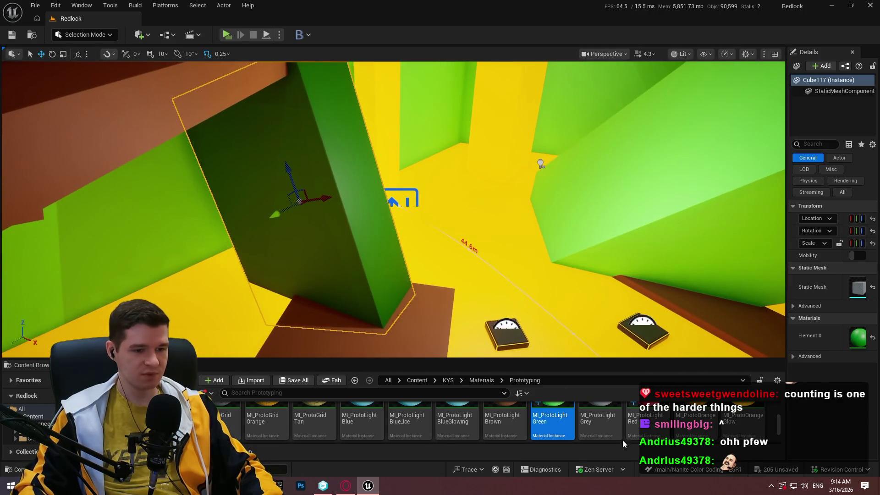
mouse_move(568, 426)
left_mouse_down()
mouse_move(359, 198)
mouse_move(412, 338)
mouse_move(412, 275)
mouse_move(555, 223)
mouse_move(483, 255)
left_mouse_up()
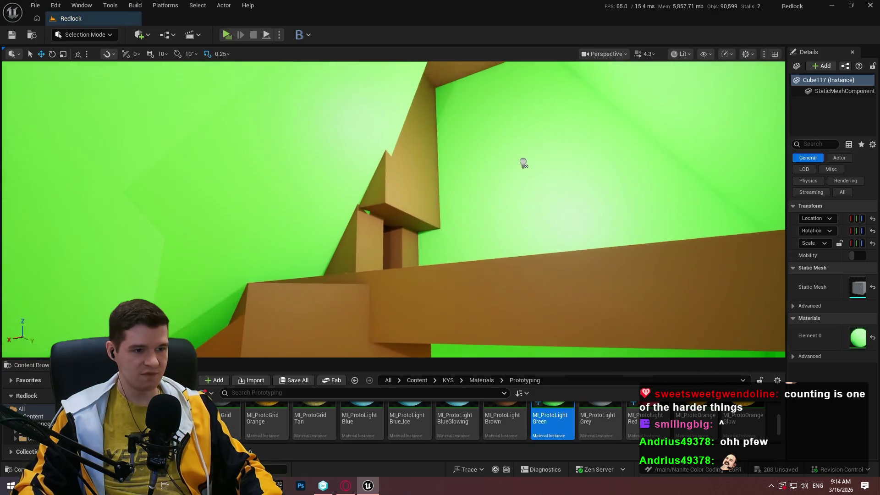
Step: Make the two tall blocks on the yellow stepped geometry MI_ProtoDarkGreen
mouse_move(394, 206)
left_mouse_down()
mouse_move(413, 197)
mouse_move(458, 210)
mouse_move(458, 187)
left_mouse_up()
left_click(458, 187)
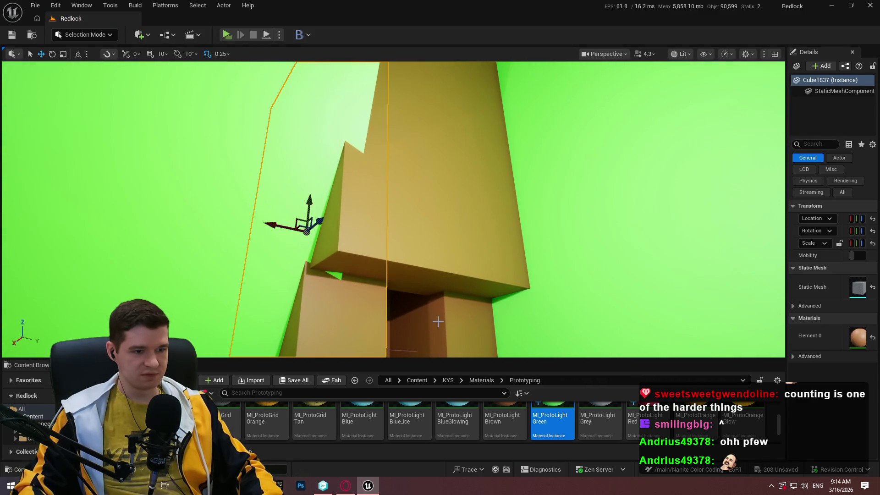
left_click(454, 327, "ctrl")
key("f")
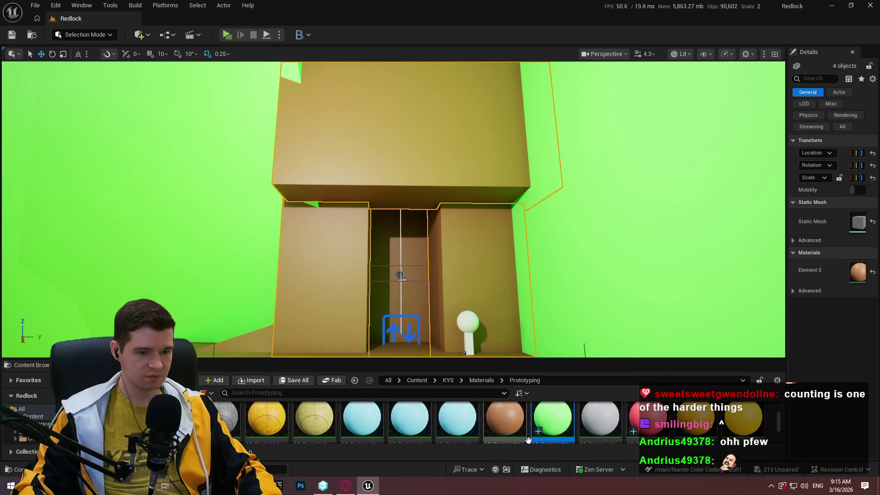
mouse_move(550, 419)
left_mouse_down()
mouse_move(794, 234)
mouse_move(793, 274)
left_mouse_up()
left_click_drag(540, 204, 541, 205)
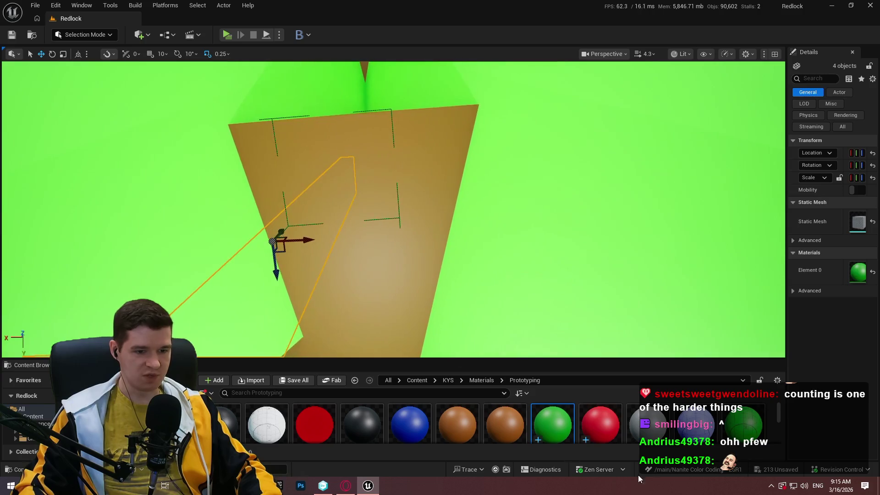
Step: Turn the brown stair block, brown box and brown cube light green
left_click(344, 256)
scroll(549, 430, "down", 2)
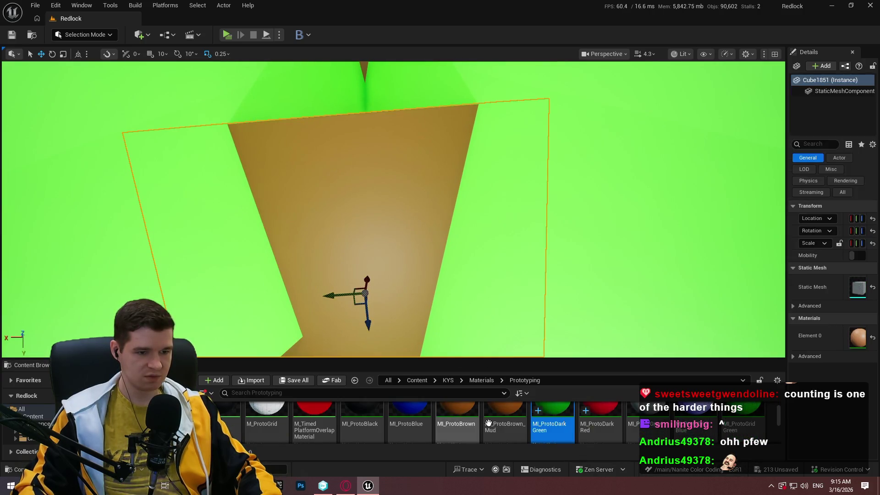
left_click_drag(431, 223, 431, 223)
left_click(431, 223)
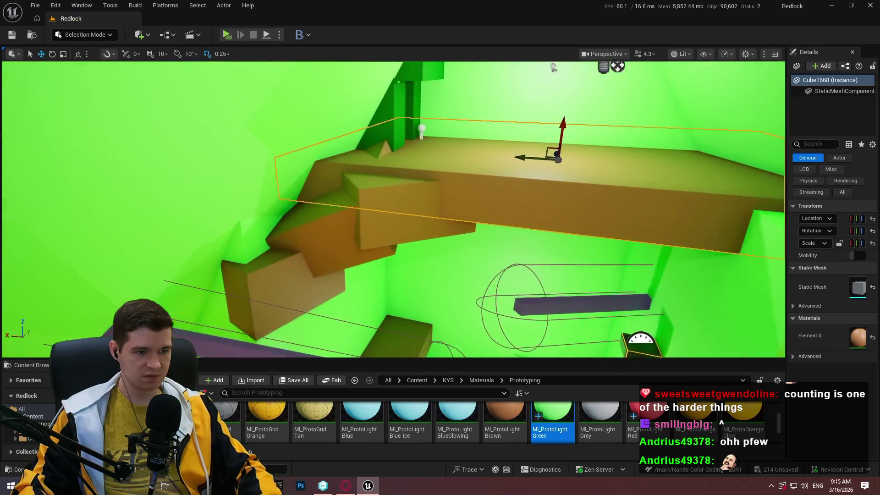
left_click_drag(552, 420, 510, 174)
left_click_drag(561, 191, 561, 191)
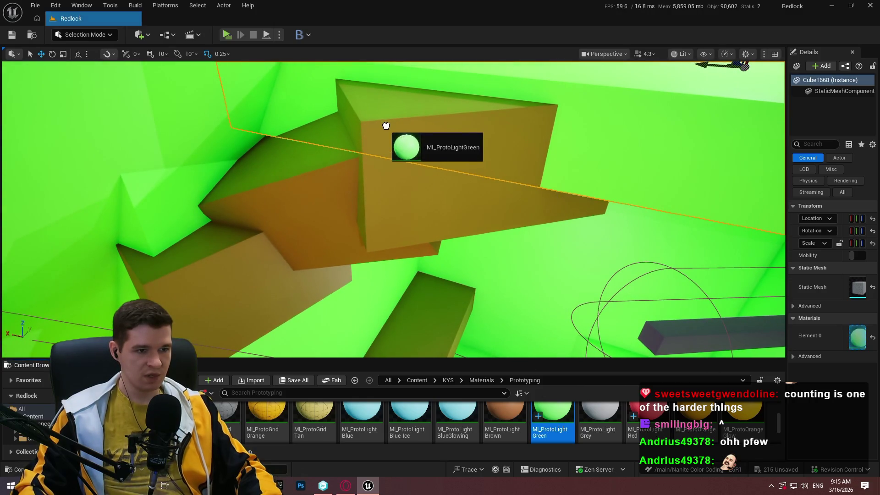
left_click_drag(386, 126, 385, 126)
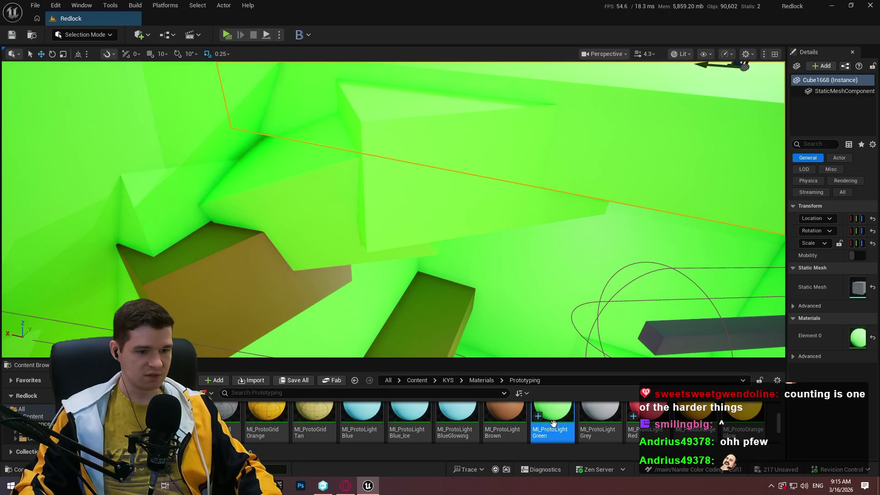
left_click_drag(212, 262, 213, 263)
Step: Make another brown cube and the T-shaped block light green
left_click_drag(401, 253, 401, 253)
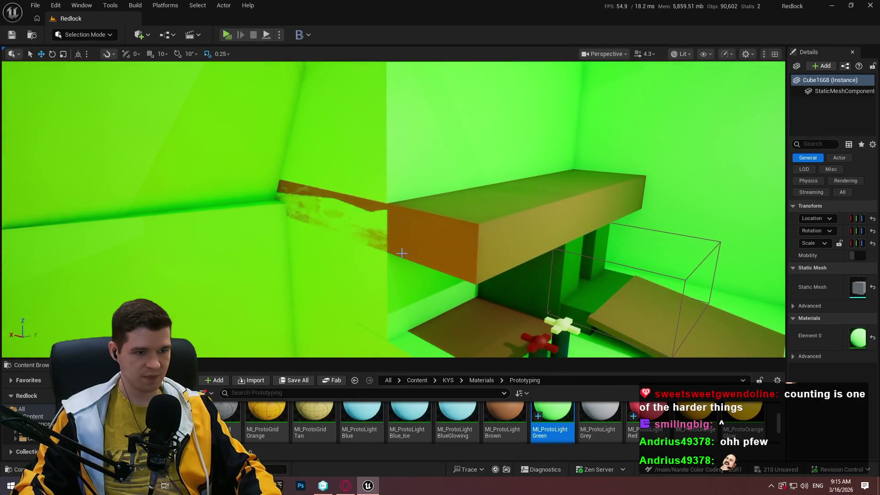
mouse_move(463, 207)
left_mouse_down()
mouse_move(441, 270)
mouse_move(412, 260)
left_mouse_up()
left_click_drag(440, 220, 440, 220)
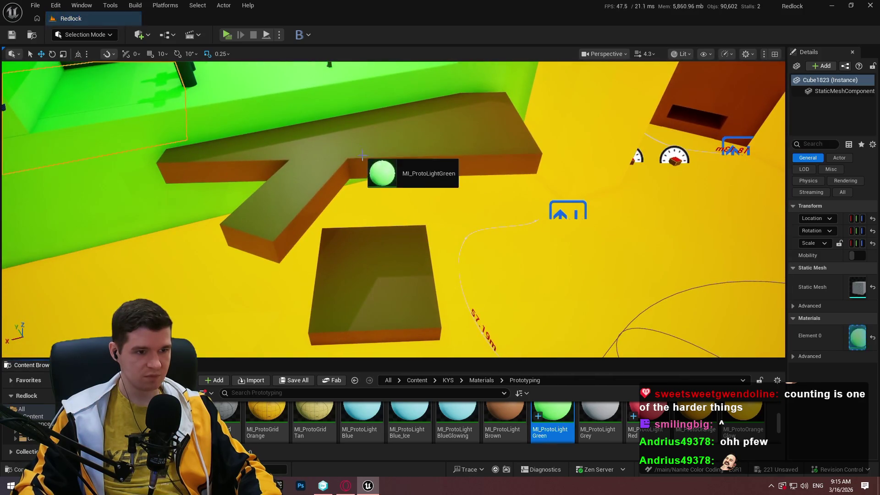
left_click_drag(362, 155, 362, 156)
mouse_move(552, 420)
left_mouse_down()
mouse_move(289, 192)
mouse_move(384, 298)
left_mouse_up()
Step: Make the lower block, left block, central beam and brown surface light green
left_click_drag(440, 219, 440, 219)
left_click_drag(552, 419, 197, 206)
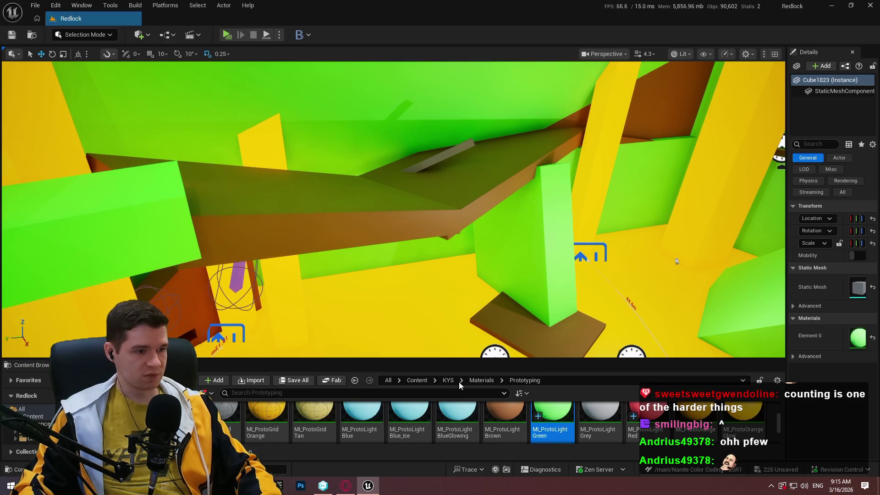
left_click_drag(554, 428, 365, 213)
mouse_move(598, 414)
left_mouse_down()
mouse_move(518, 292)
mouse_move(591, 425)
left_mouse_up()
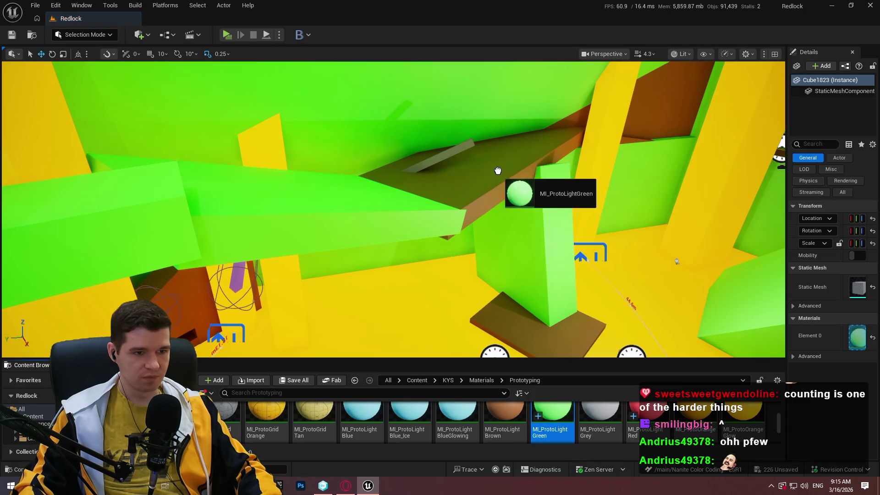
left_click_drag(497, 171, 497, 171)
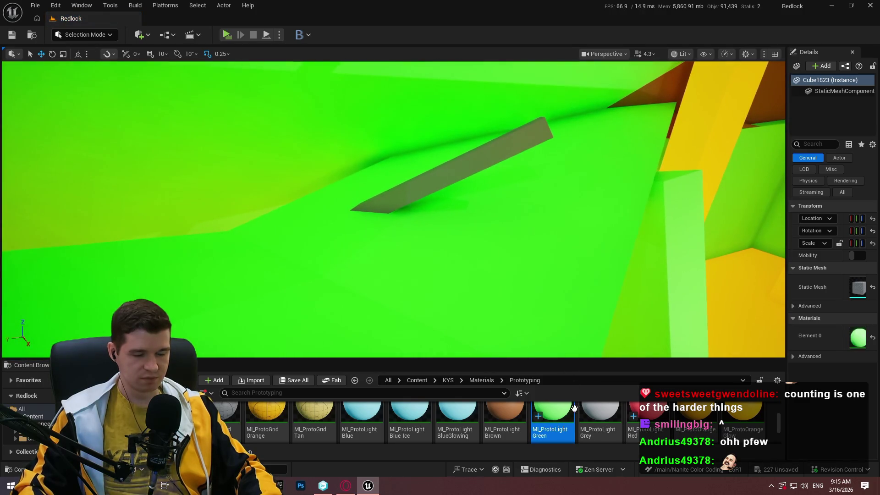
Step: Select the orange blocks around the wall opening and make them MI_ProtoDarkGreen
scroll(574, 408, "up", 2)
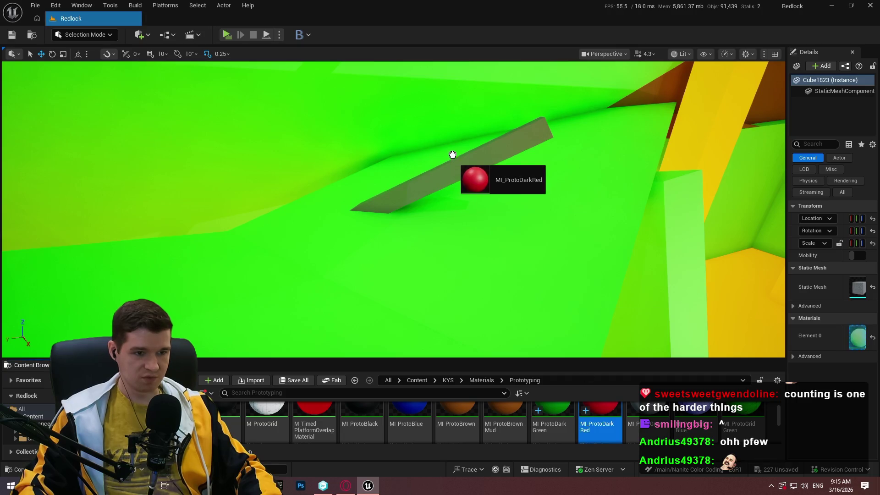
mouse_move(603, 183)
left_mouse_down()
mouse_move(545, 138)
mouse_move(513, 151)
mouse_move(598, 333)
mouse_move(559, 271)
mouse_move(463, 174)
left_mouse_up()
left_click_drag(517, 282, 523, 286)
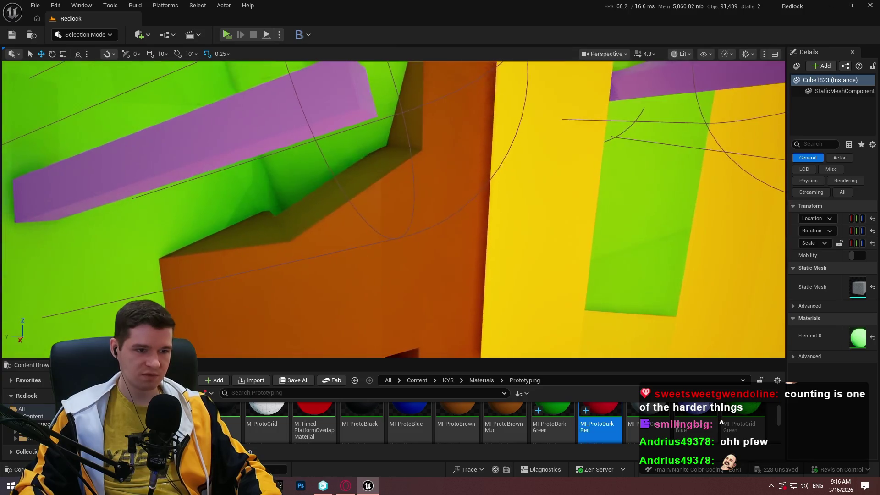
left_click(399, 245, "ctrl")
left_click_drag(458, 261, 468, 244)
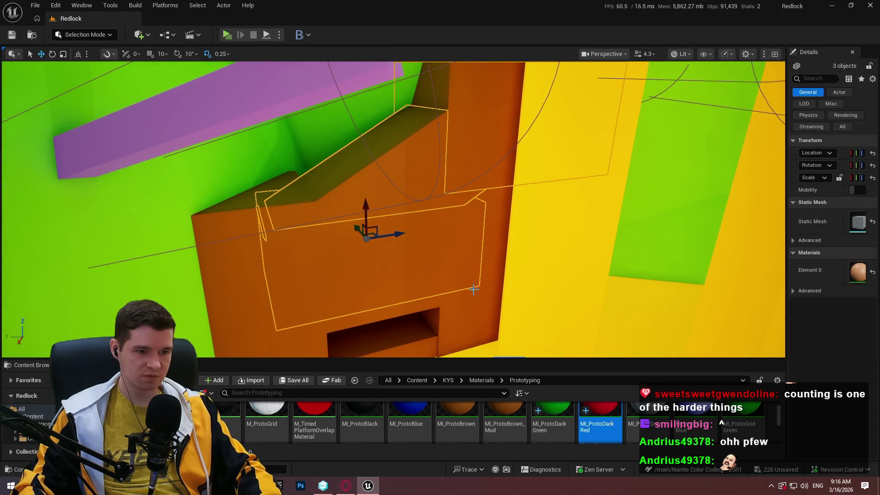
left_click(356, 323, "ctrl")
left_click_drag(356, 323, 387, 276)
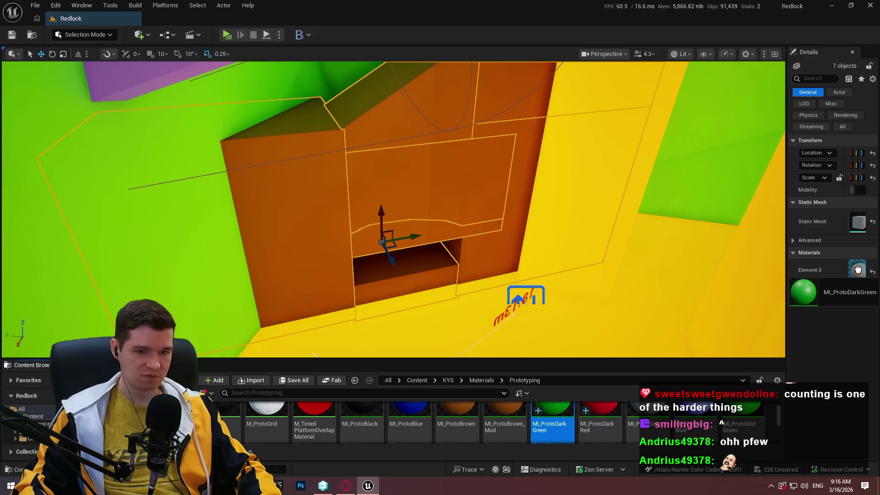
left_click_drag(857, 270, 857, 270)
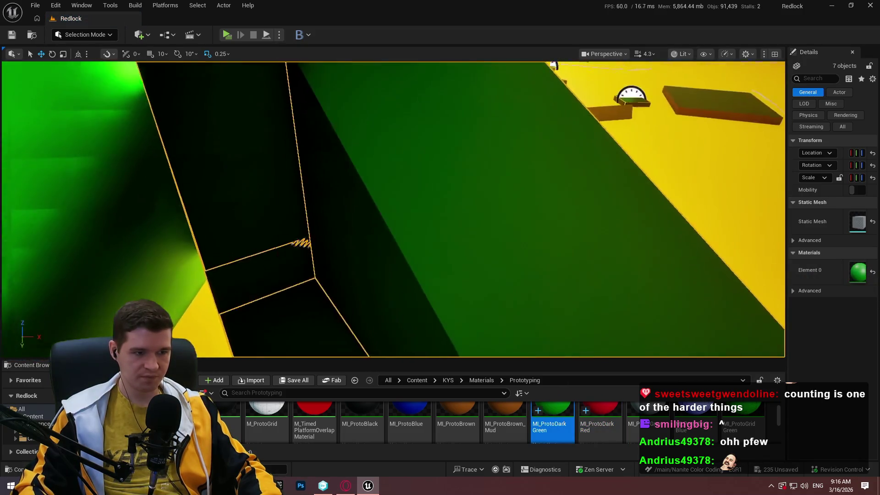
left_click_drag(485, 233, 483, 235)
Step: Give the small cubes in the enclosure MI_ProtoDarkRed and place a new point light
left_click_drag(599, 431, 229, 299)
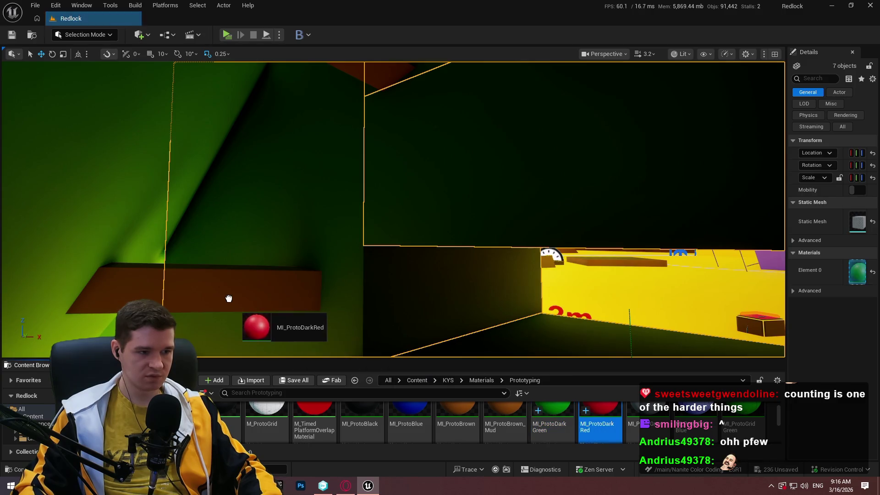
key("f")
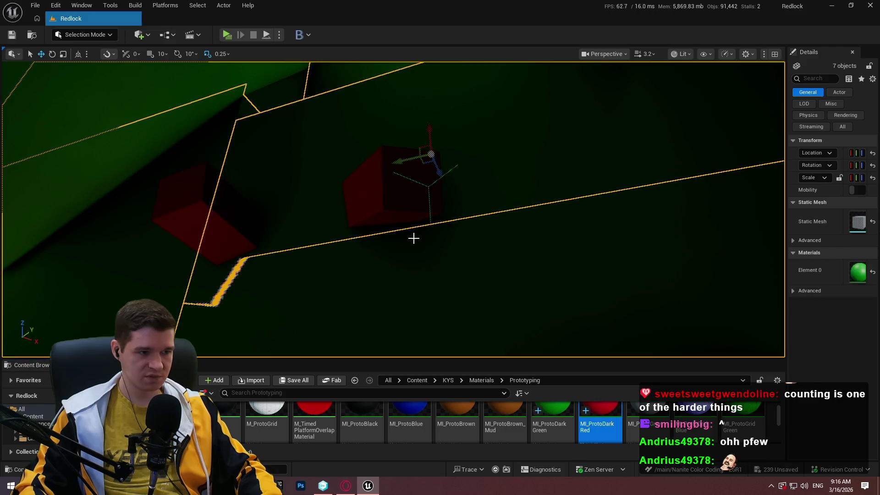
left_click_drag(414, 238, 381, 233)
left_click(381, 233)
mouse_move(393, 209)
left_mouse_down()
mouse_move(412, 197)
mouse_move(430, 206)
mouse_move(413, 215)
mouse_move(403, 201)
left_mouse_up()
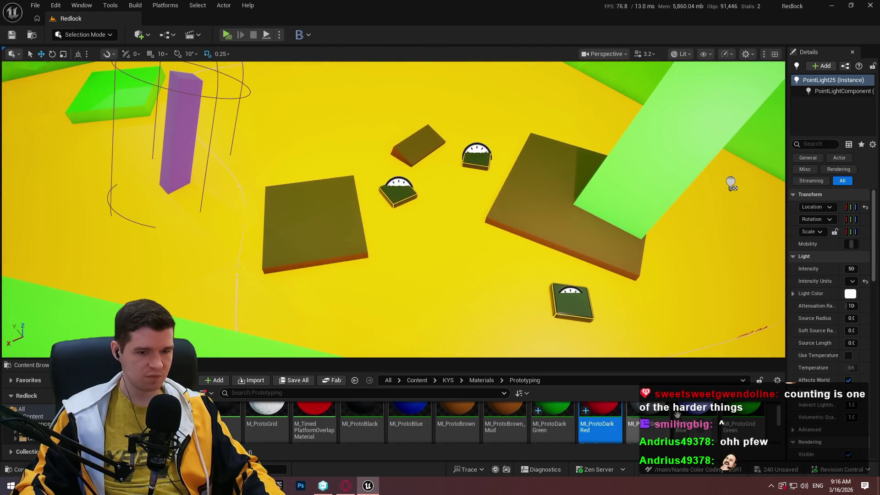
Step: Make the wedge and dark square light green, undoing the stray floor recolour
scroll(550, 433, "up", 1)
scroll(560, 415, "down", 1)
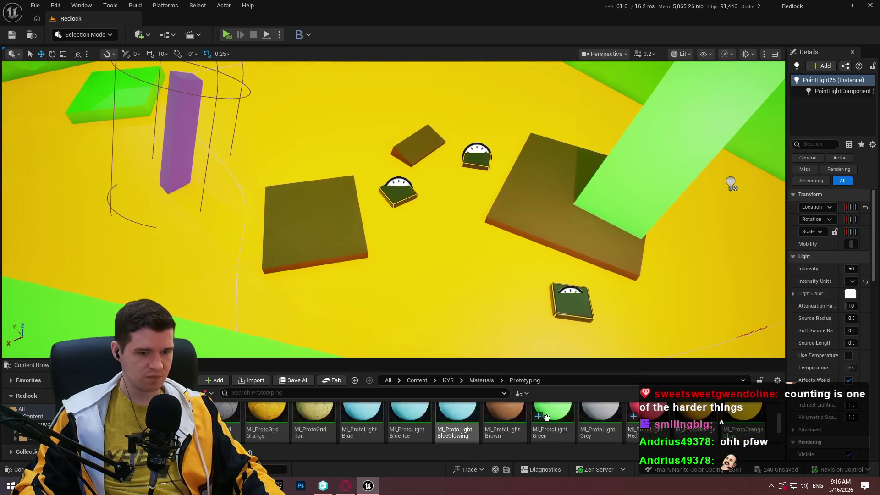
mouse_move(556, 412)
left_mouse_down()
mouse_move(529, 164)
mouse_move(428, 152)
mouse_move(440, 167)
left_mouse_up()
key("ctrl+z")
left_click_drag(555, 404, 419, 147)
mouse_move(553, 417)
left_mouse_down()
mouse_move(275, 232)
mouse_move(293, 230)
left_mouse_up()
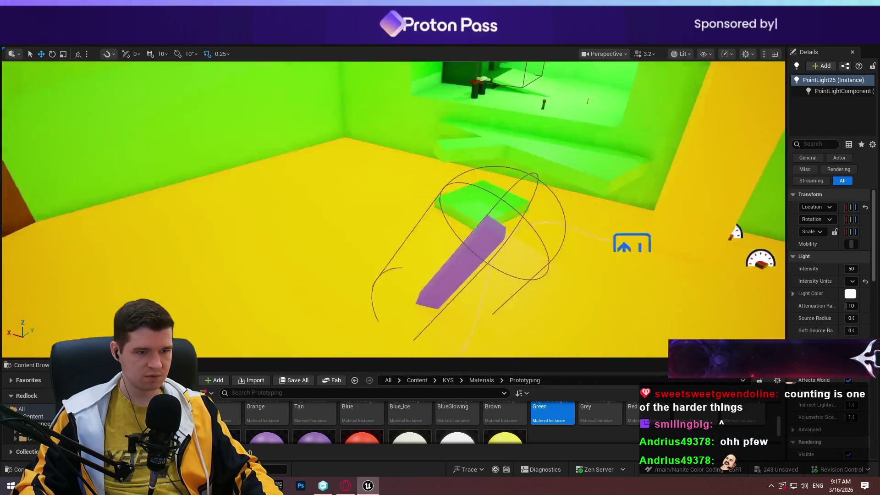
Step: Turn the small block and large brown block light green, keeping the floor yellow
mouse_move(394, 208)
left_mouse_down()
mouse_move(348, 220)
mouse_move(307, 197)
mouse_move(535, 232)
left_mouse_up()
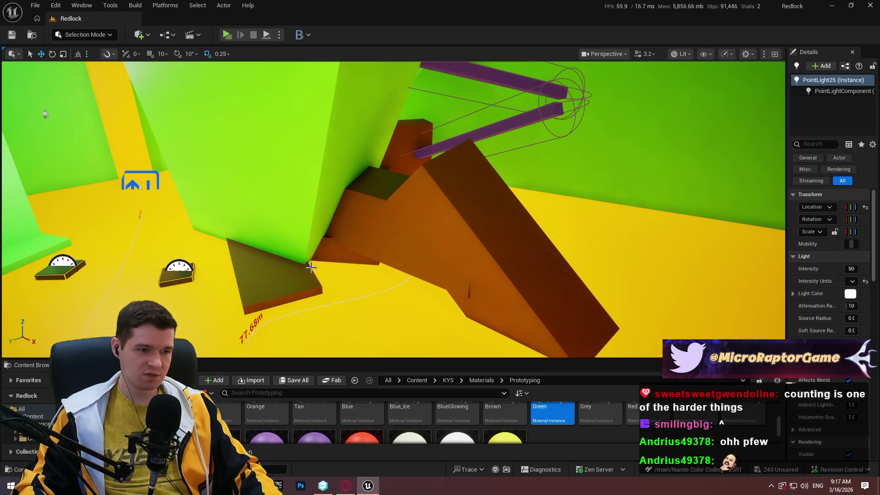
mouse_move(556, 413)
left_mouse_down()
mouse_move(231, 282)
mouse_move(254, 281)
left_mouse_up()
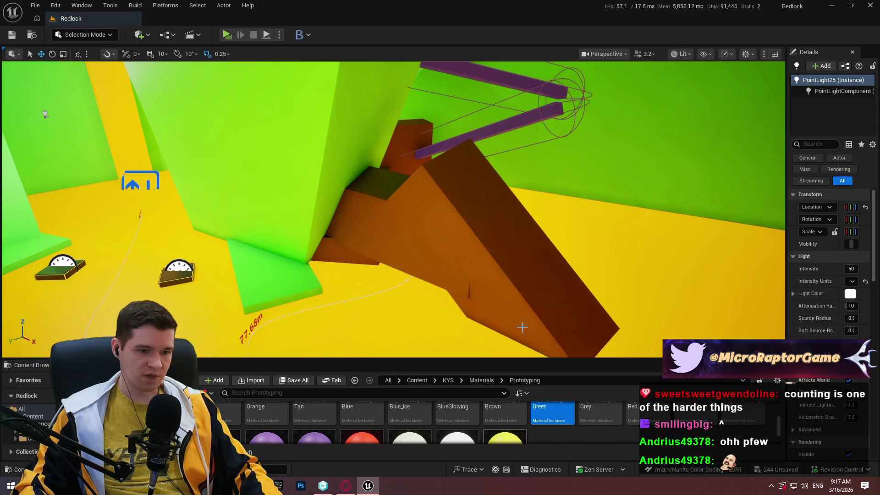
left_click(345, 273)
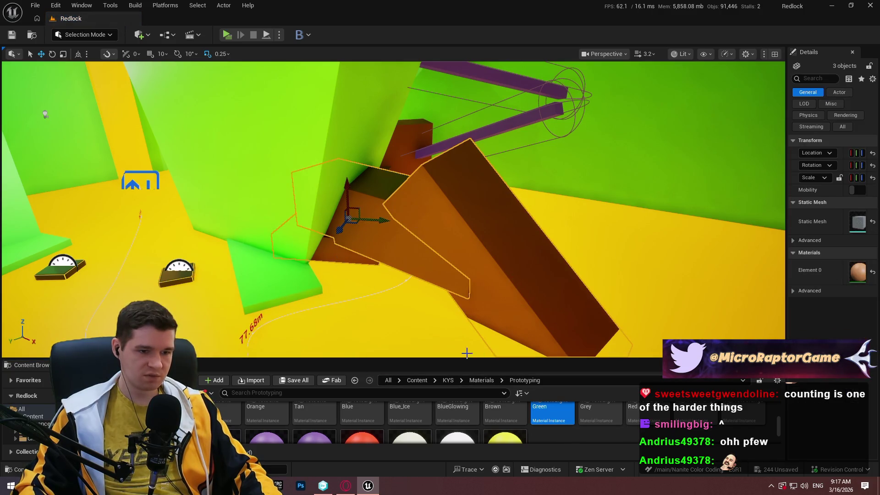
left_click_drag(544, 400, 471, 308)
mouse_move(555, 419)
left_mouse_down()
mouse_move(408, 255)
mouse_move(357, 270)
mouse_move(324, 243)
left_mouse_up()
key("ctrl+z")
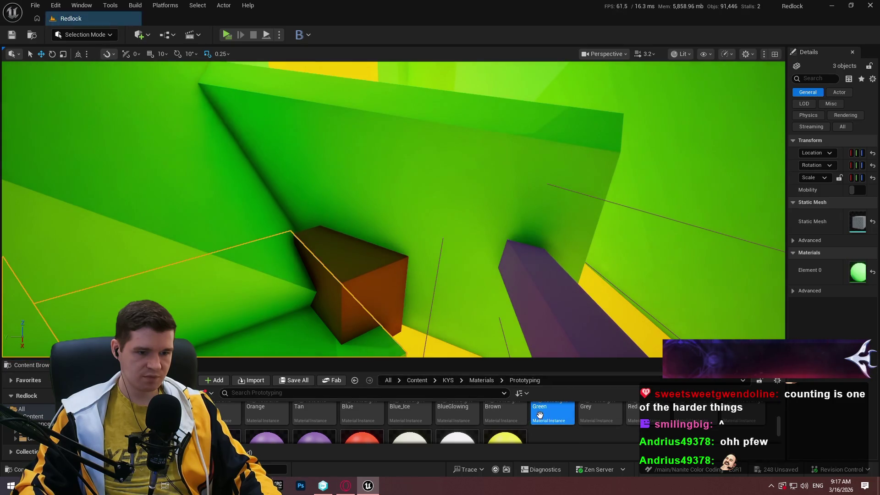
scroll(526, 420, "up", 2)
scroll(526, 420, "up", 2)
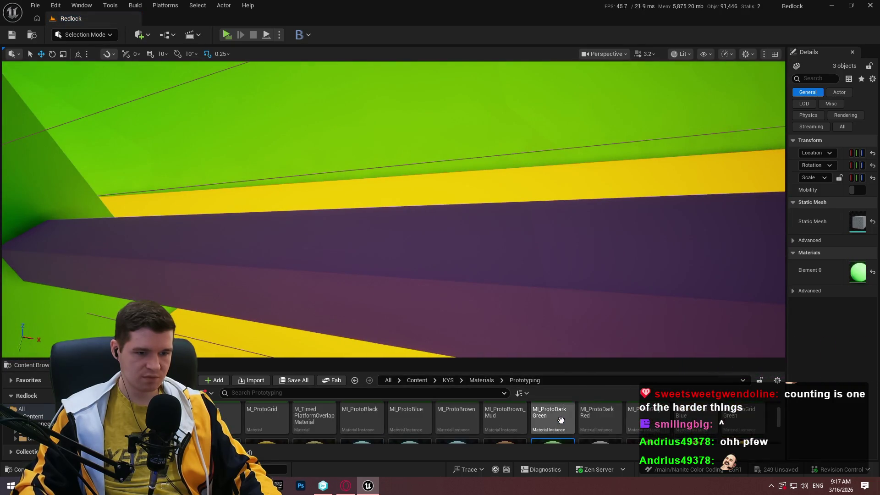
mouse_move(600, 424)
left_mouse_down()
mouse_move(455, 246)
mouse_move(612, 243)
mouse_move(527, 159)
left_mouse_up()
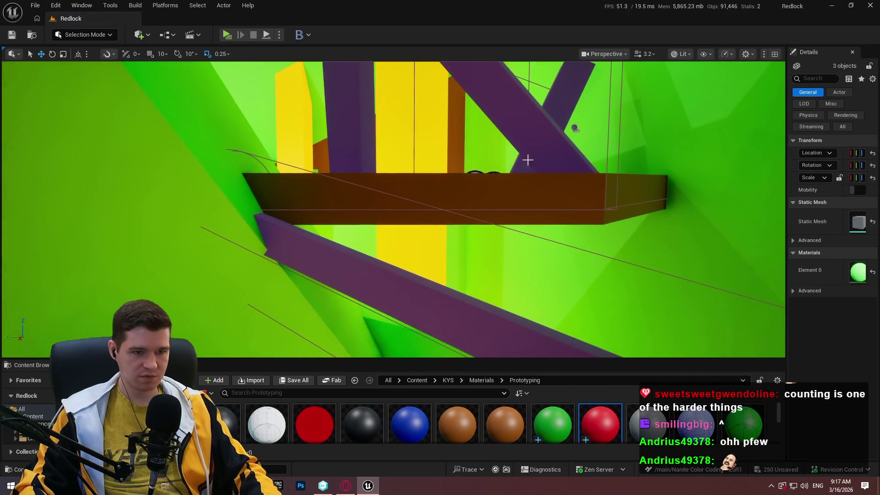
Step: Turn the purple diagonal beam red and the two brown planks, including Cube1896, light green
left_click(557, 114)
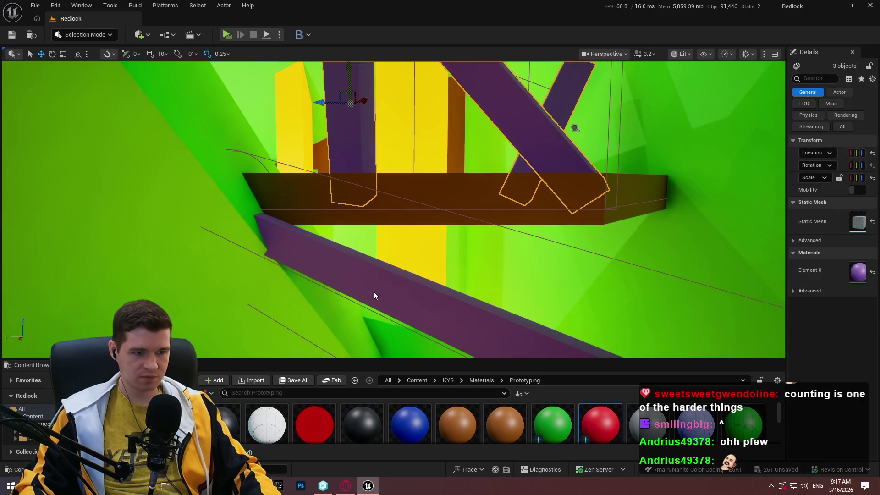
left_click_drag(601, 424, 857, 272)
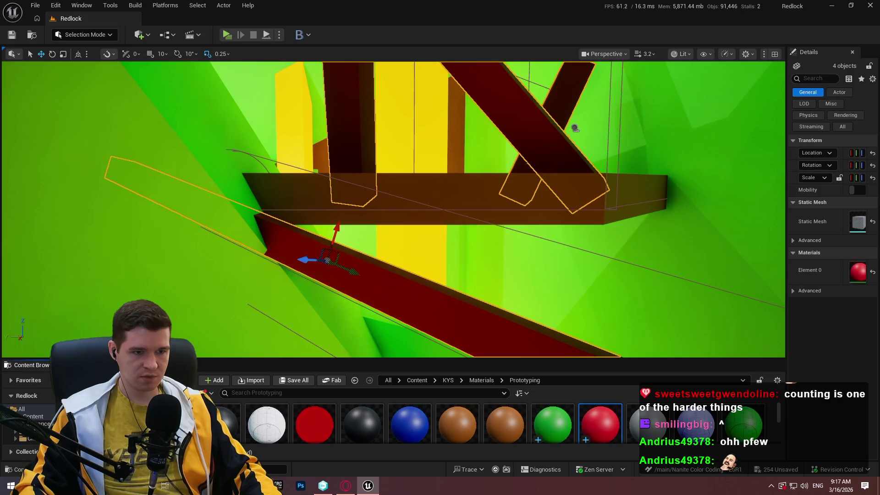
left_click(394, 316)
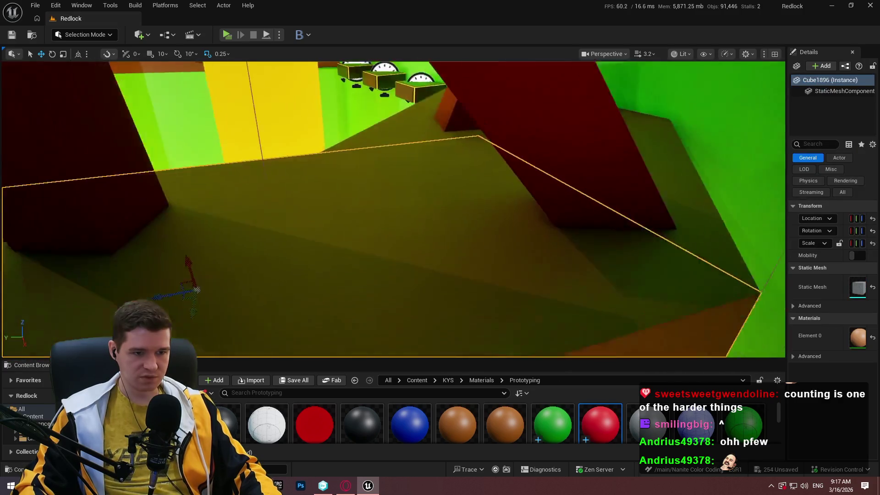
left_click_drag(630, 210, 630, 210)
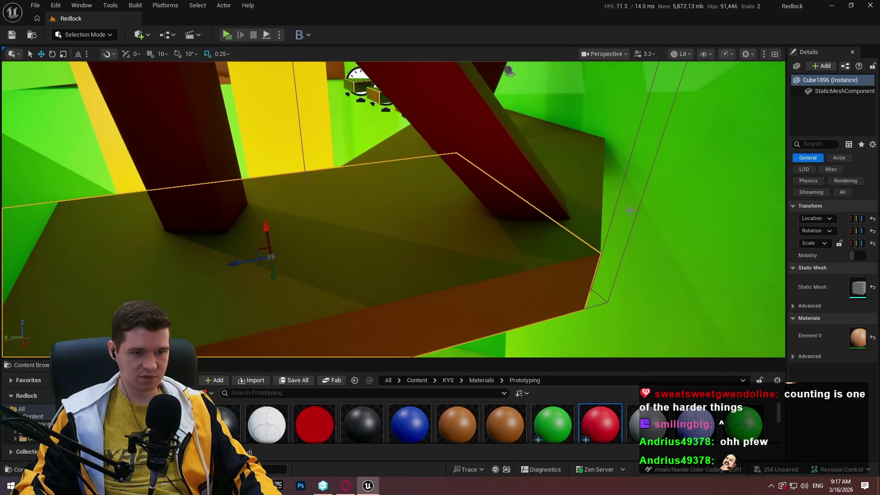
left_click(584, 171)
key("f")
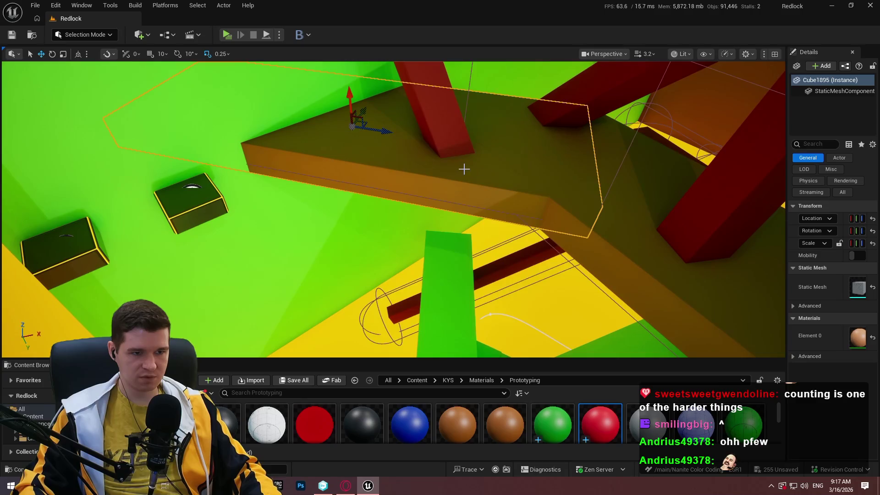
left_click(612, 238, "ctrl")
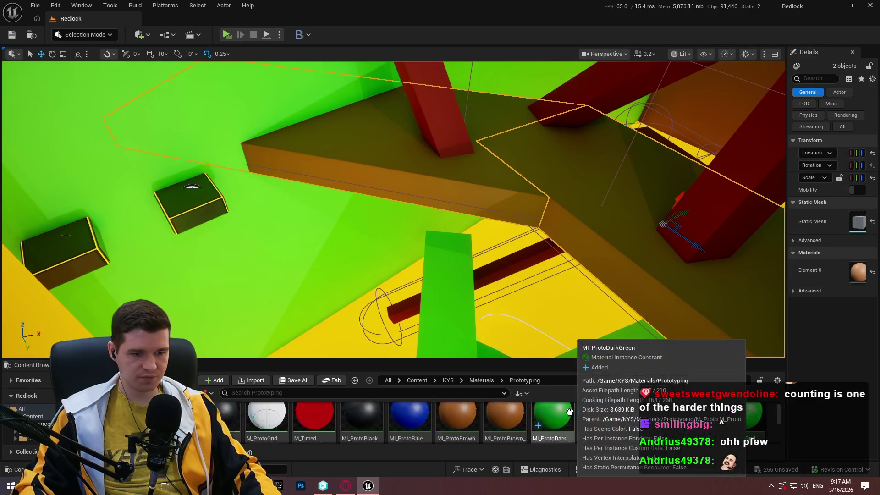
scroll(550, 426, "down", 2)
left_click_drag(607, 252, 644, 242)
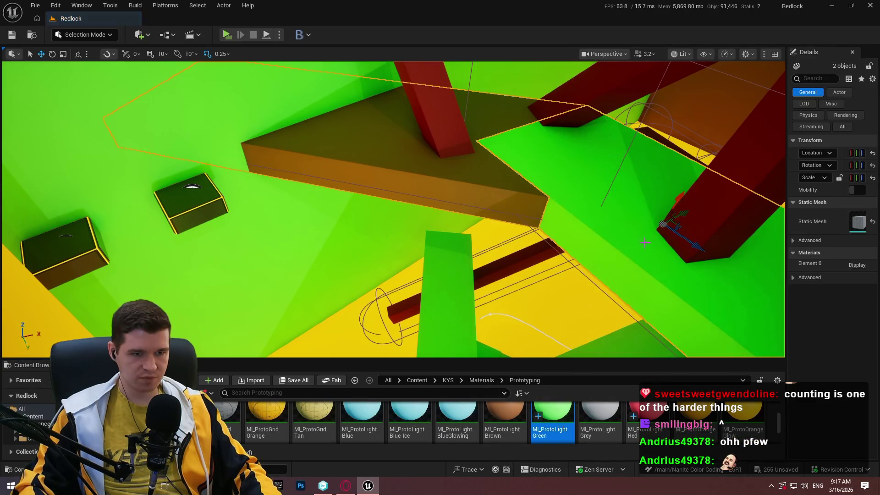
Step: Make two more brown blocks light green and select the slanted orange-brown wall pieces
left_click_drag(585, 403, 430, 183)
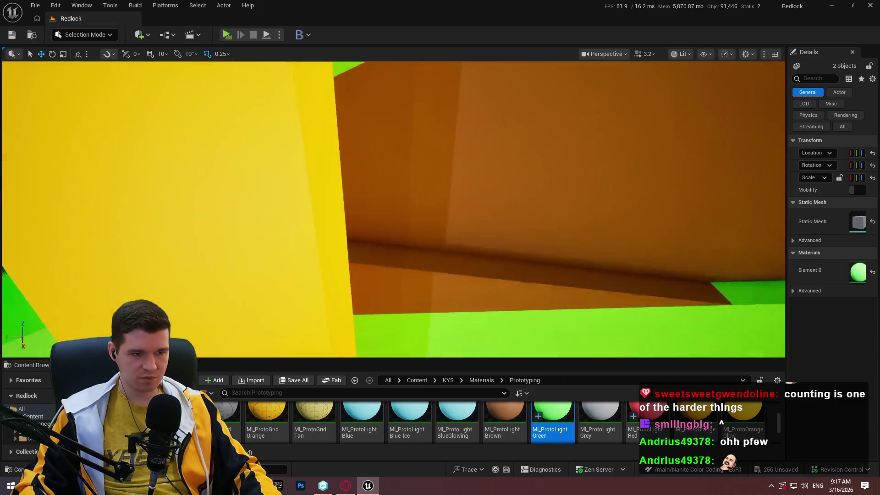
left_click_drag(496, 254, 526, 134)
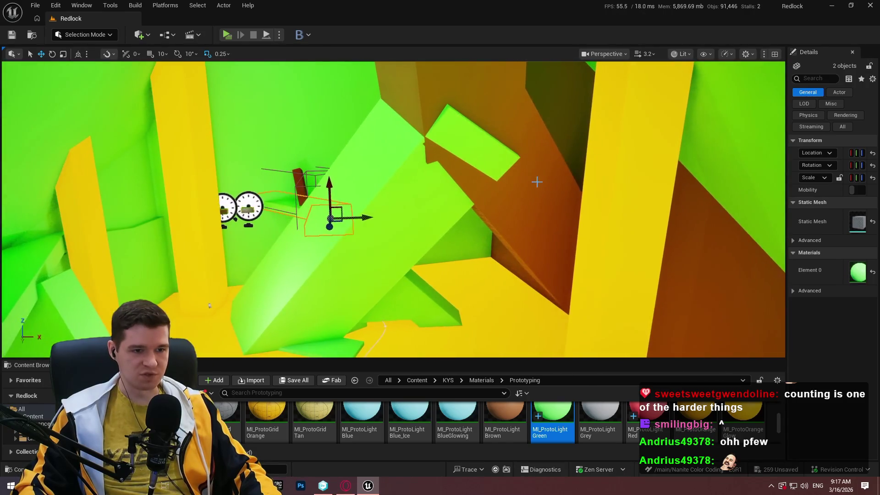
left_click(534, 180)
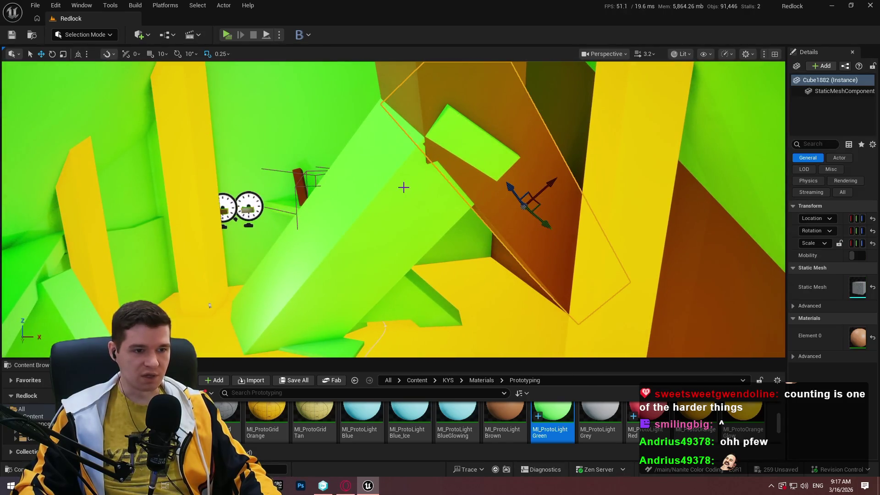
left_click(511, 205, "ctrl")
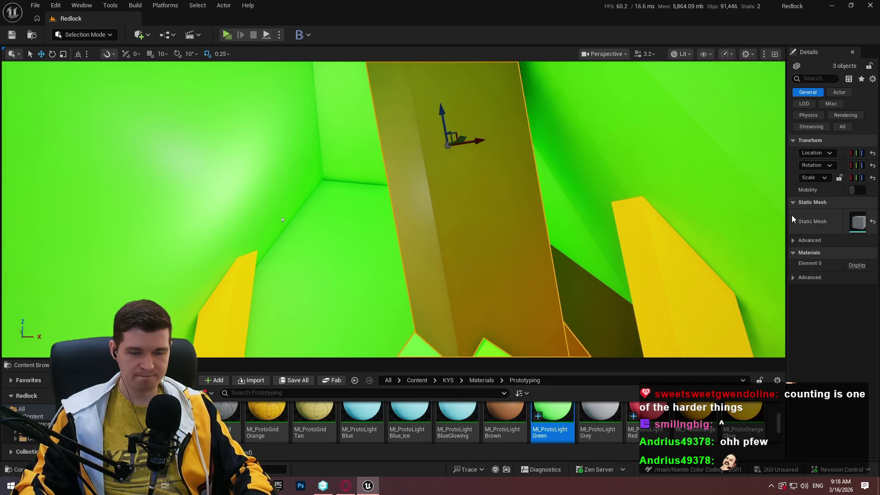
left_click_drag(786, 215, 738, 235)
Step: Expand the 2 materials of the slanted wall pieces and apply dark green to Element 0
left_click(841, 246)
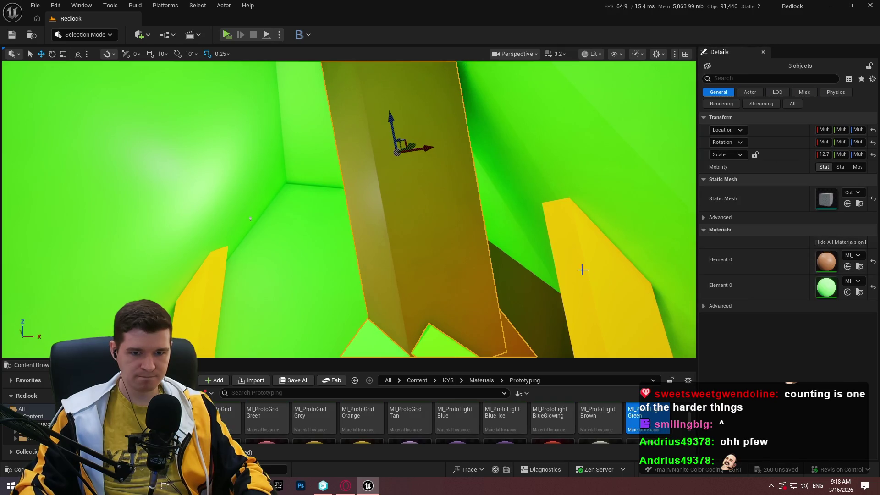
scroll(581, 268, "down", 5)
scroll(476, 418, "down", 1)
scroll(476, 419, "up", 5)
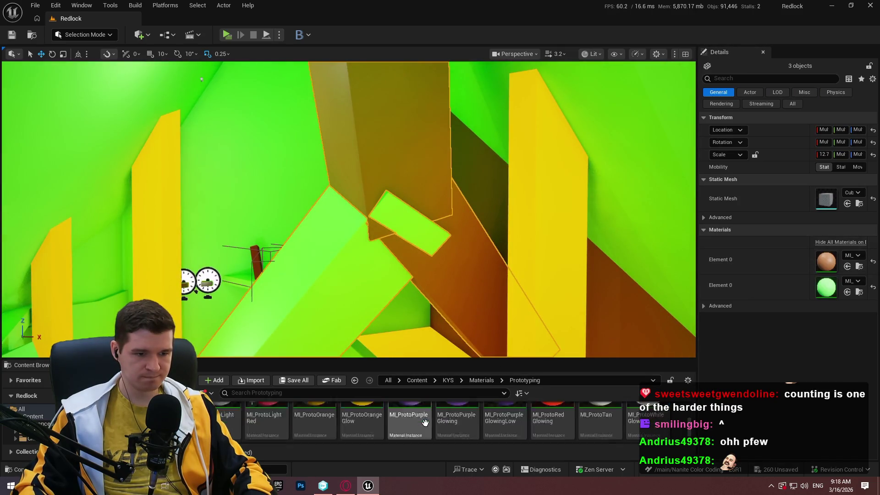
scroll(566, 426, "up", 1)
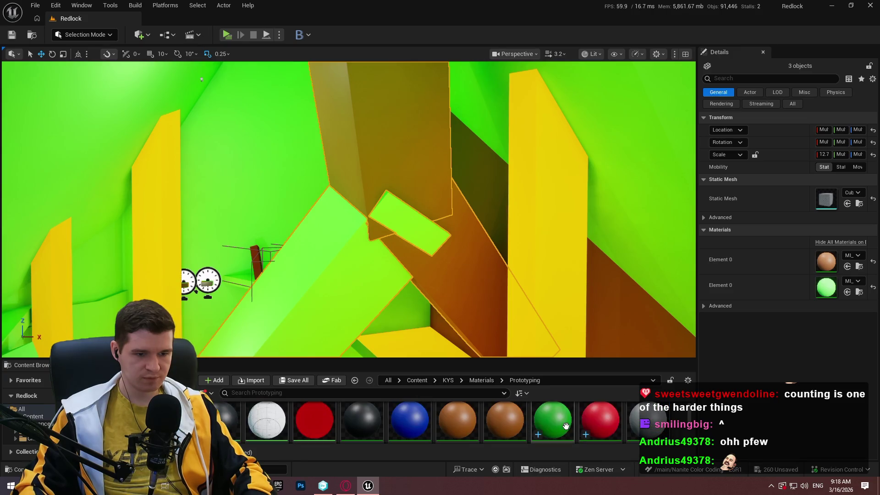
left_click_drag(827, 261, 827, 261)
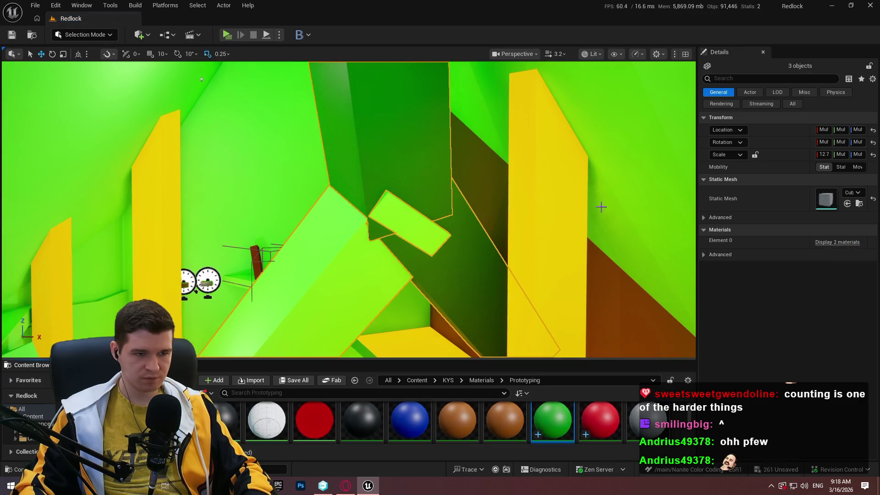
left_click(391, 320)
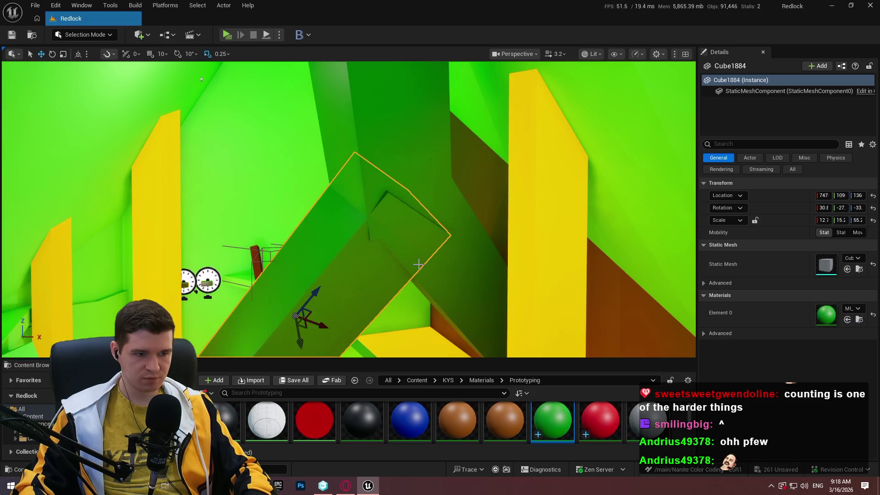
left_click(446, 262, "ctrl")
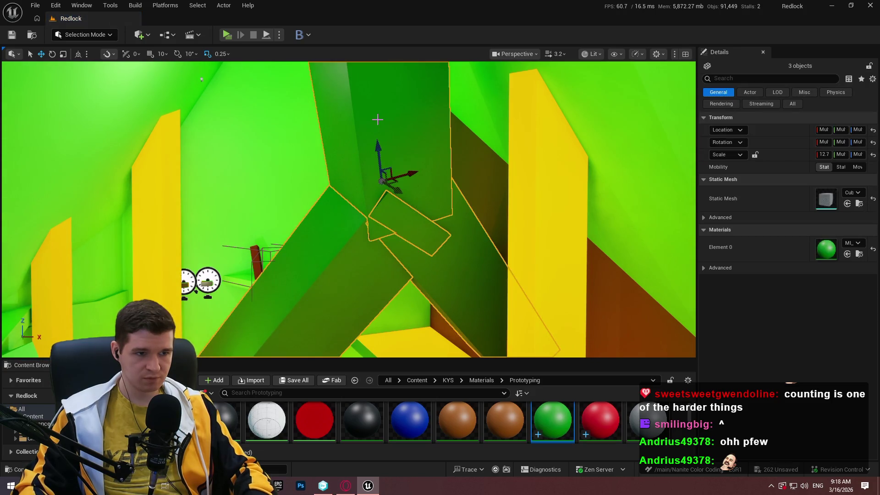
Step: Give the tall orange-brown wall Cube1848 MI_ProtoLightGreen on Element 0
left_click(609, 300)
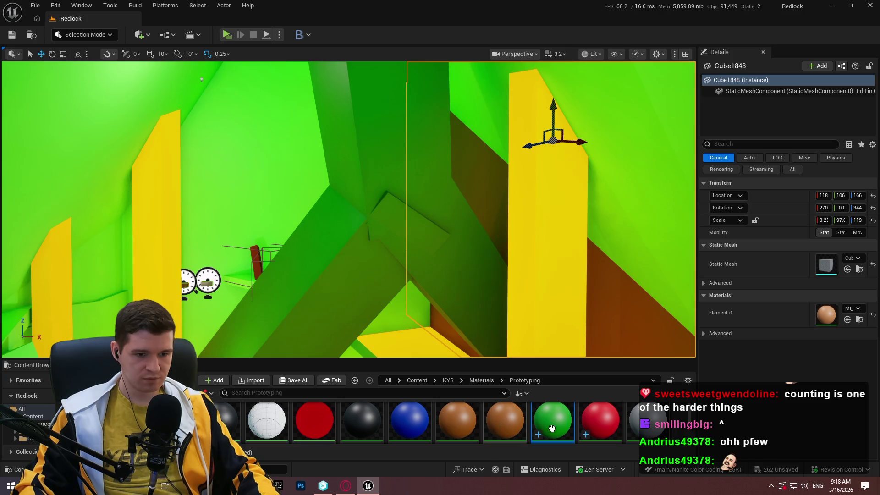
scroll(551, 428, "down", 2)
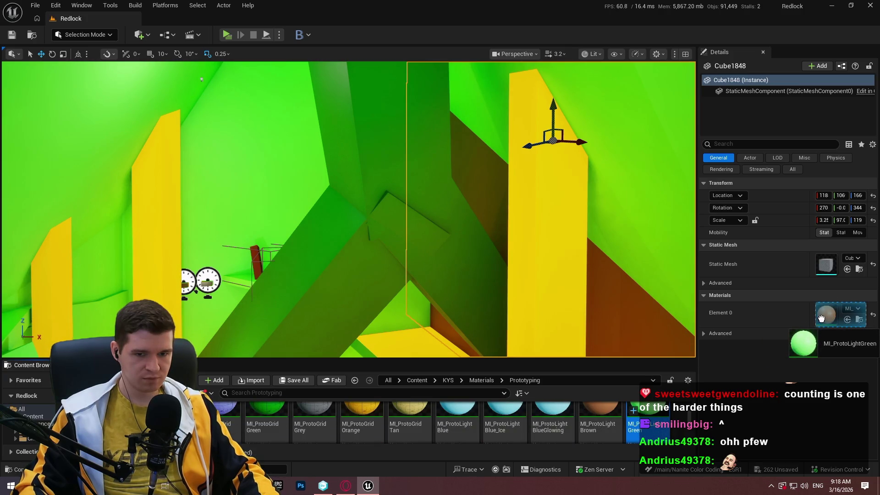
left_click_drag(820, 317, 821, 318)
left_click_drag(456, 199, 456, 198)
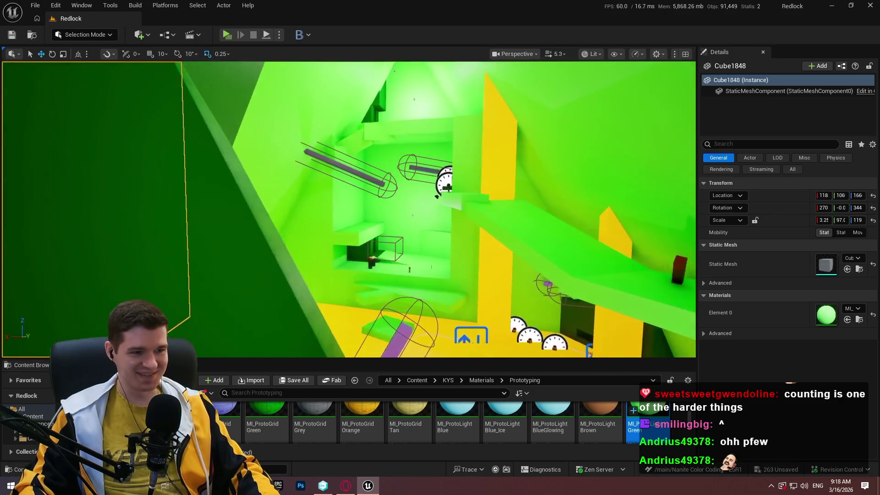
mouse_move(349, 206)
left_mouse_down()
mouse_move(330, 197)
mouse_move(312, 206)
mouse_move(303, 197)
mouse_move(315, 185)
mouse_move(400, 245)
left_mouse_up()
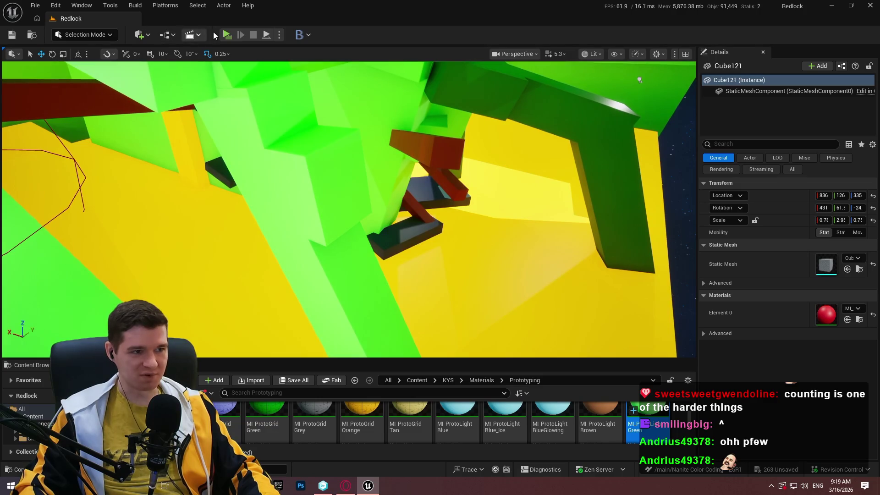
Step: Start a standalone playtest and run through the START HERE tunnel into the green room
key("alt+p")
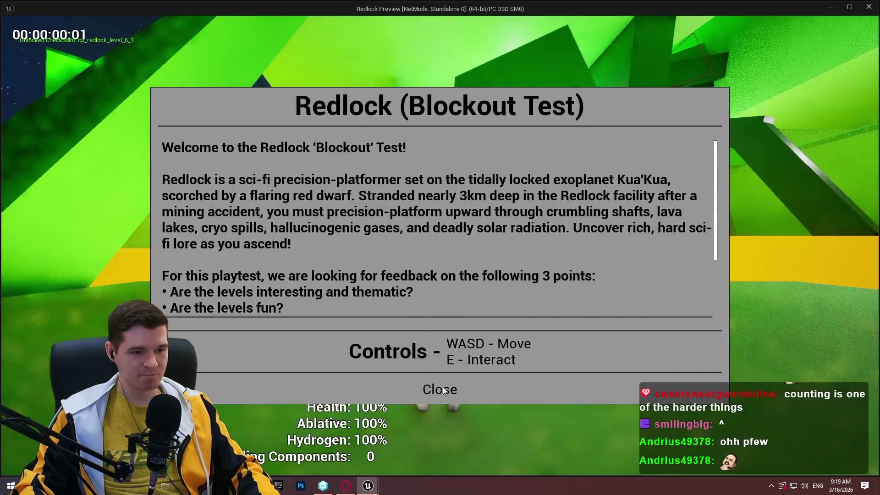
left_click(440, 388)
key("w")
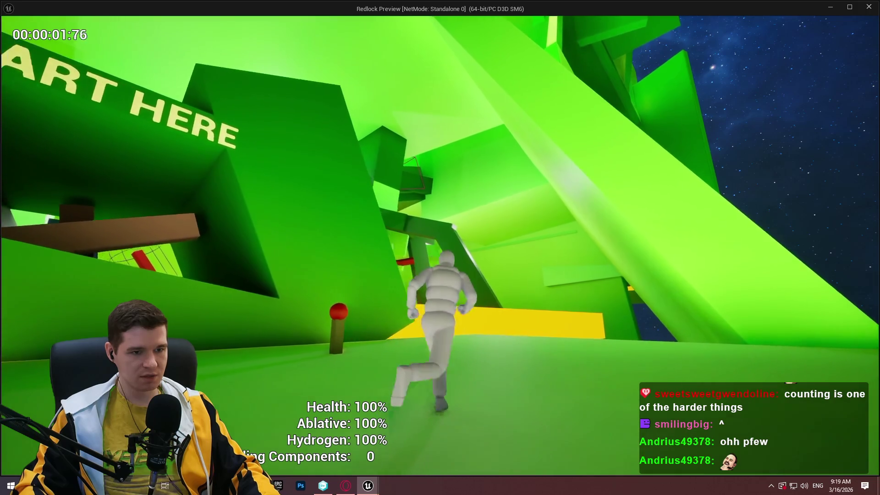
key("w")
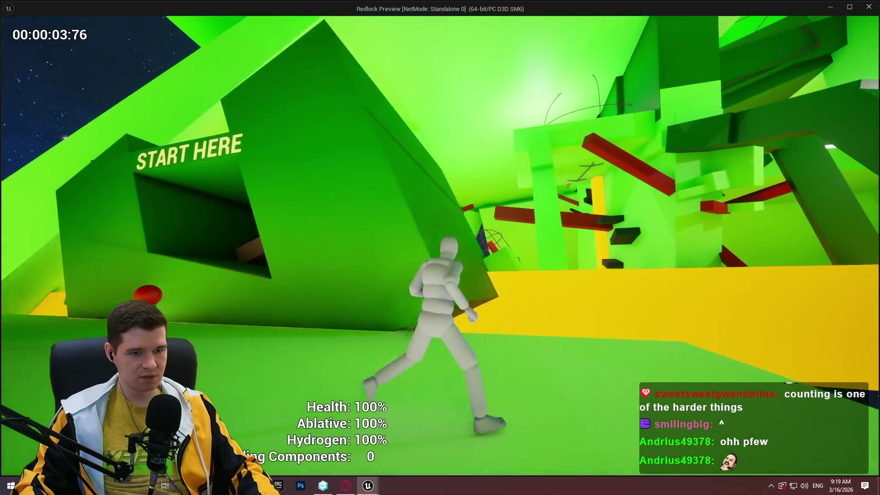
key("w")
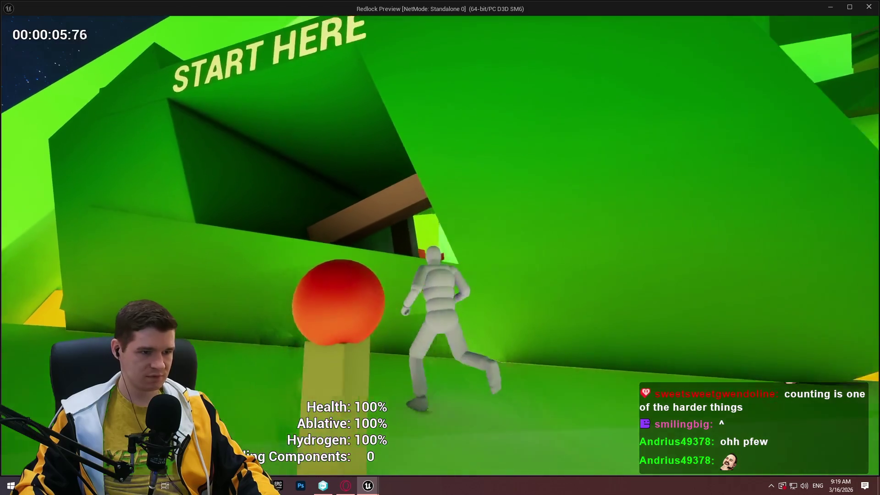
key("w")
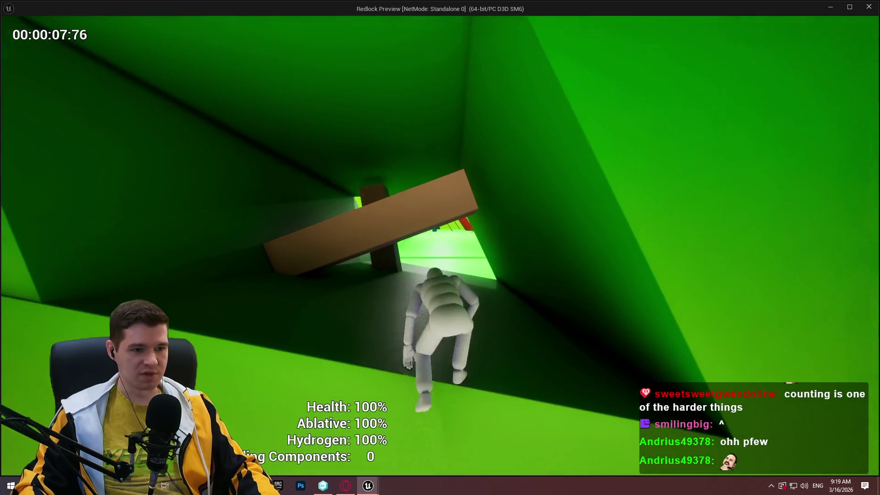
key("w")
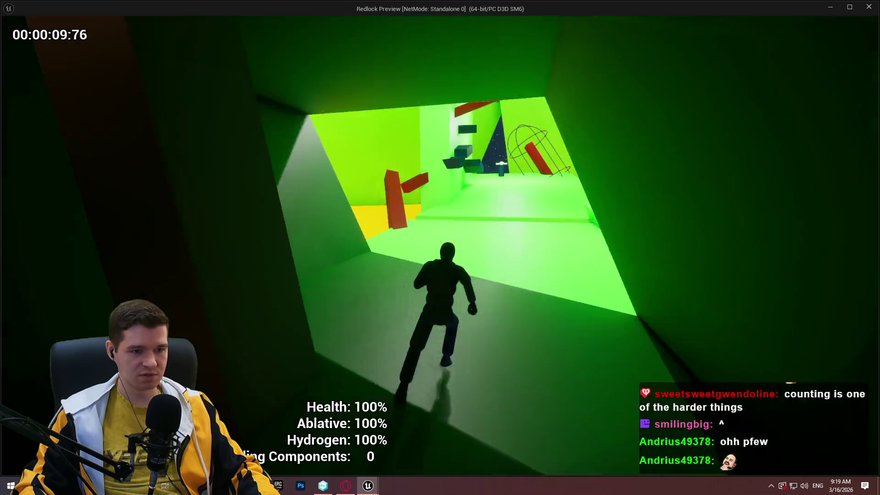
key("w")
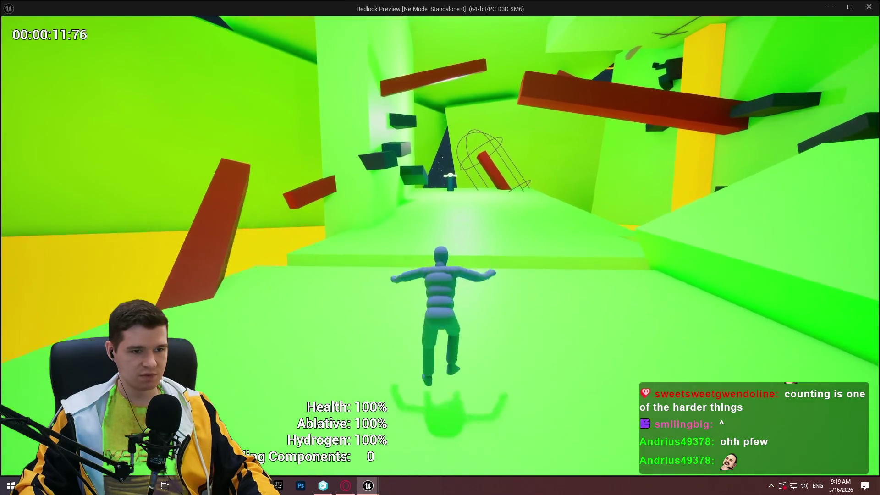
key("space")
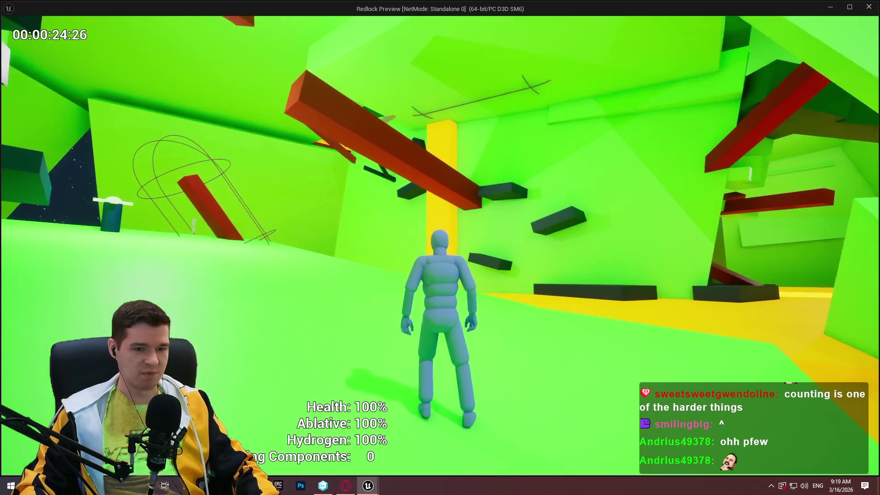
Step: Run past the yellow pillar and through the corridor onto the yellow platform
key("w")
key("w")
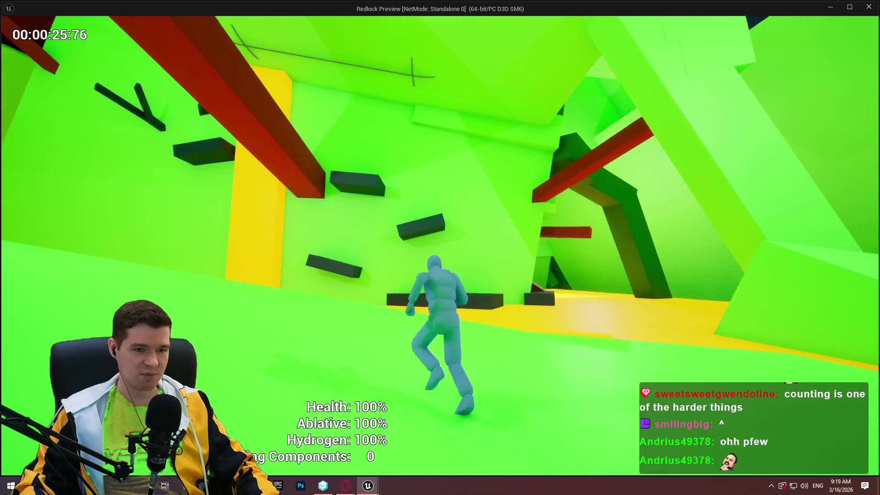
key("w")
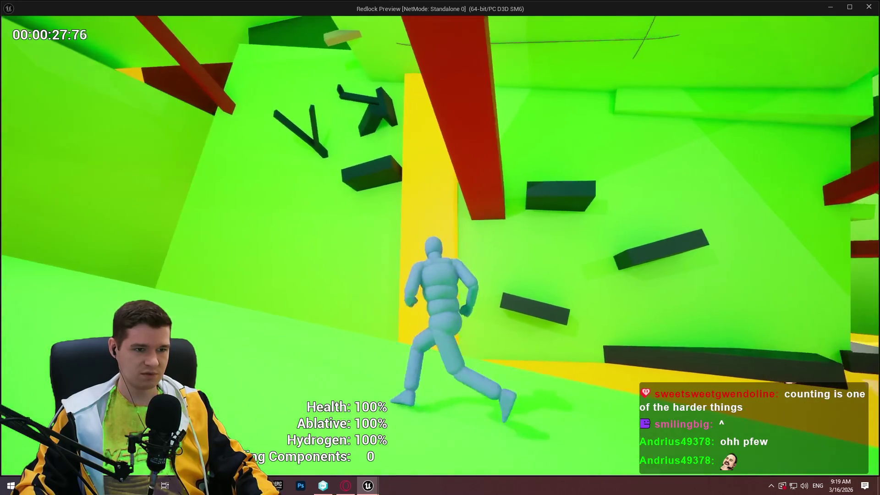
key("w")
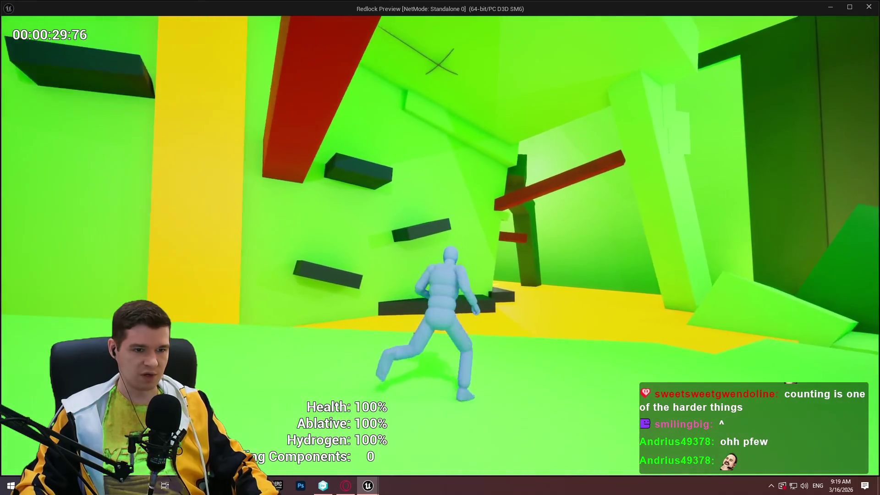
key("w")
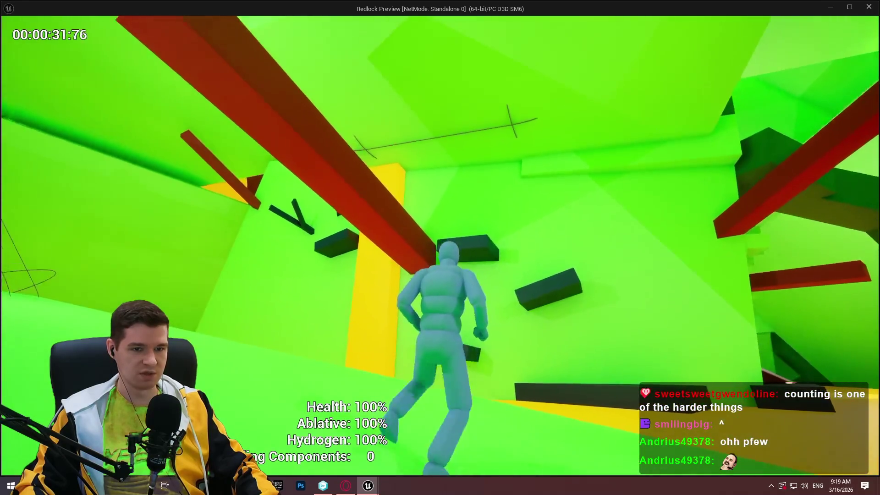
key("w")
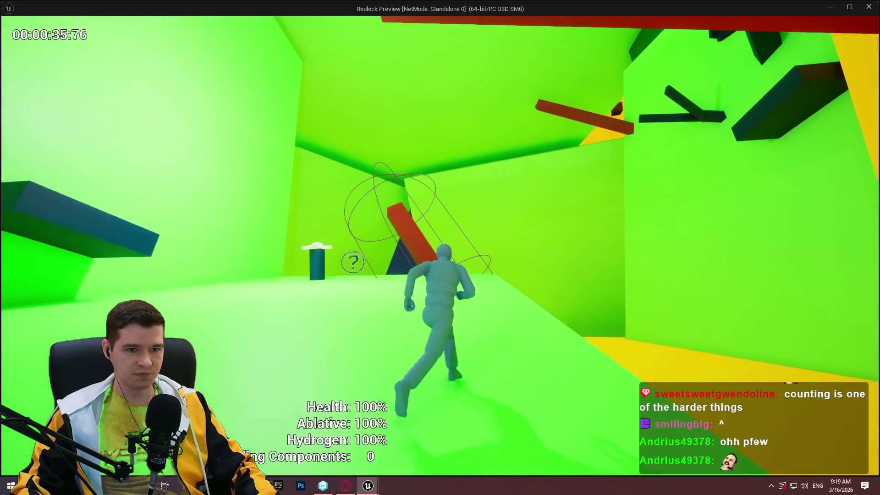
key("w")
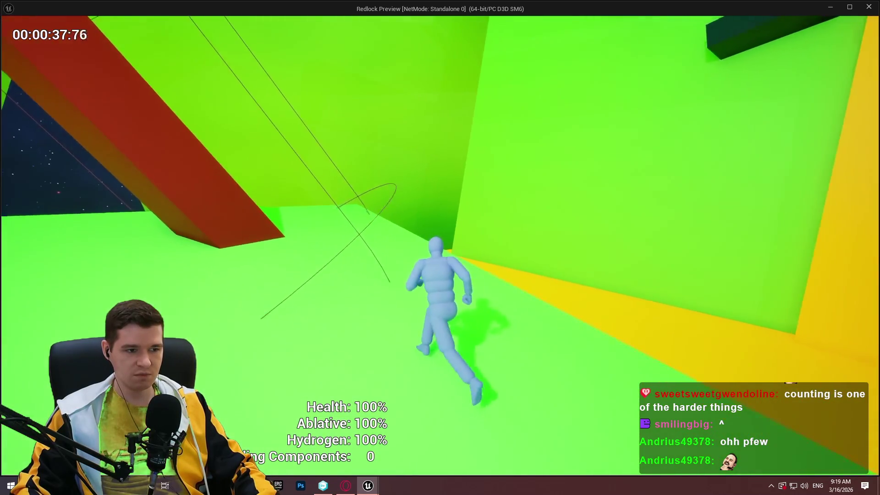
key("w")
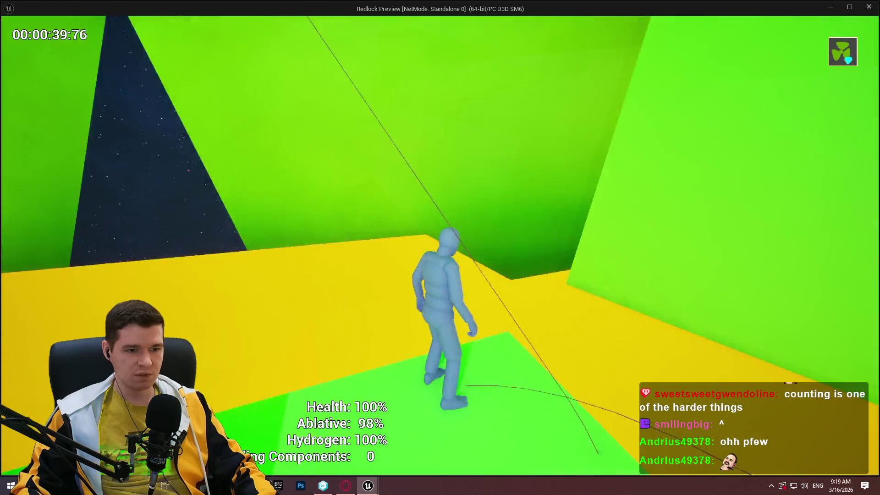
key("w")
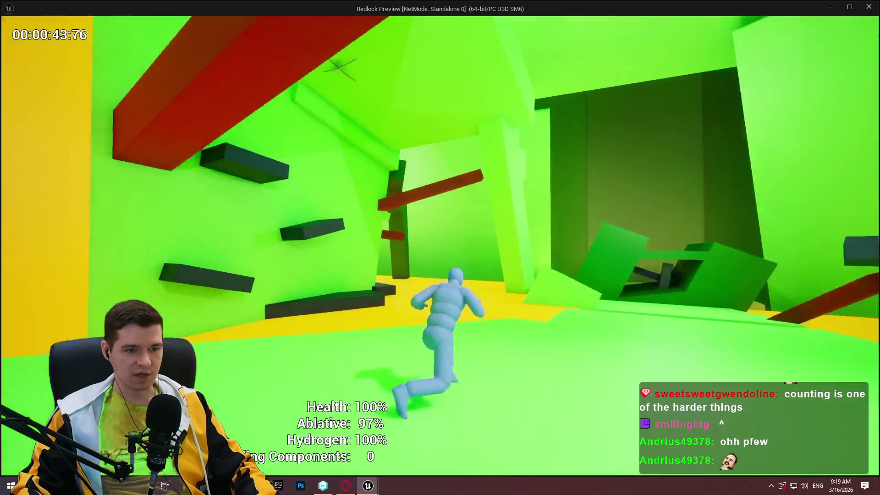
Step: Climb across the blue ledge, narrow beam and red block, then end the preview
key("space")
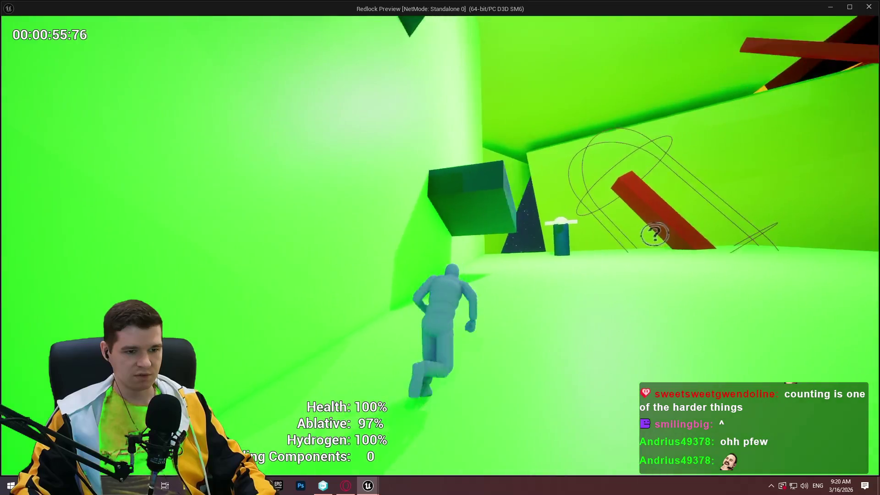
key("space")
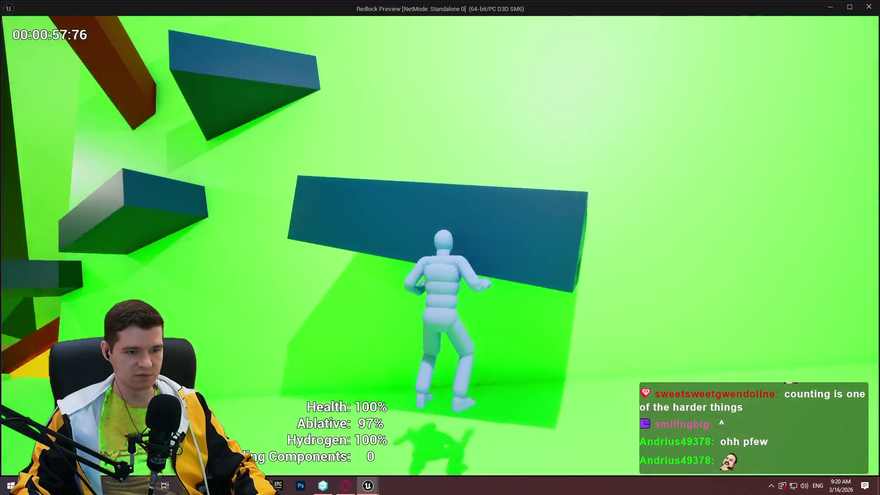
key("w")
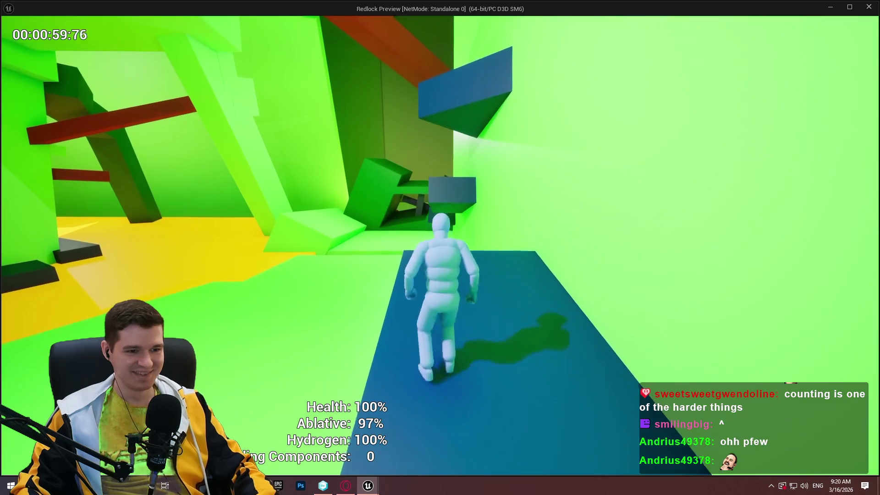
key("space")
key("space")
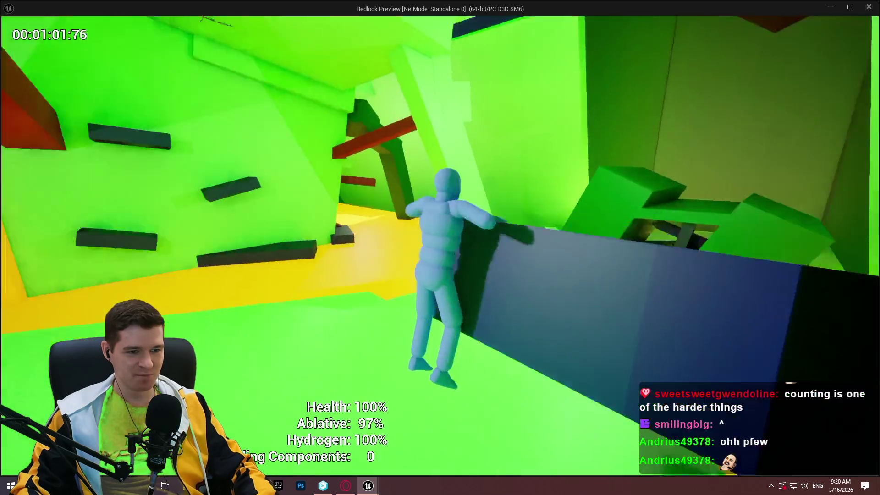
key("space")
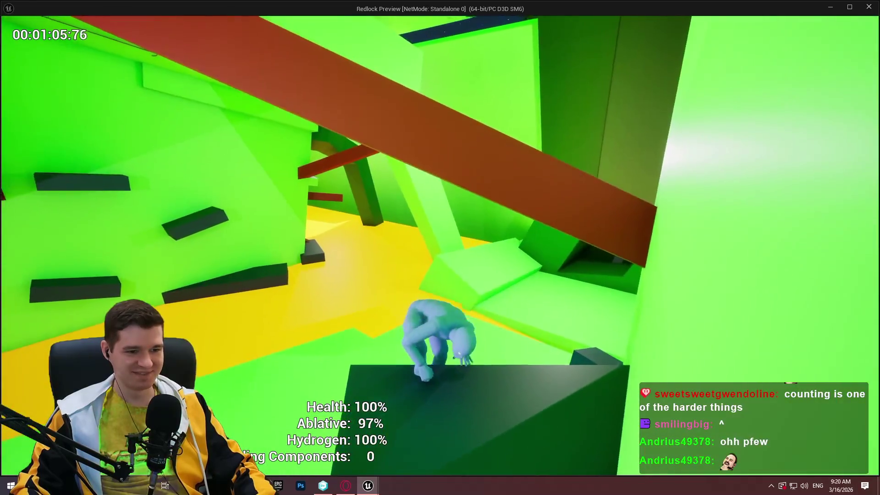
key("space")
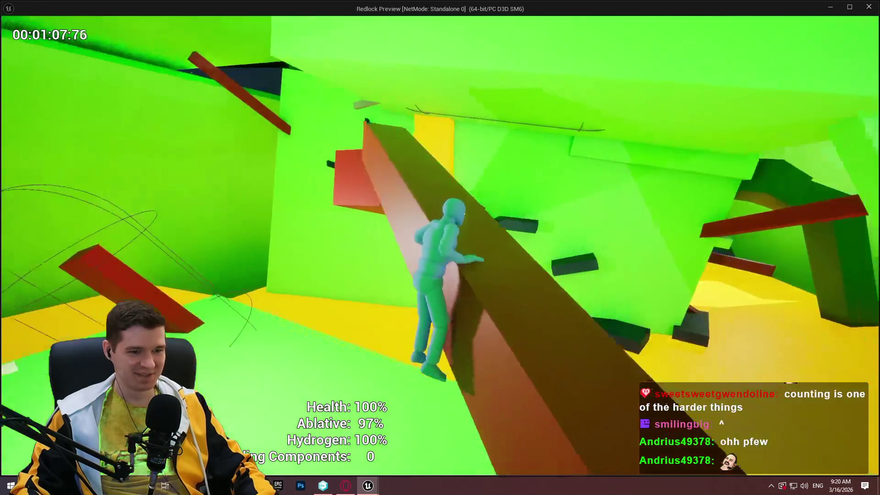
key("w")
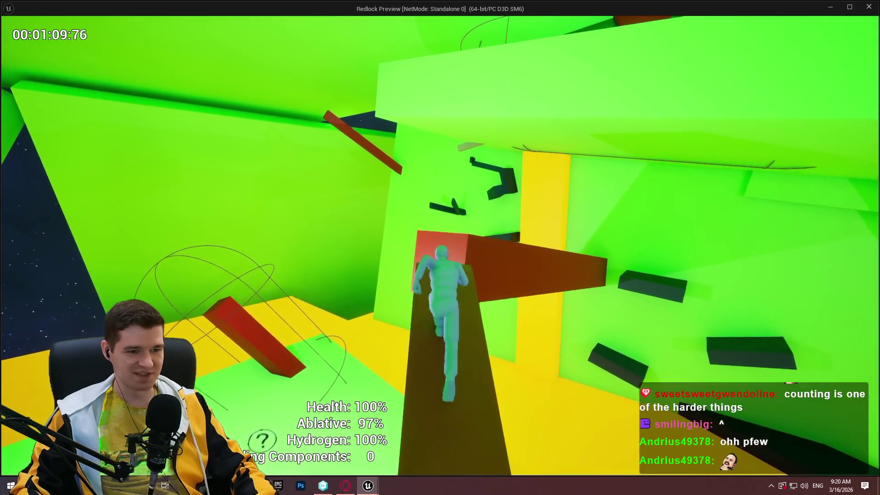
key("space")
key("w")
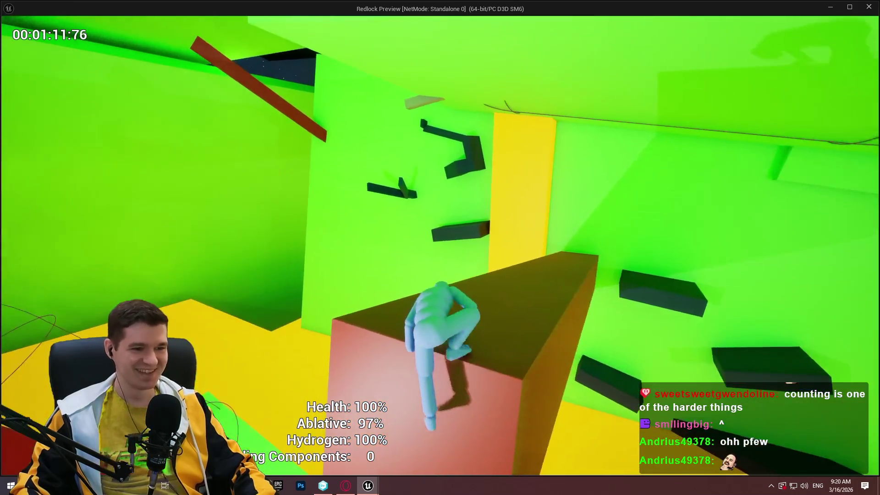
key("Escape")
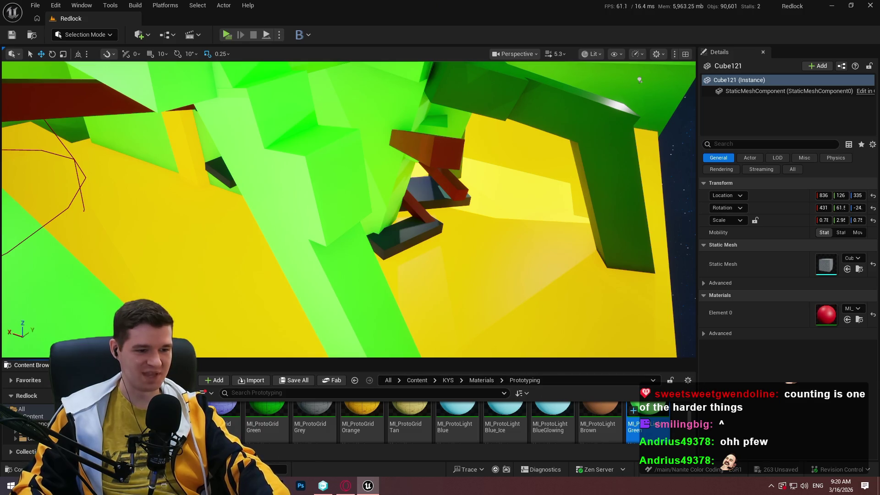
Step: Switch to the Notepad++ notes, scroll to the Rectangles/Cubes lists, and enlarge the window
key("alt+Tab")
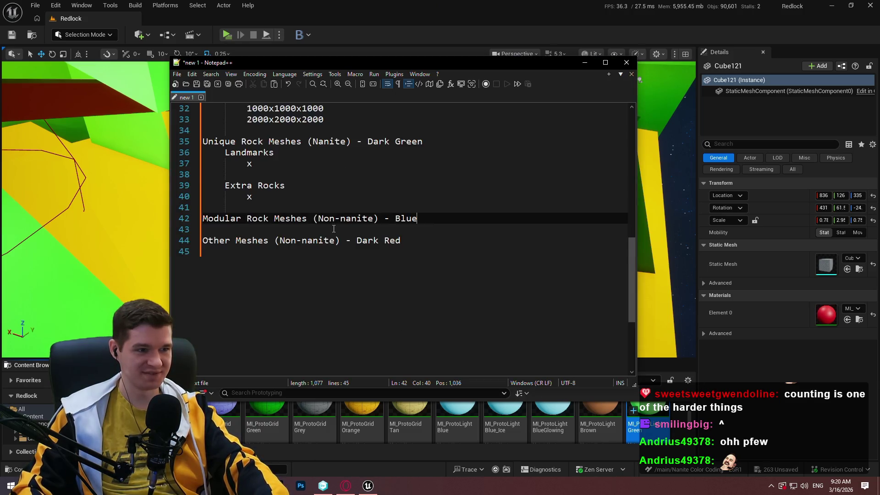
scroll(605, 183, "up", 7)
scroll(607, 172, "up", 1)
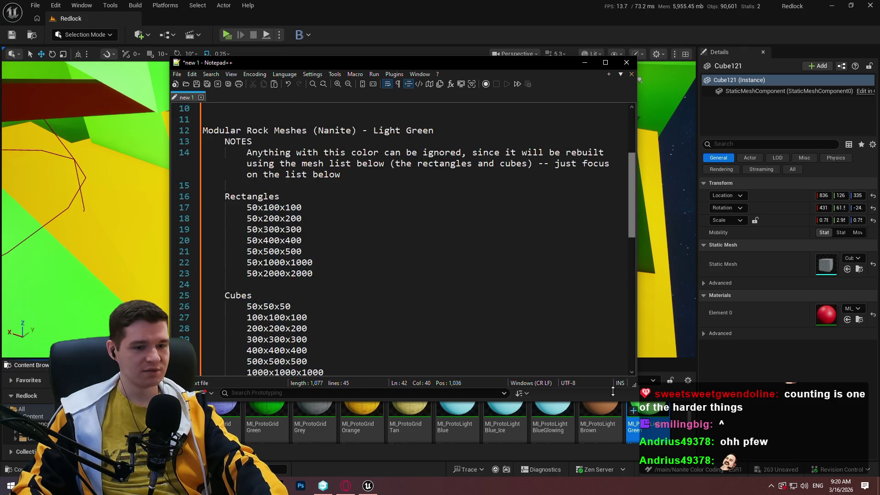
mouse_move(635, 386)
left_mouse_down()
mouse_move(815, 454)
mouse_move(705, 440)
left_mouse_up()
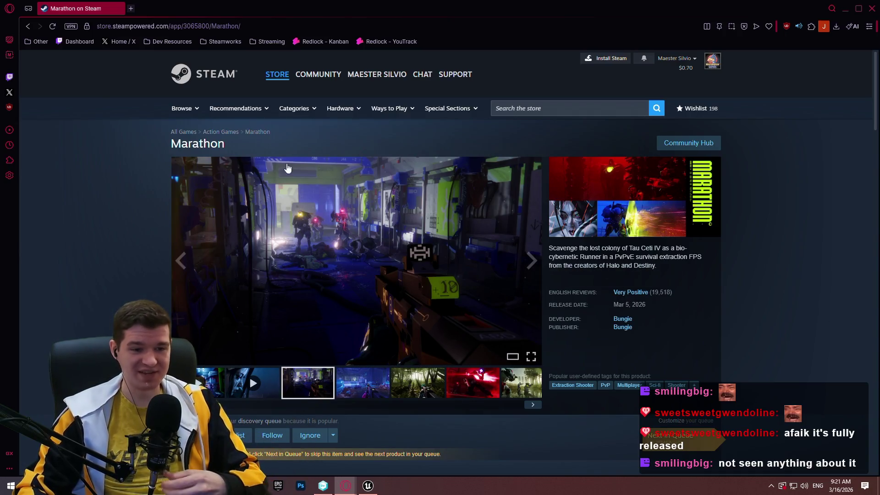
Step: Go back to Marathon's SteamDB player charts and scroll through them
left_click(29, 27)
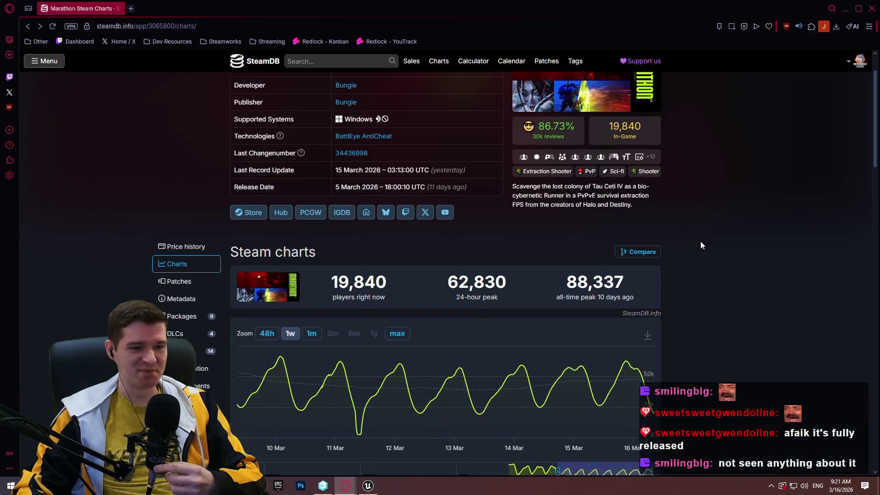
scroll(762, 235, "down", 1)
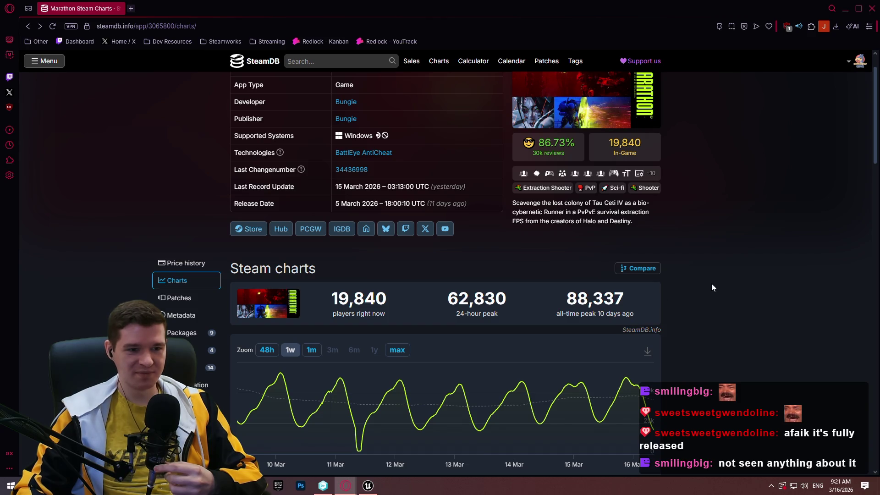
scroll(712, 261, "down", 5)
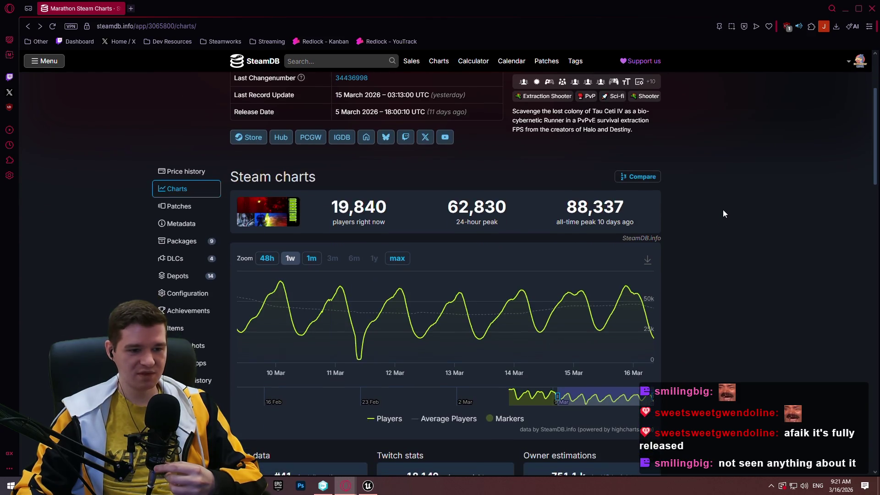
scroll(733, 171, "up", 6)
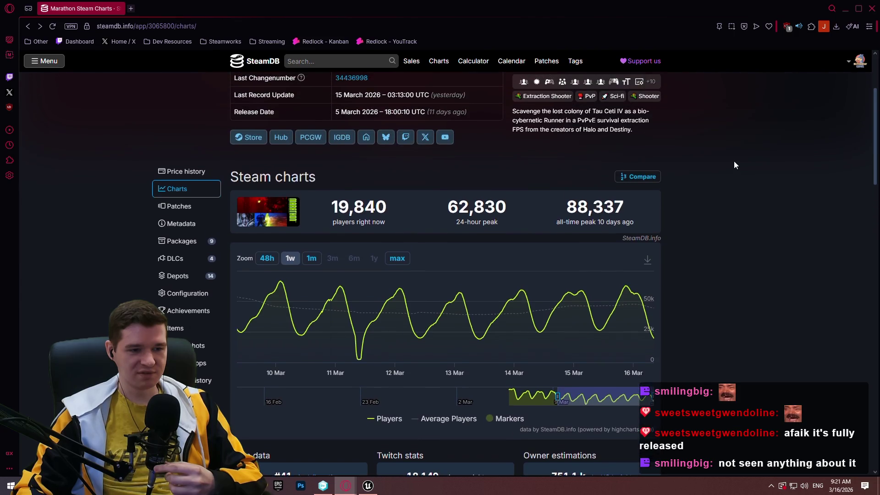
scroll(243, 275, "down", 3)
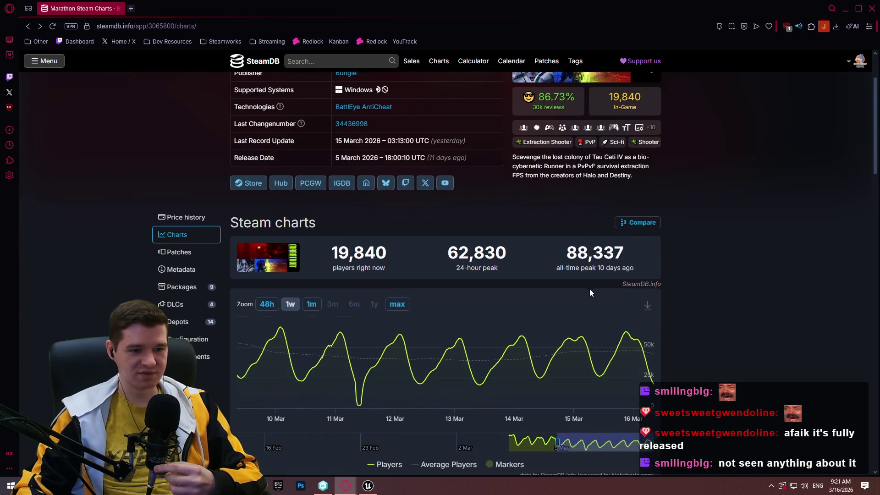
scroll(250, 149, "up", 1)
Step: Look over Marathon's Steam store page, then close Opera and return to the notes
left_click(251, 137)
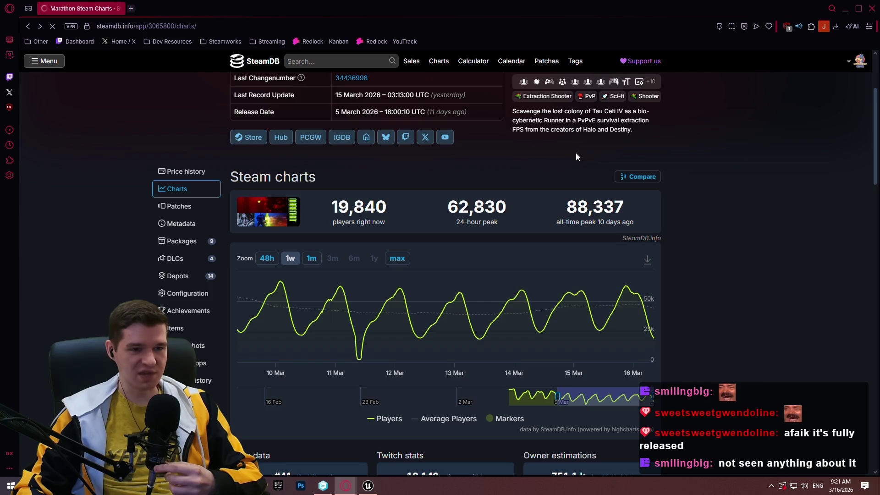
scroll(592, 167, "down", 5)
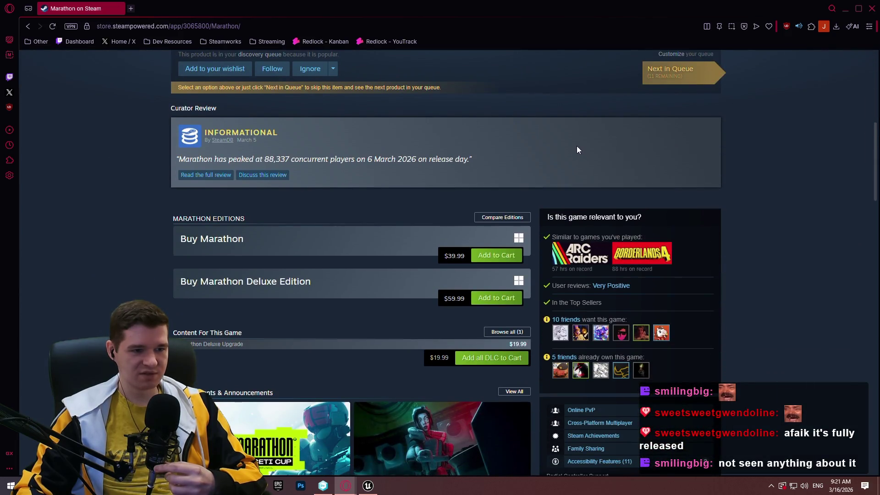
scroll(581, 128, "up", 2)
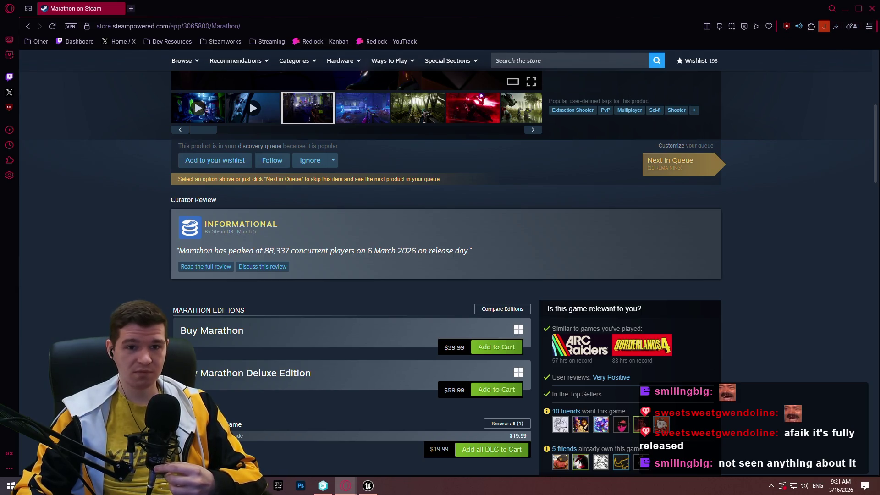
left_click(868, 11)
left_click(429, 262)
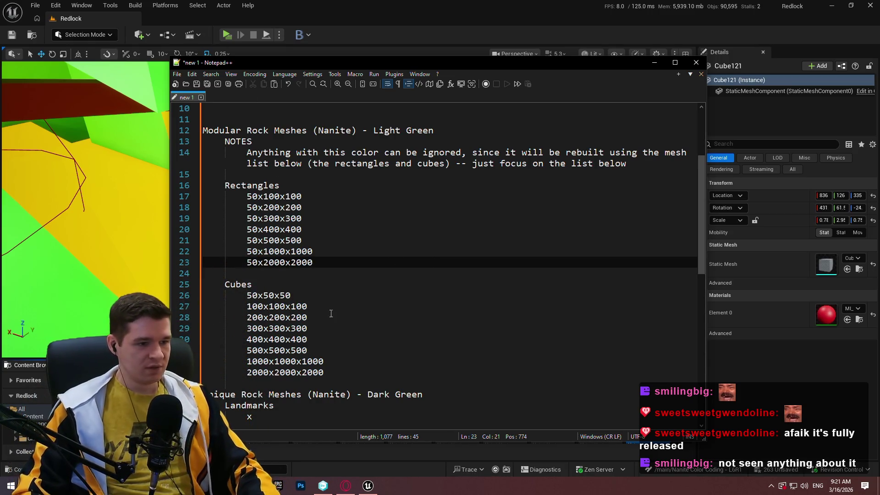
Step: Select and review the Rectangles and Cubes size lists on lines 16–33, then switch back to Unreal
scroll(367, 224, "down", 1)
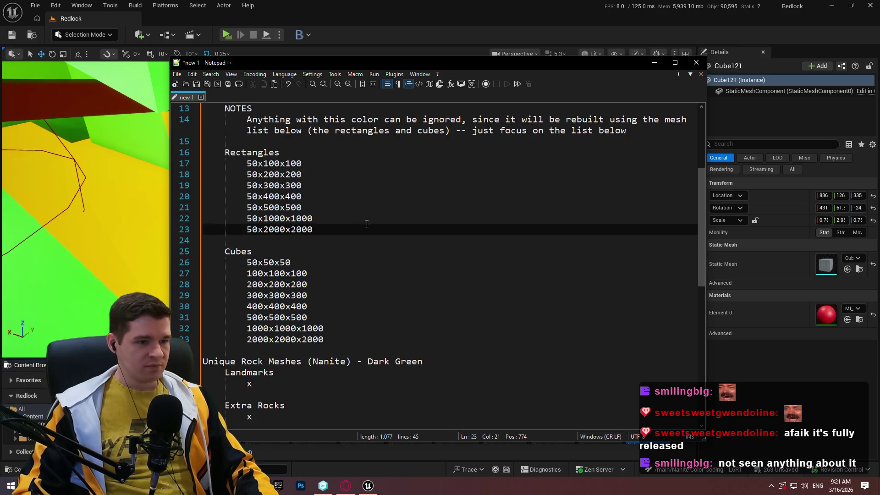
left_click(376, 328)
scroll(376, 327, "up", 3)
scroll(389, 250, "down", 3)
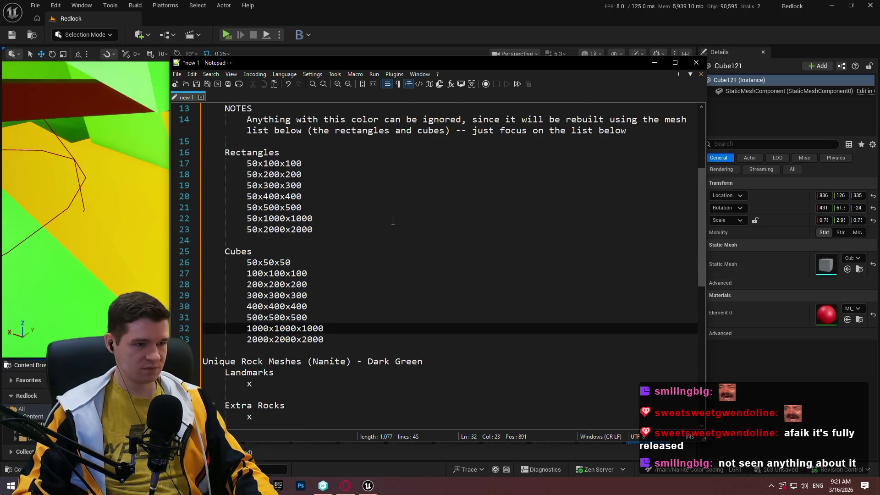
mouse_move(413, 339)
left_mouse_down()
mouse_move(337, 326)
mouse_move(104, 146)
left_mouse_up()
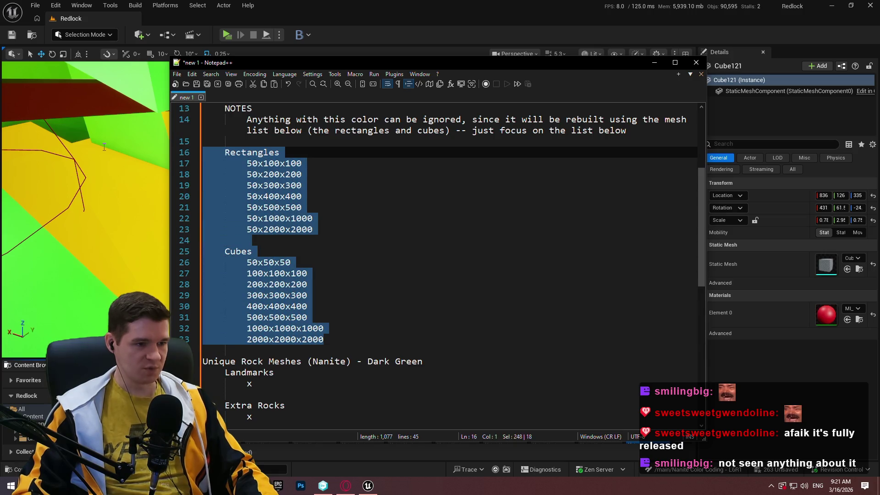
left_click(352, 240)
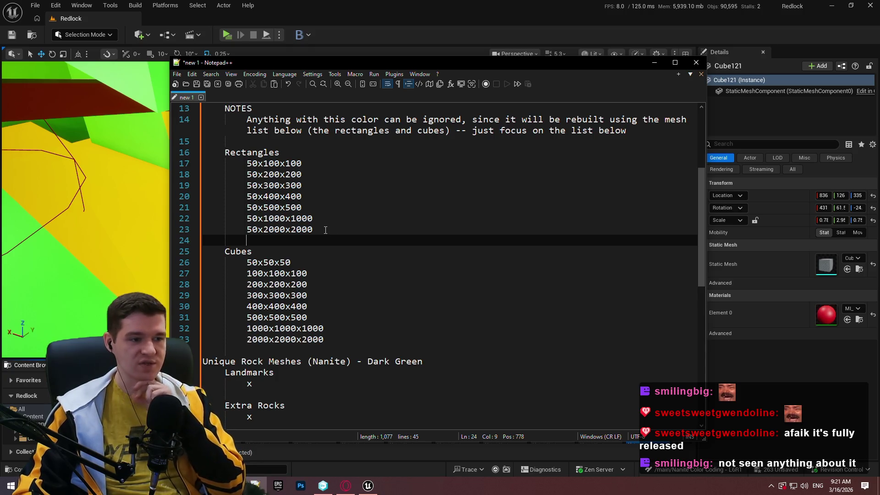
scroll(325, 230, "up", 3)
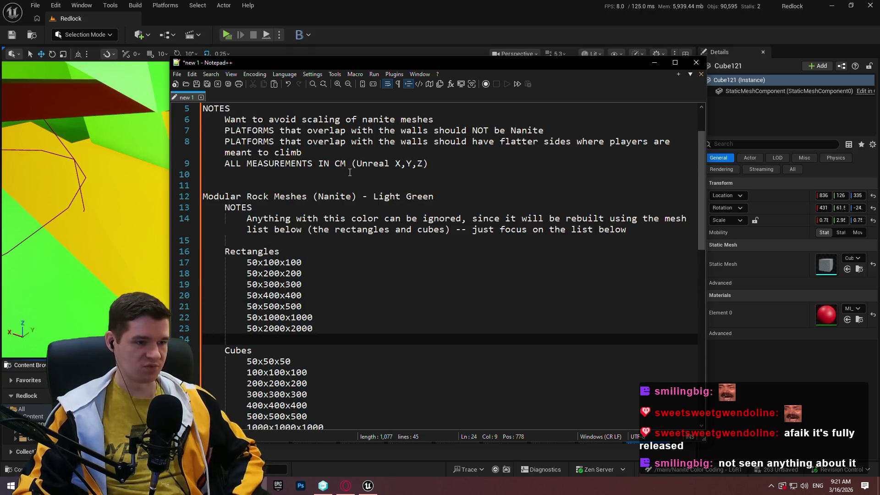
key("alt+Tab")
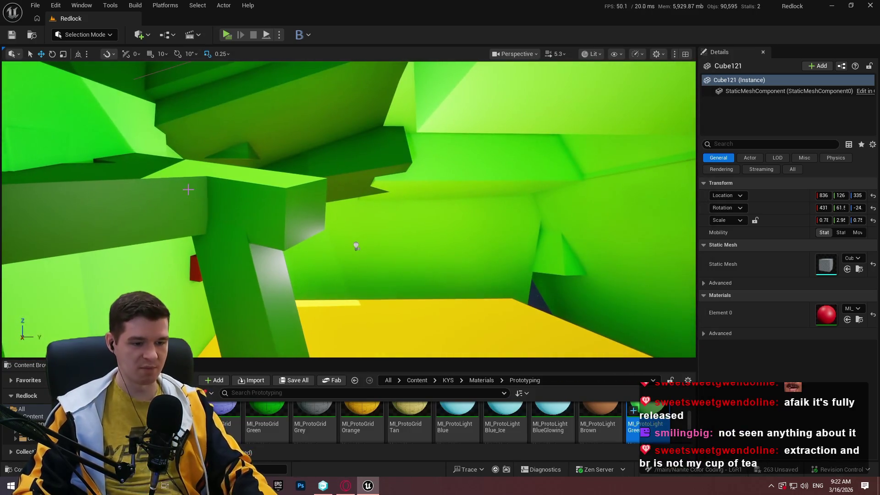
Step: Make the viewport fullscreen with F11, fly into the red-beam room, then return to the notes
key("F11")
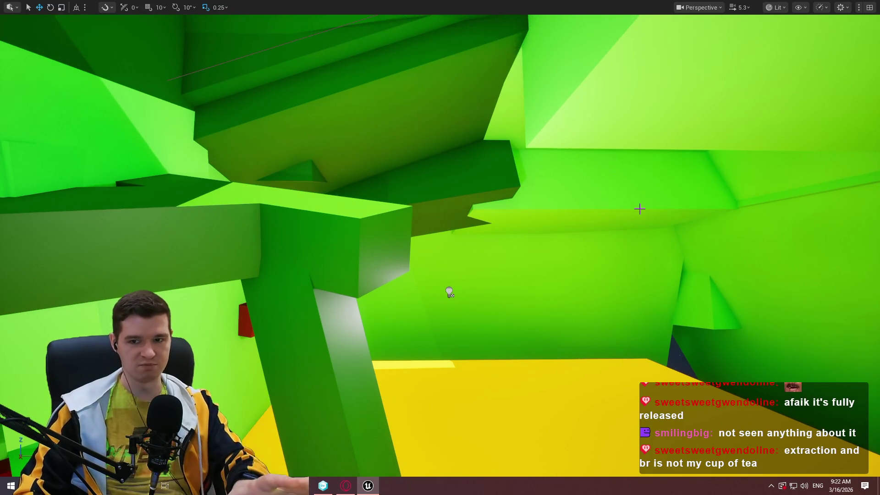
left_click_drag(638, 208, 572, 238)
scroll(573, 238, "down", 1)
scroll(440, 248, "down", 1)
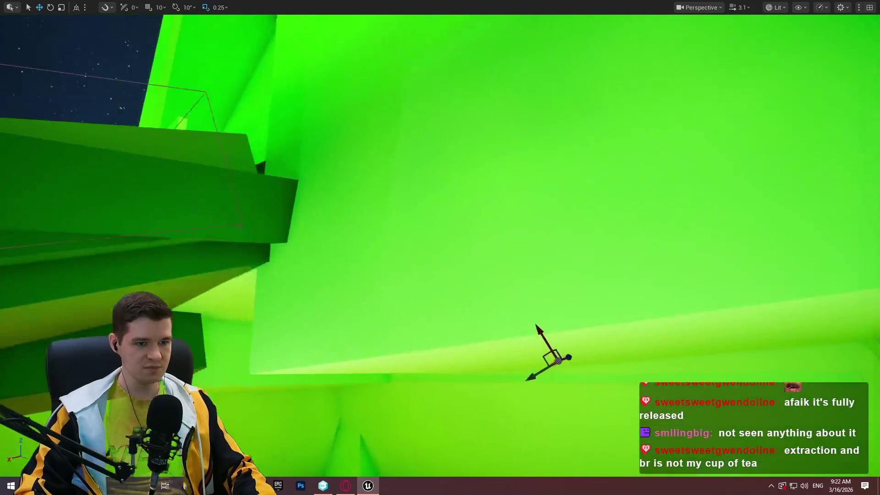
mouse_move(440, 248)
left_mouse_down()
mouse_move(412, 257)
mouse_move(458, 239)
mouse_move(430, 252)
mouse_move(458, 238)
mouse_move(642, 209)
left_mouse_up()
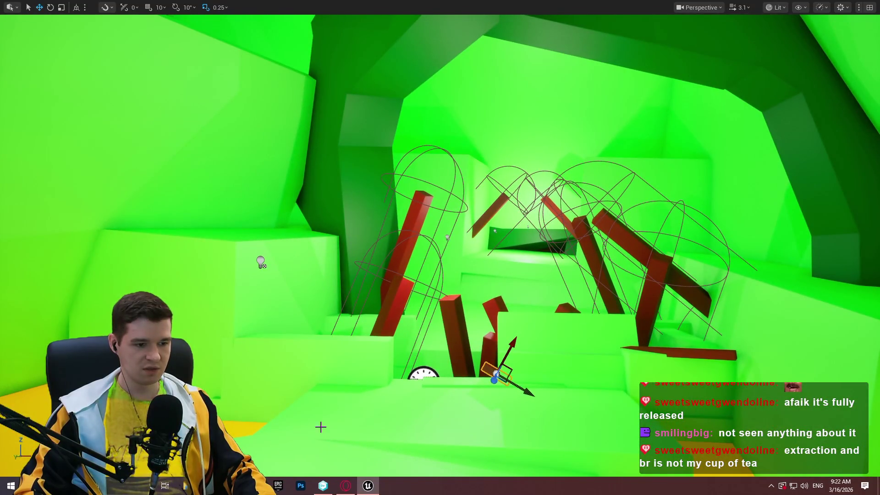
key("alt+Tab")
key("Up")
key("Up")
key("Up")
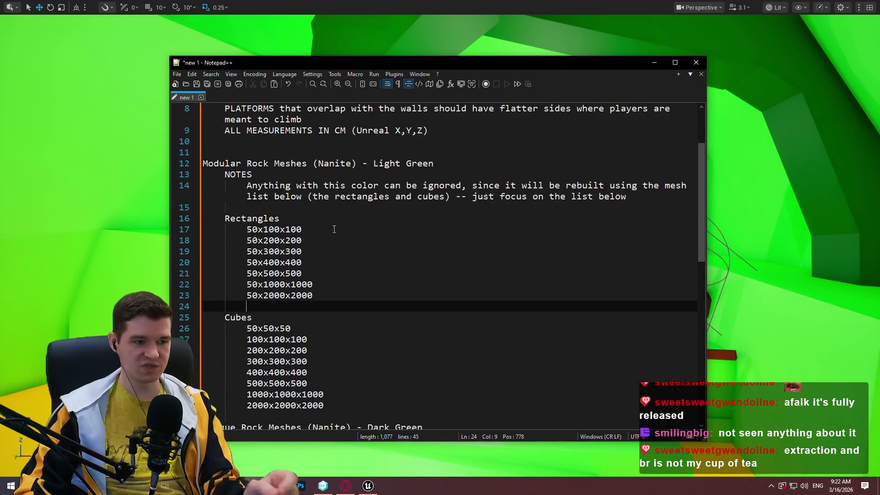
Step: Below line 14, add the note about variants with different deformities or unique features on main faces
left_click(635, 196)
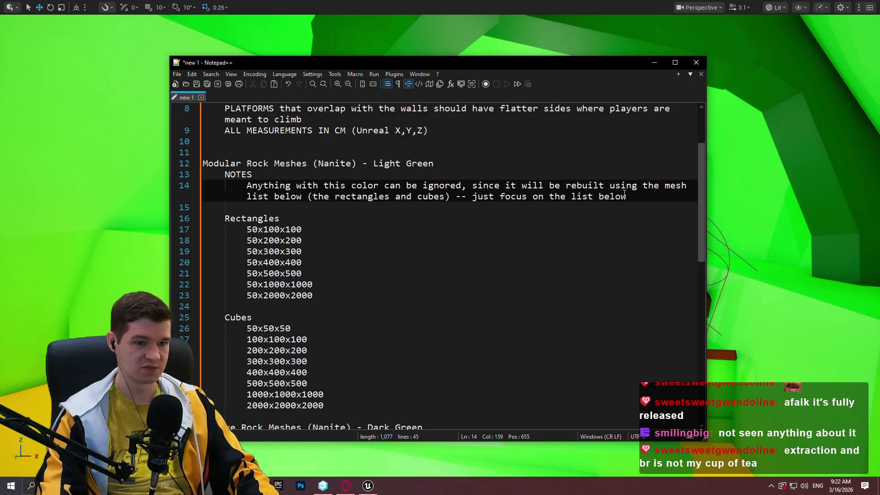
key("Return")
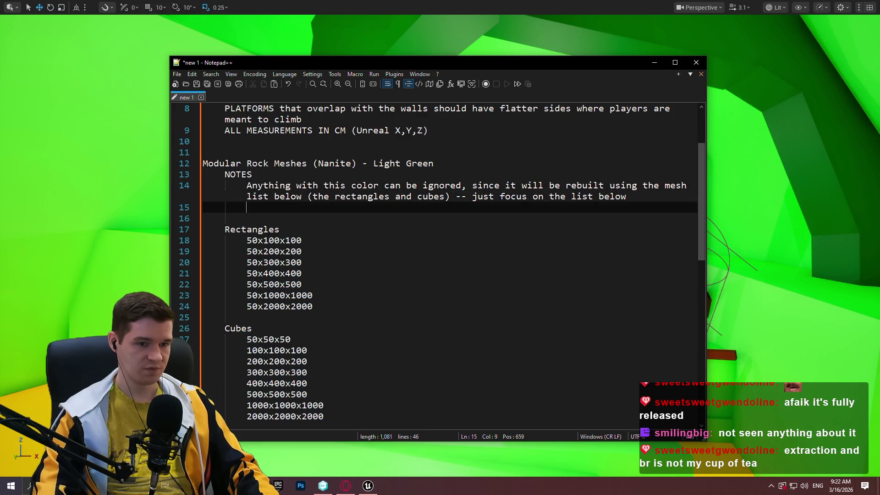
type("Would ")
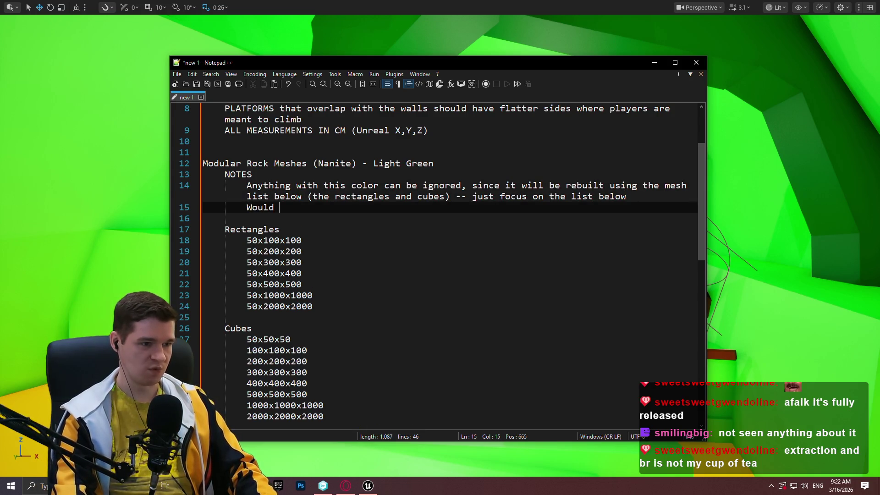
type("be nice to have varia")
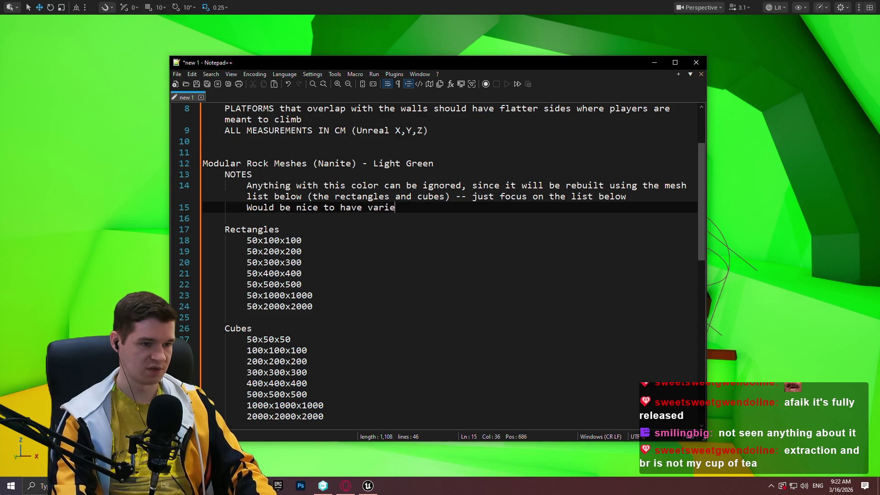
type("nts with d")
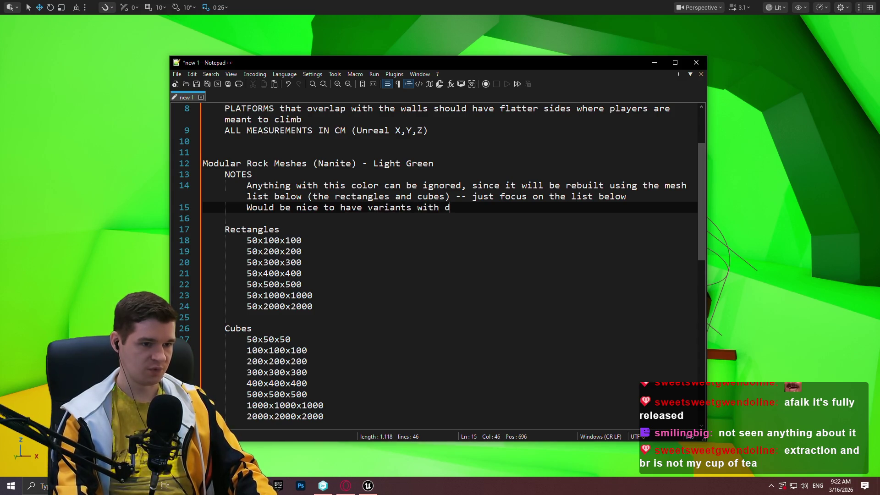
type("ifferences in defo")
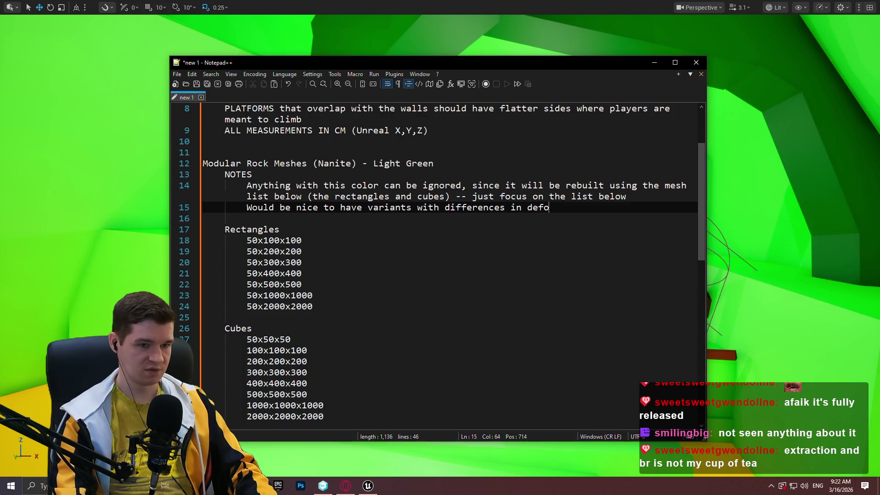
type("rmities or unique")
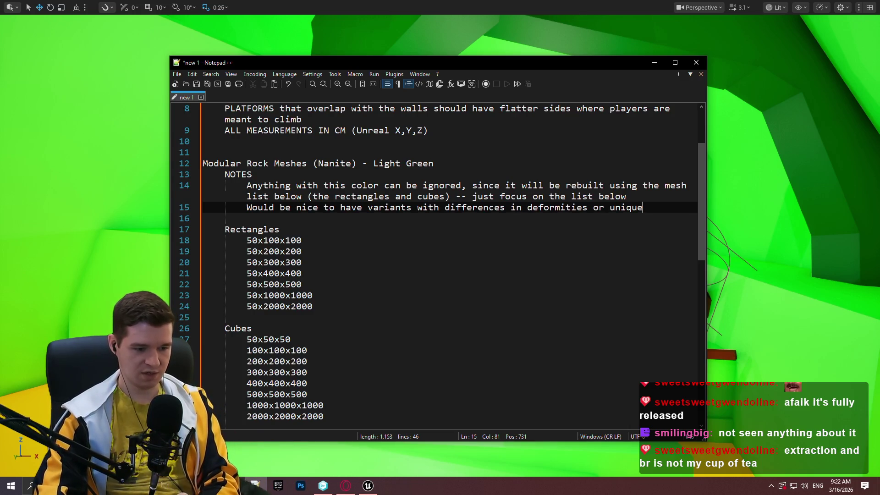
type(" features on th")
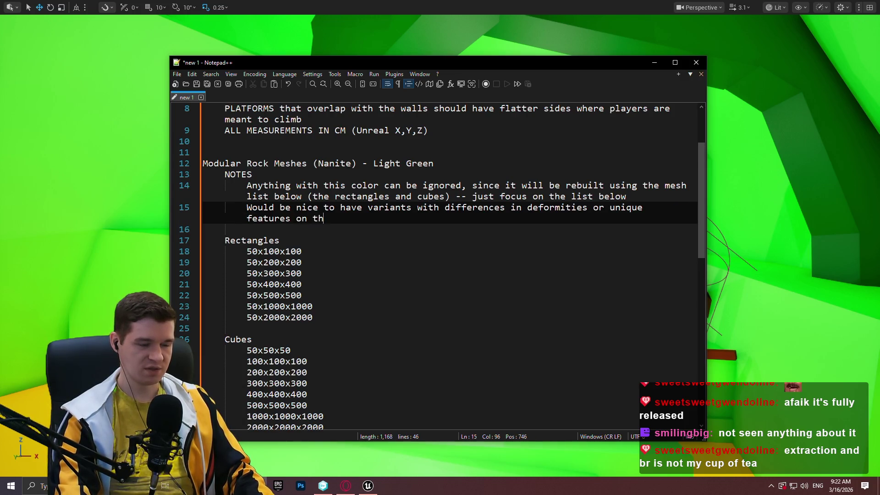
type("e main faces")
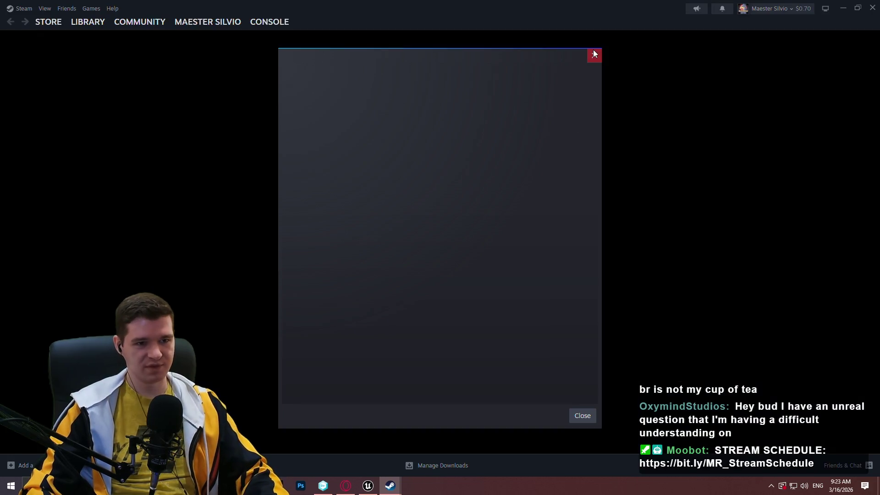
left_click(594, 53)
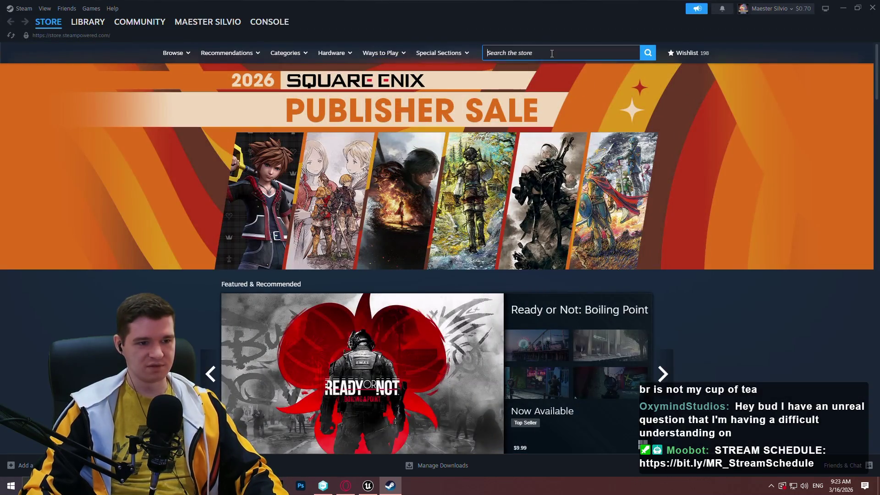
Step: Search the Steam store for 'escape from d' and open the Escape From Duckov page
left_click(552, 53)
type("esca")
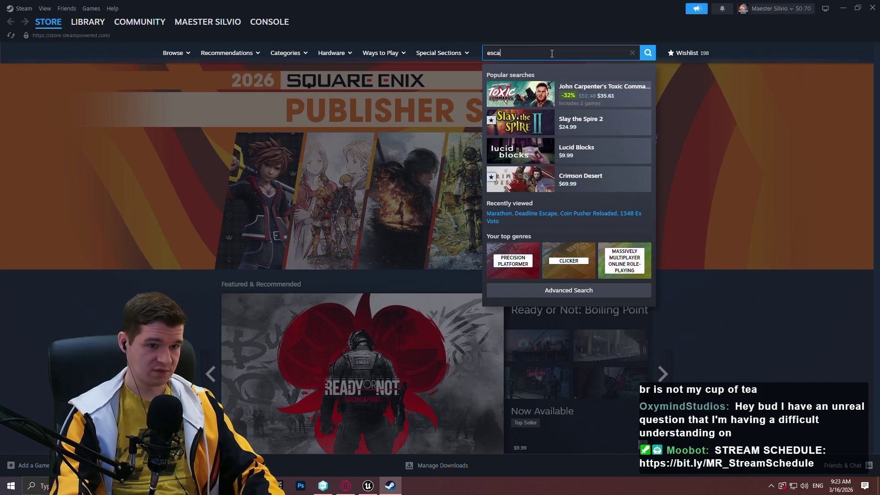
type("pe from d")
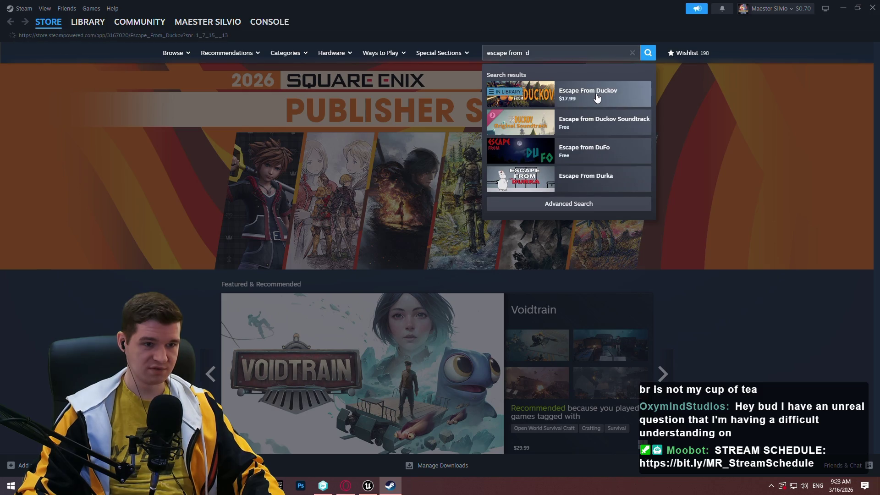
left_click(596, 98)
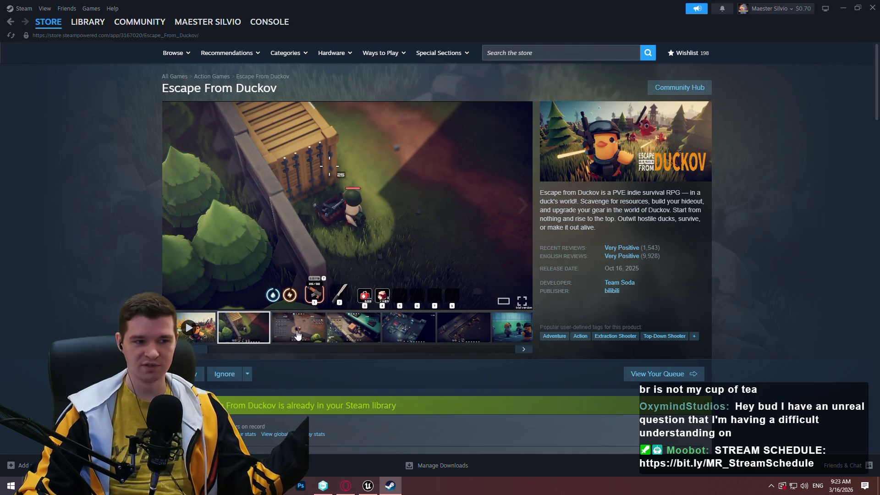
Step: Step through the Escape From Duckov screenshots full size, then close Steam
left_click(401, 292)
left_click(753, 255)
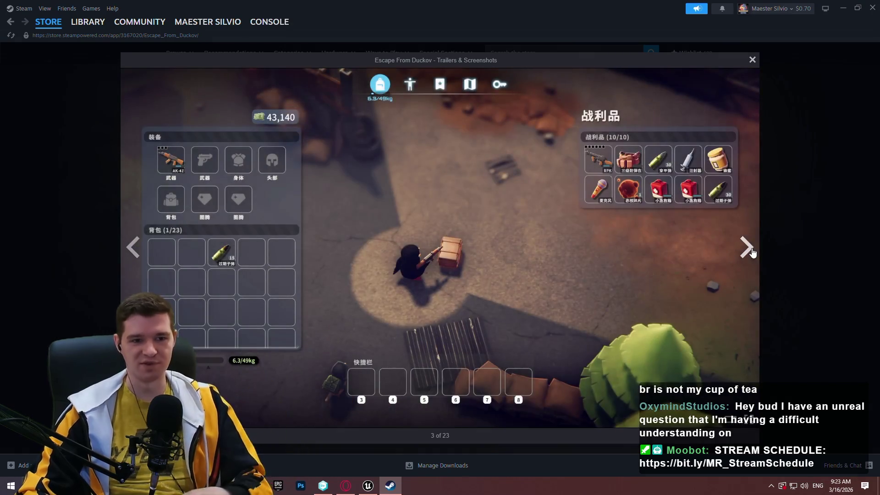
left_click(753, 255)
left_click(753, 256)
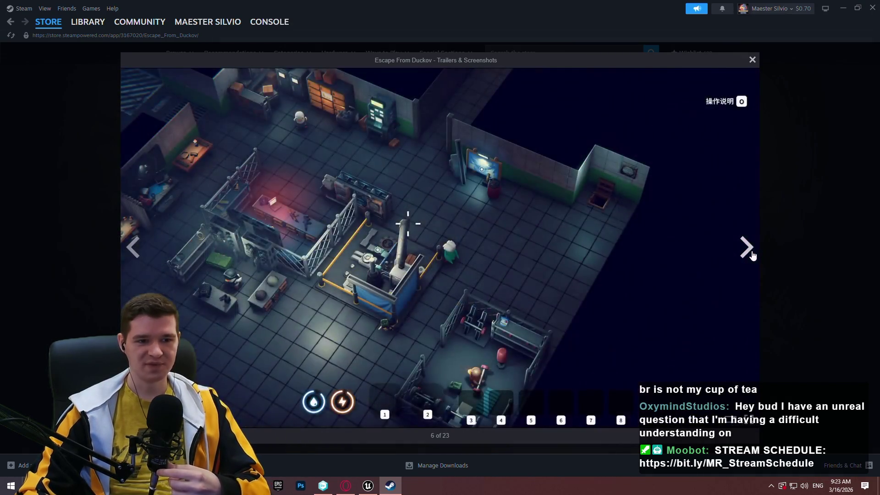
left_click(753, 255)
left_click(752, 255)
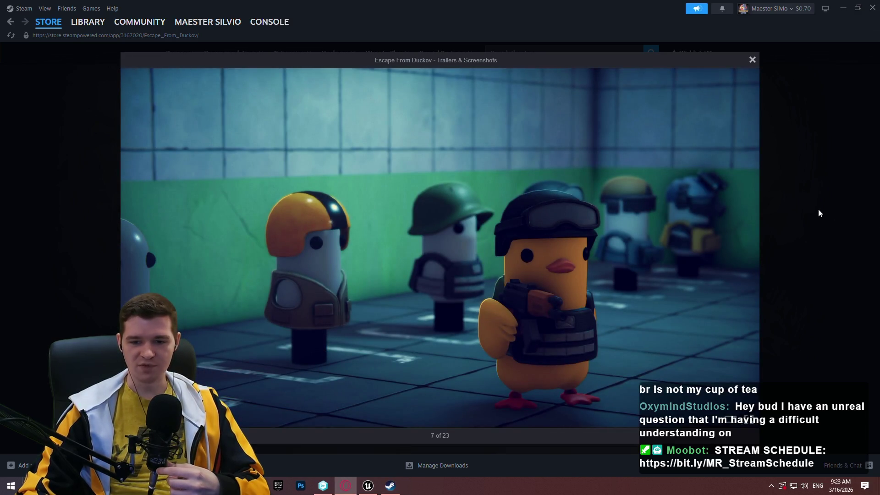
left_click(745, 250)
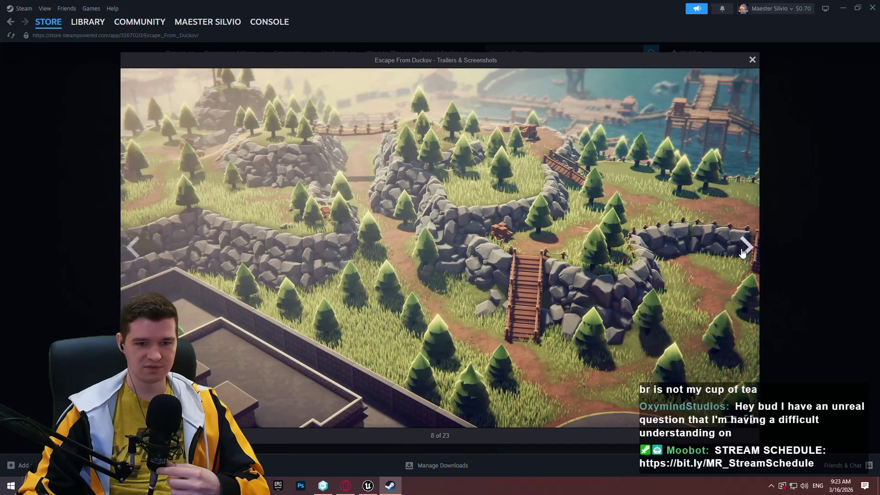
left_click(743, 252)
left_click(832, 224)
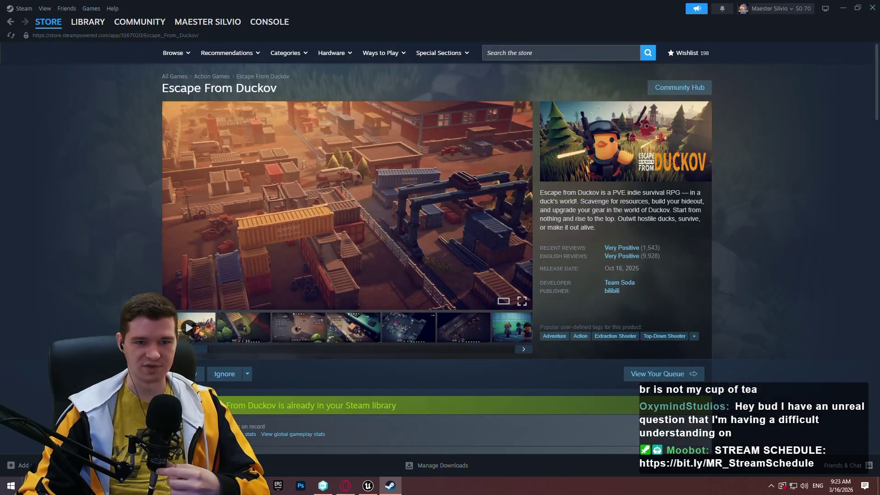
left_click(872, 8)
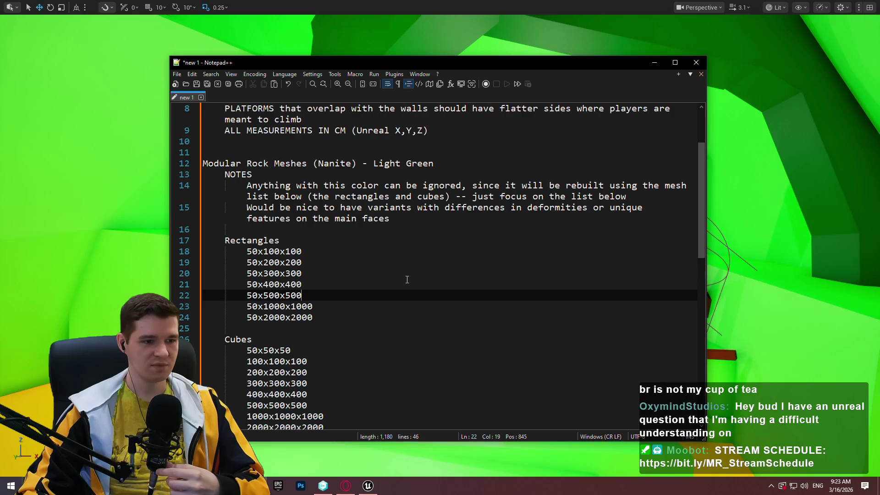
Step: Place the caret after 'faces' on line 15, then return to the Unreal cave view
left_click(412, 229)
left_click(410, 218)
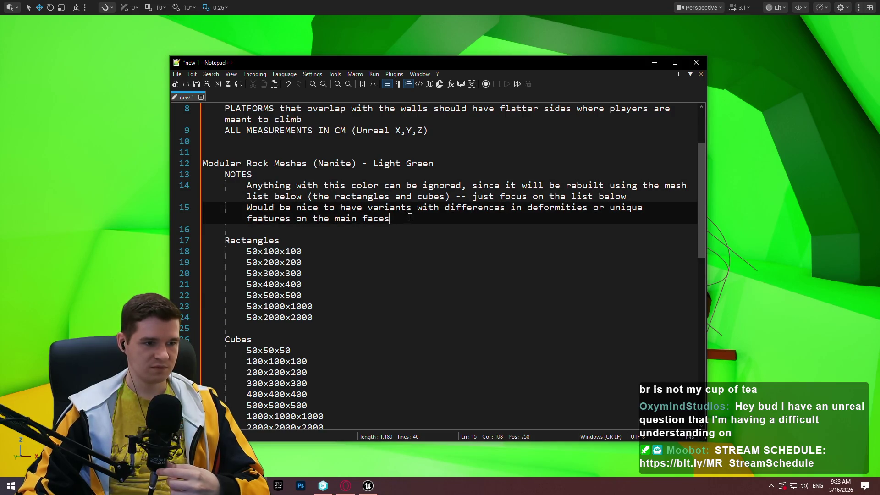
scroll(409, 217, "down", 4)
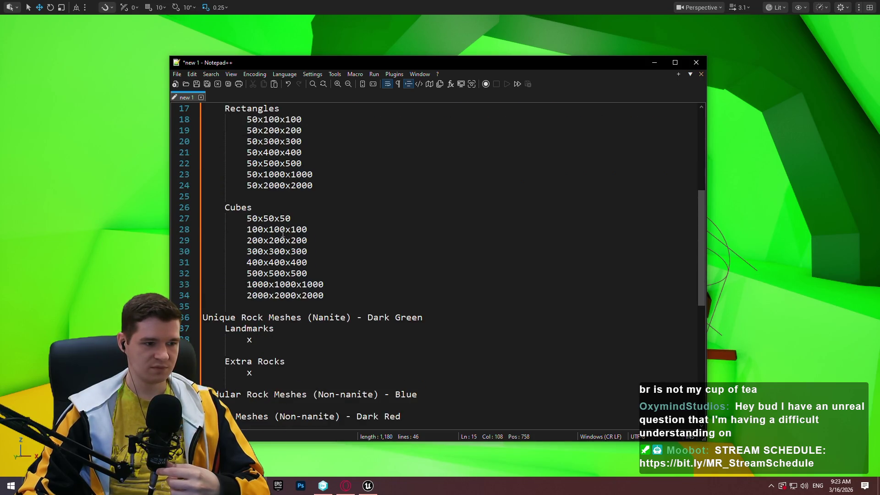
left_click(61, 246)
left_click_drag(98, 226, 88, 238)
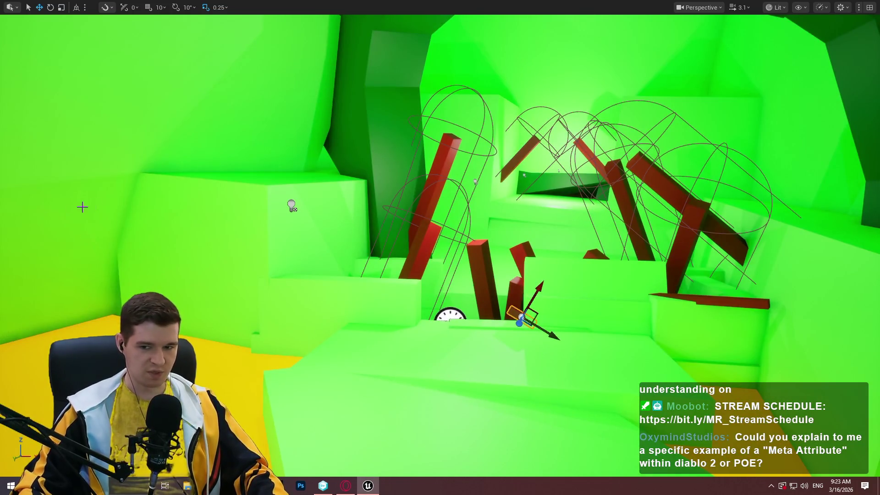
Step: Fly around the green cave toward the red pillars using right-drag and WASD, then return to the notes
mouse_move(372, 215)
left_mouse_down()
mouse_move(359, 174)
mouse_move(481, 73)
left_mouse_up()
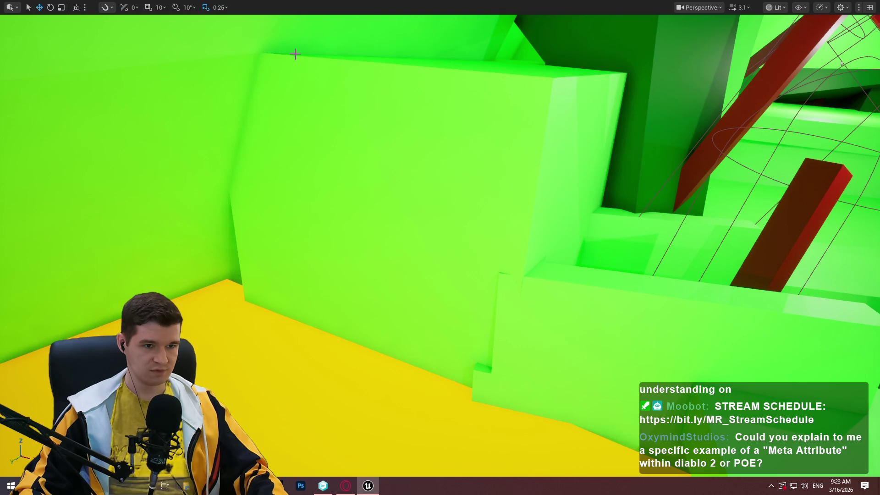
left_click_drag(326, 62, 323, 68)
key("s")
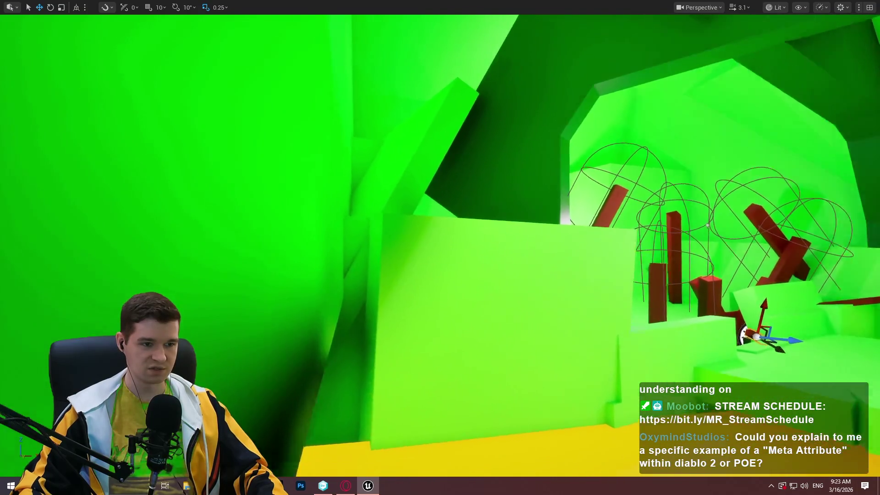
key("a")
key("a")
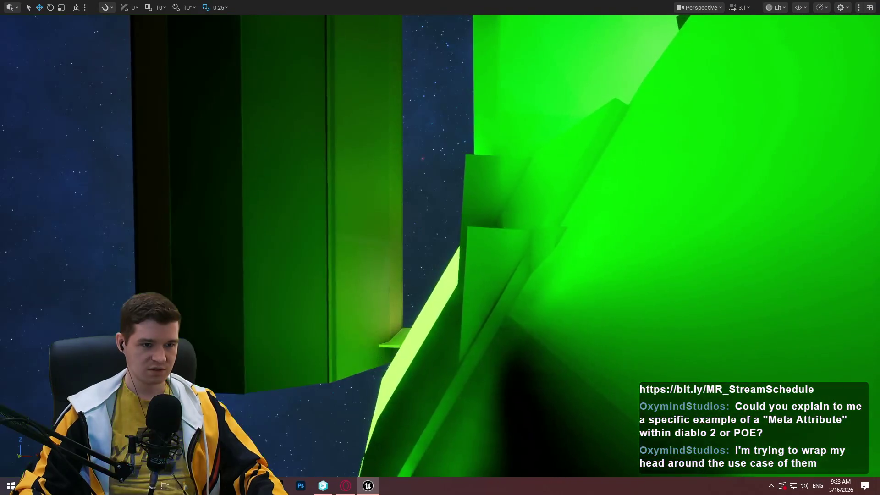
key("d")
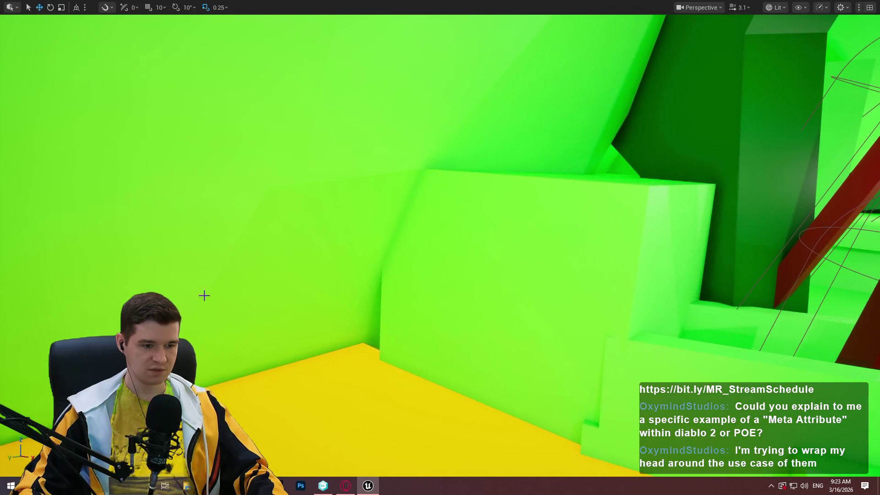
key("alt+Tab")
scroll(393, 298, "up", 2)
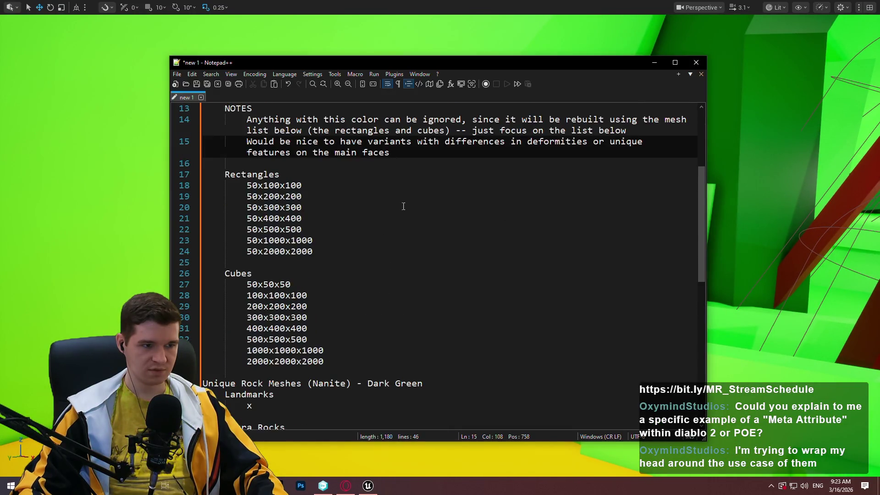
Step: Add the note 'Mesh/deform ALL sides; no flat sides' below the main faces note
key("Return")
type("M")
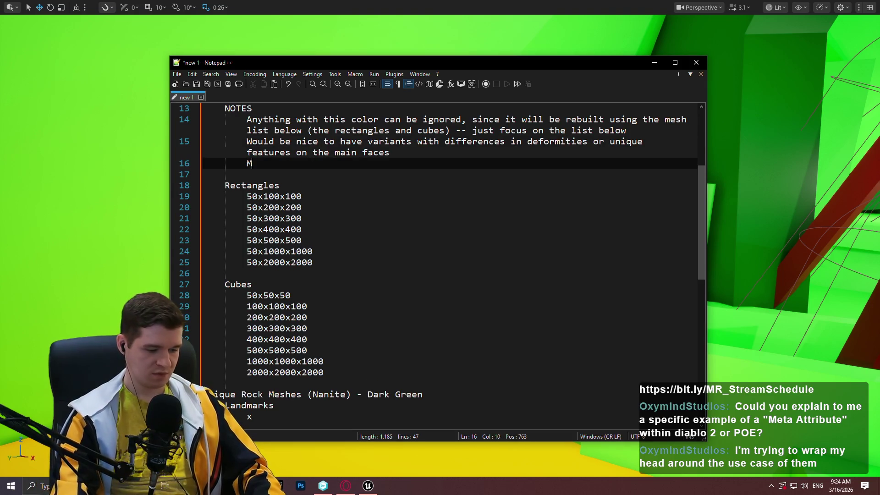
type("esh/deform ")
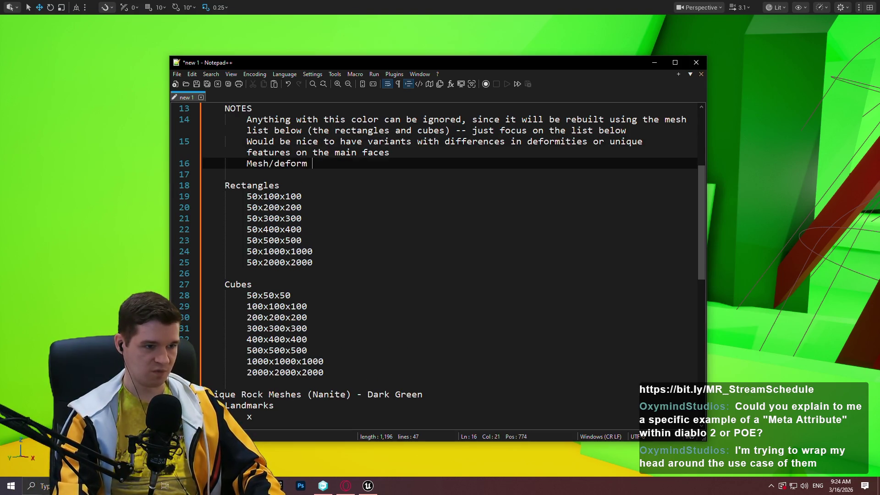
type("ALL sides; noi ")
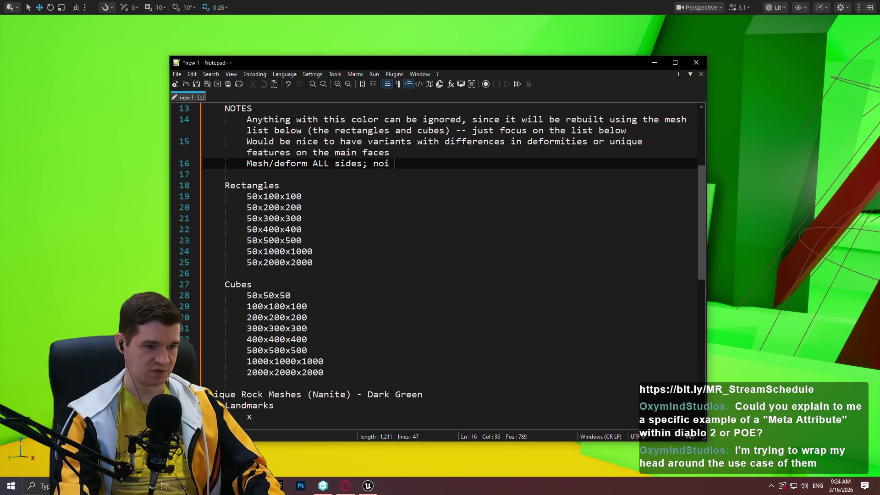
key("BackSpace")
key("BackSpace")
type(" flat sides")
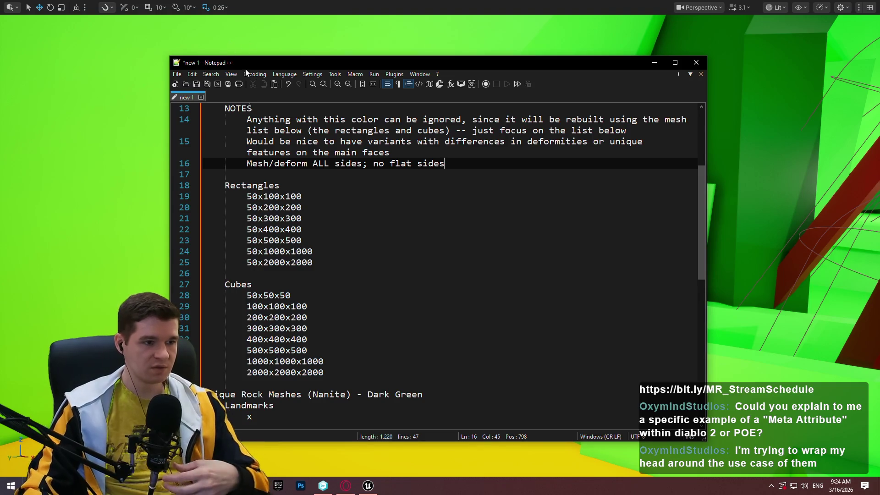
scroll(336, 194, "up", 4)
scroll(336, 194, "up", 1)
Step: Under NOTES, add 'Having fewer unique instances is better for ISMs', fixing the typos
left_click(521, 205)
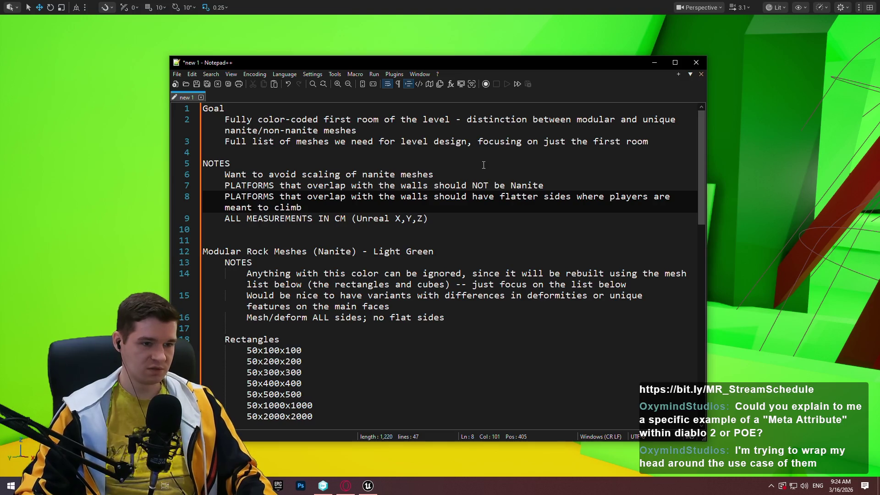
key("Up")
key("Up")
key("Up")
key("End")
key("Return")
type("Having")
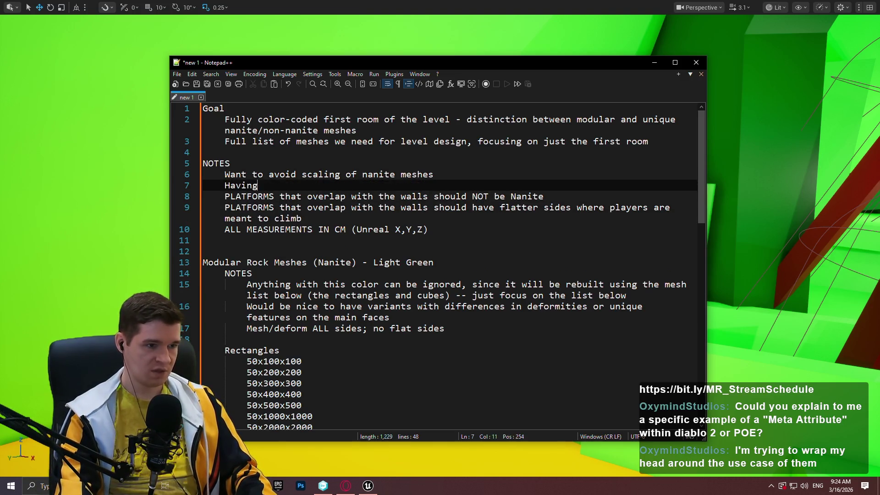
type(" fewer inst")
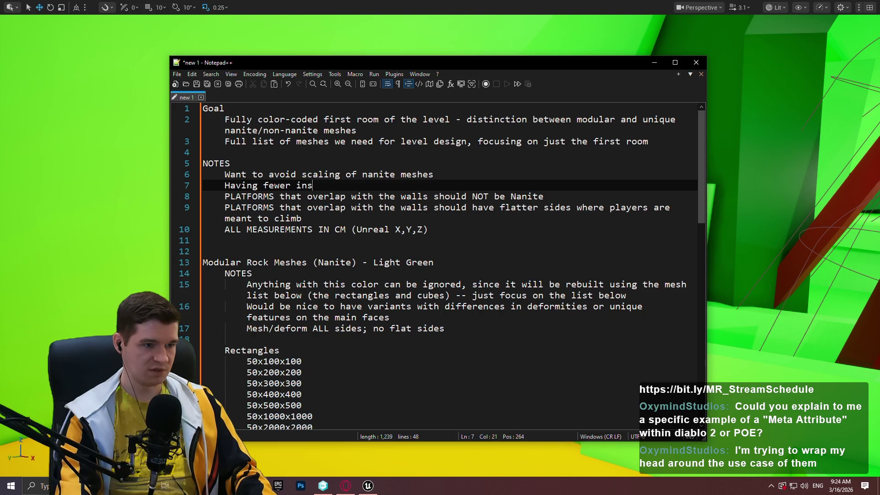
key("BackSpace")
key("BackSpace")
key("BackSpace")
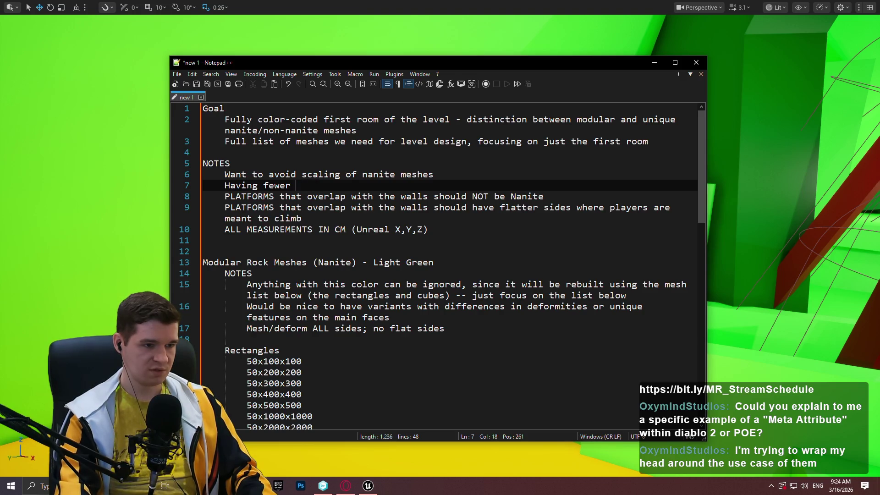
type("uniquye")
key("BackSpace")
key("BackSpace")
key("BackSpace")
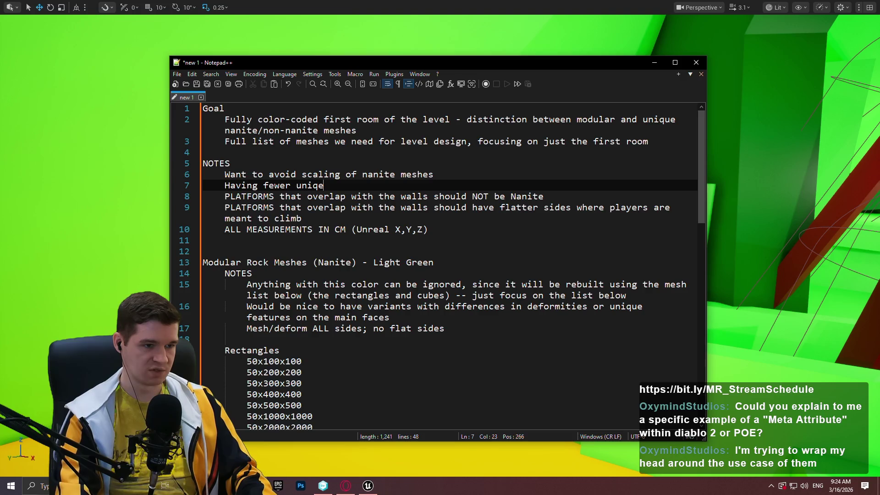
key("BackSpace")
type("ue instances is ")
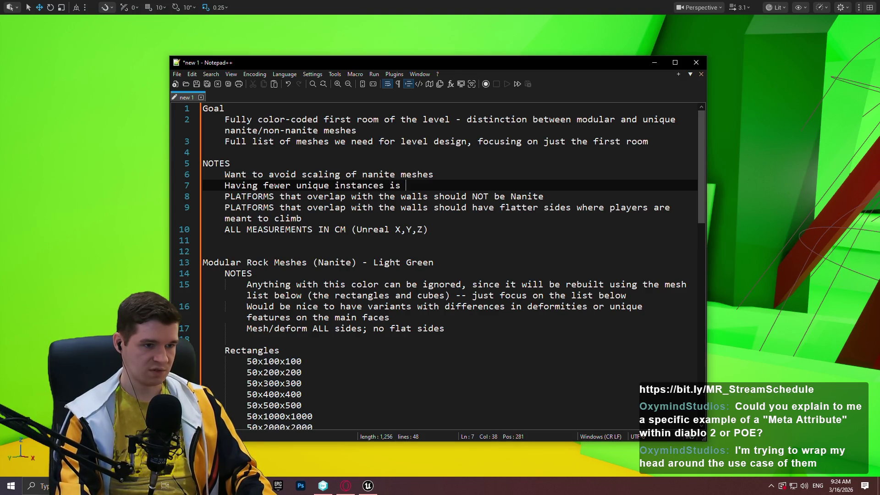
type("better for ISM")
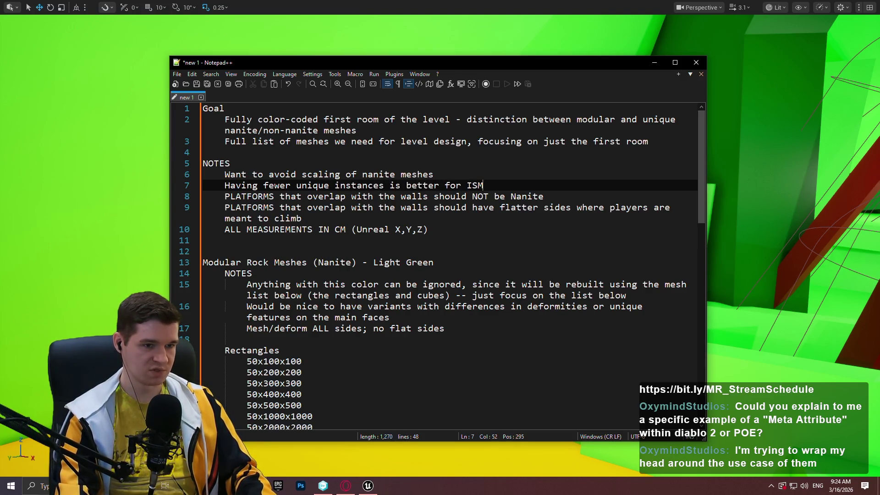
type("s")
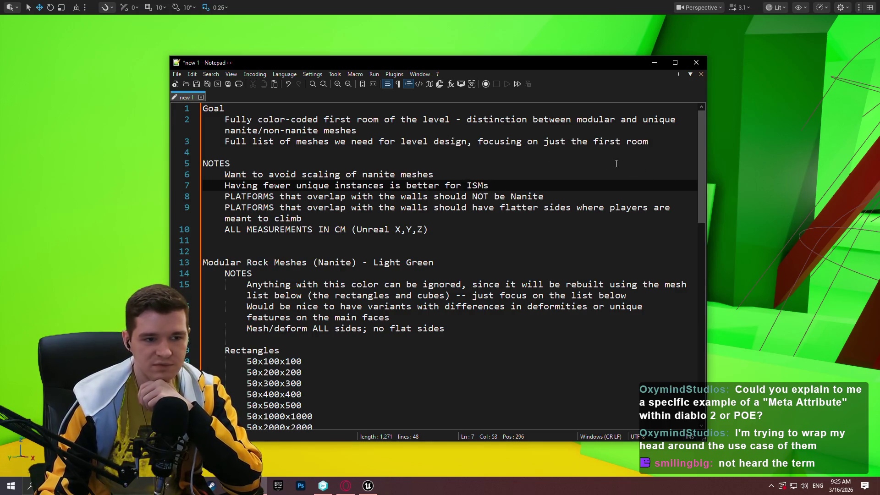
left_click(483, 169)
scroll(458, 183, "down", 5)
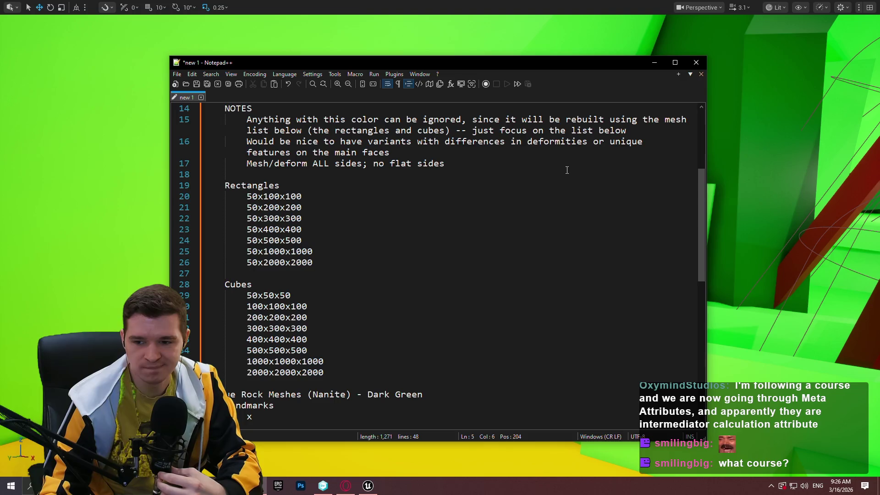
Step: Bring the Unreal viewport to the front and fly to a new view of the level
left_click(770, 197)
mouse_move(758, 210)
left_mouse_down()
mouse_move(742, 220)
mouse_move(669, 183)
mouse_move(687, 232)
mouse_move(714, 256)
mouse_move(743, 239)
mouse_move(636, 224)
left_mouse_up()
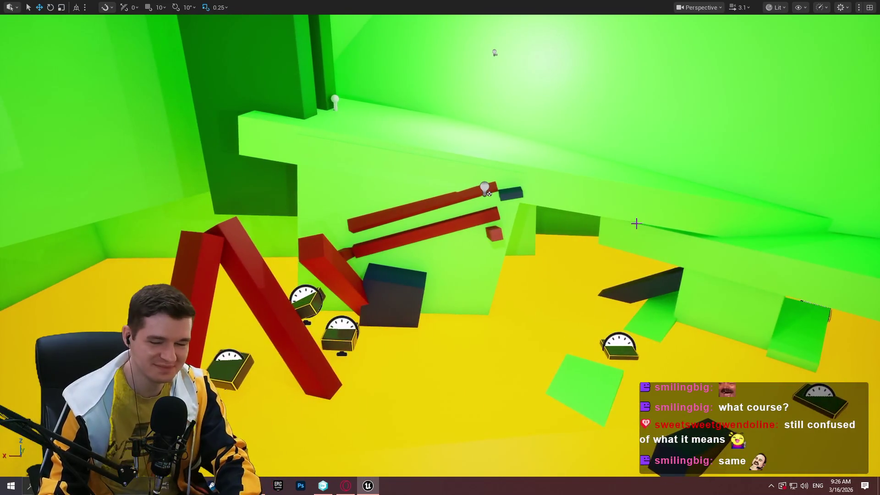
Step: Leave fullscreen with F11, scroll the Prototyping materials, and fly past the red beams
key("F11")
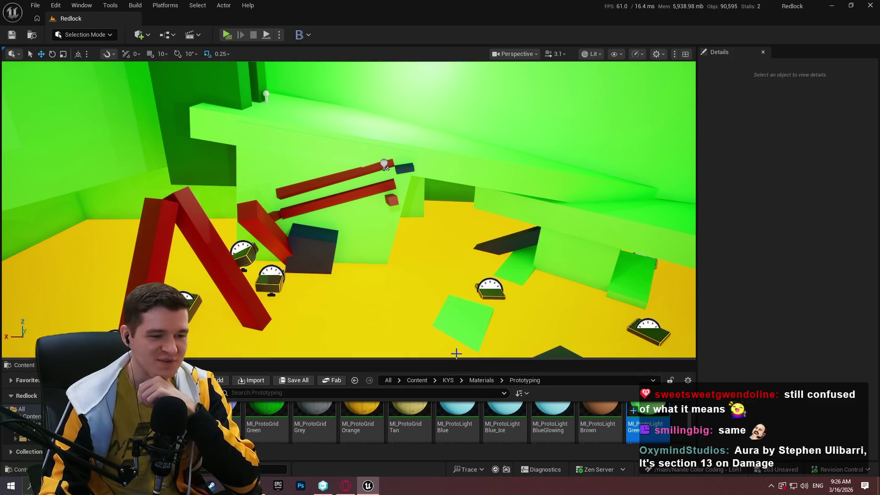
scroll(690, 409, "down", 2)
scroll(691, 409, "down", 1)
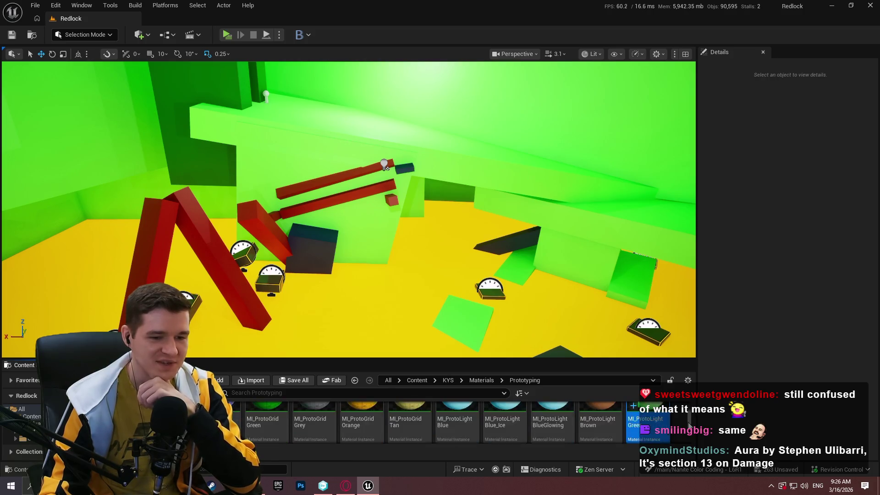
scroll(691, 414, "down", 1)
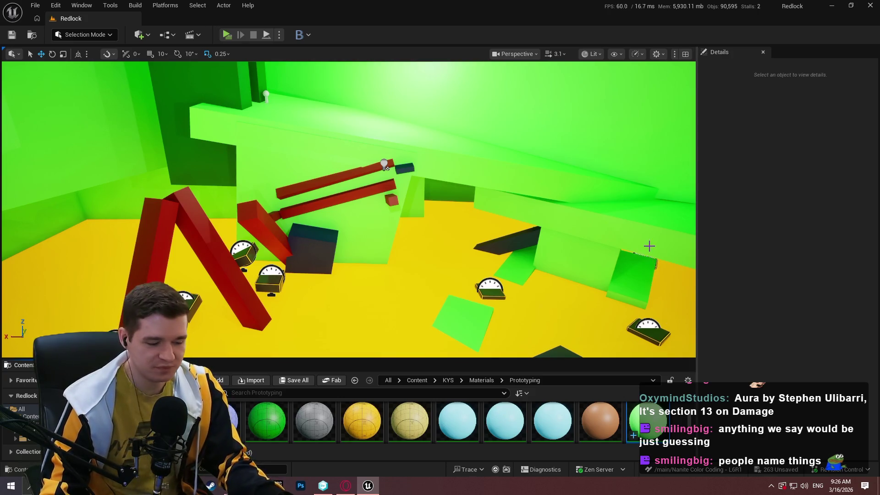
left_click_drag(554, 197, 591, 192)
mouse_move(371, 235)
left_mouse_down()
mouse_move(392, 215)
mouse_move(426, 215)
mouse_move(438, 227)
mouse_move(445, 223)
mouse_move(432, 211)
mouse_move(468, 191)
left_mouse_up()
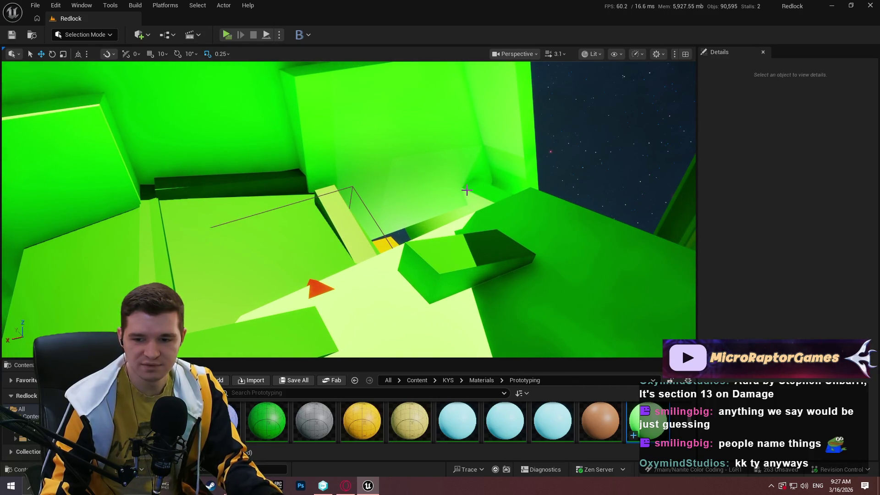
Step: Move the camera into the green room near the orange arrow, then bring the notes forward
left_click_drag(463, 189, 342, 186)
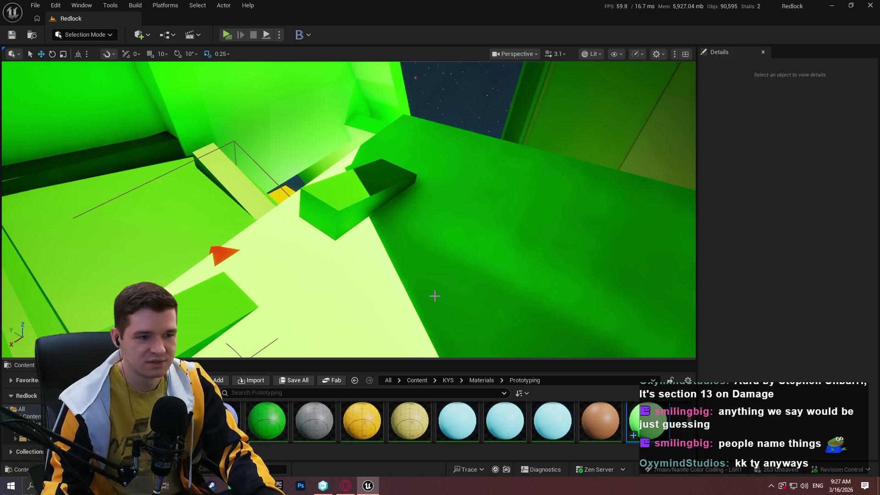
scroll(435, 296, "down", 5)
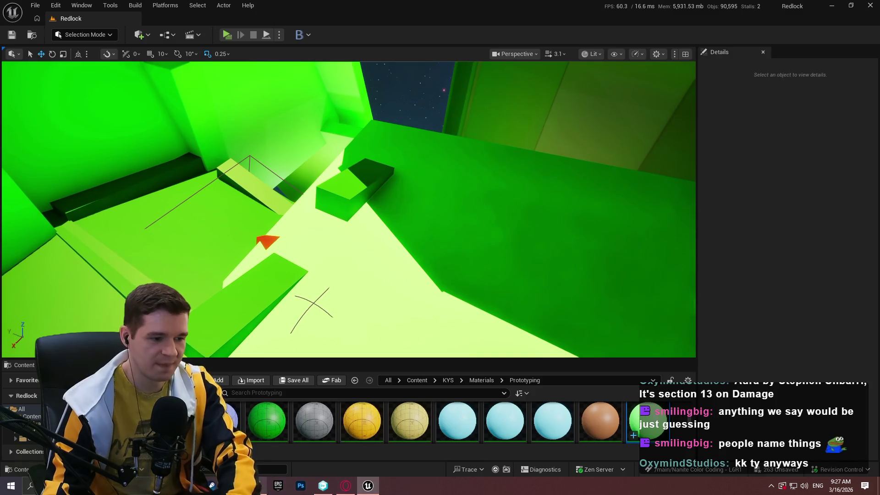
key("alt+Tab")
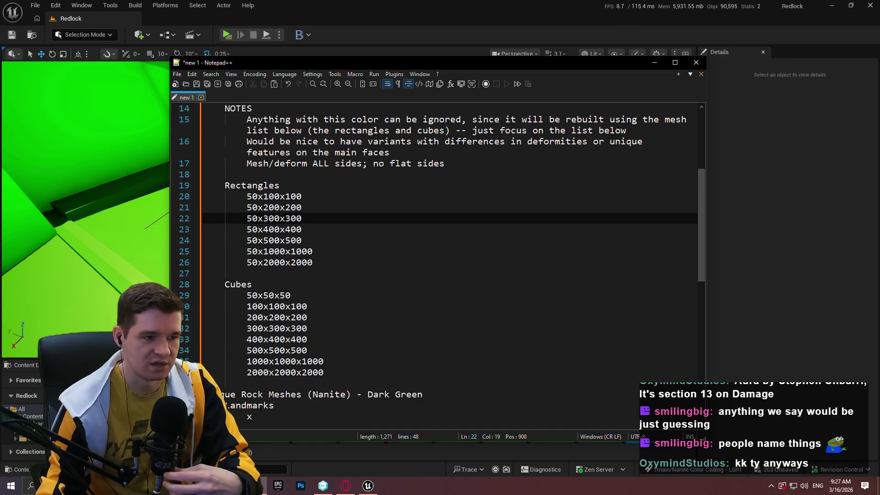
Step: Review the Notepad++ mesh size notes from the 50x1000x1000 rectangle entry onward, then return to Unreal
left_click(323, 255)
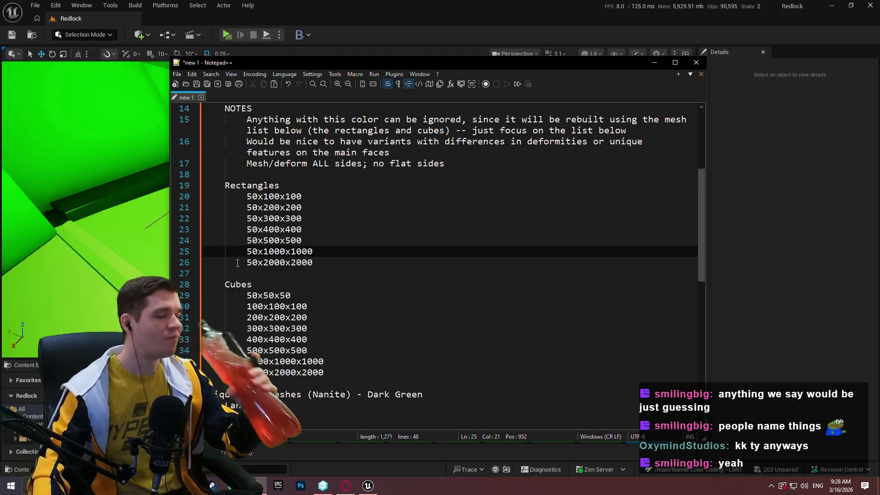
scroll(264, 288, "down", 1)
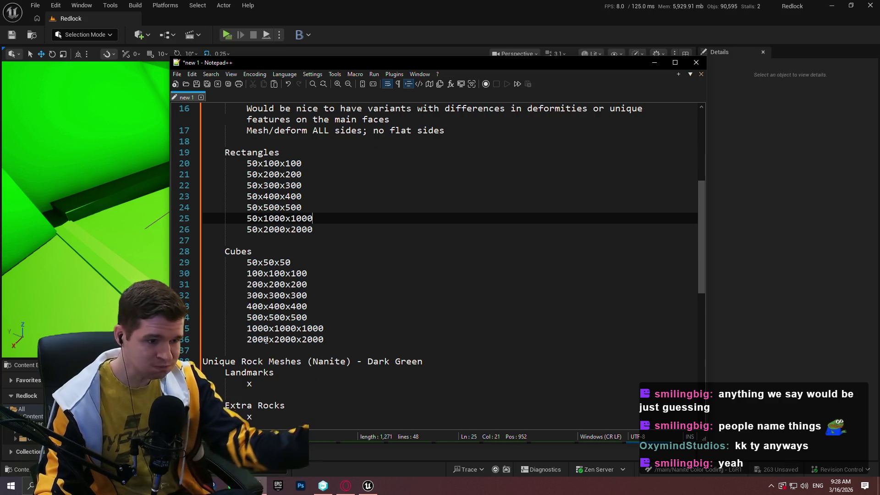
scroll(265, 300, "down", 4)
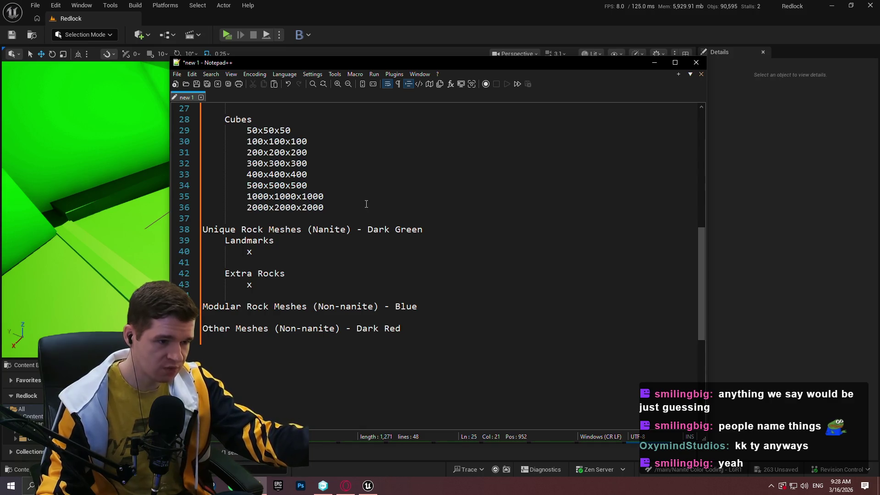
left_click(82, 190)
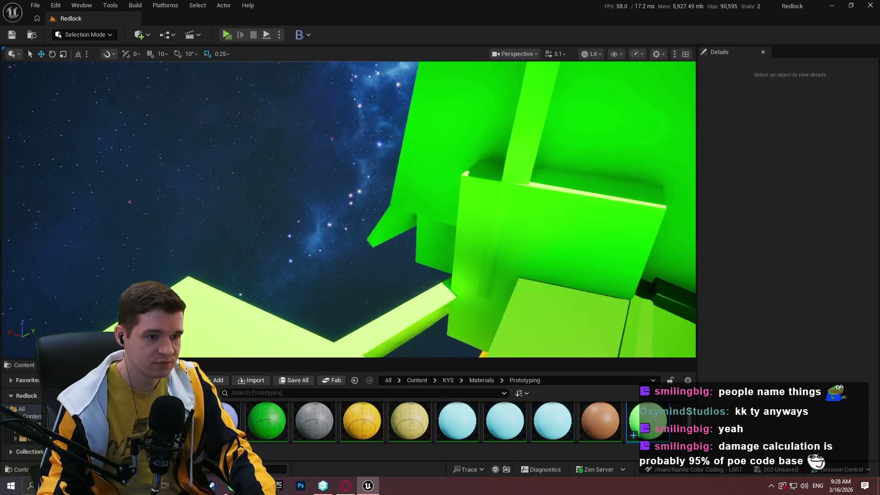
Step: Duplicate the START HERE label onto the green block and retitle it L6_R1FirstTunnel
left_click_drag(82, 190, 82, 190)
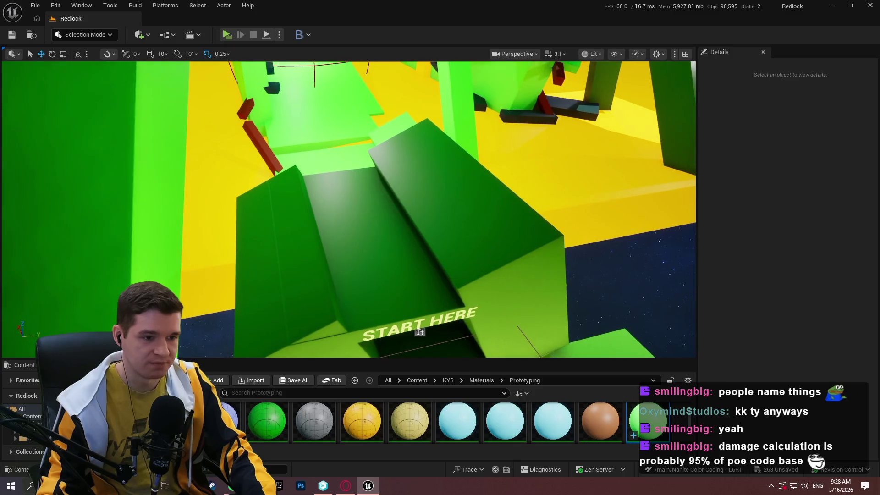
left_click(419, 332)
mouse_move(419, 321)
left_mouse_down()
mouse_move(404, 215)
mouse_move(389, 212)
mouse_move(356, 145)
left_mouse_up()
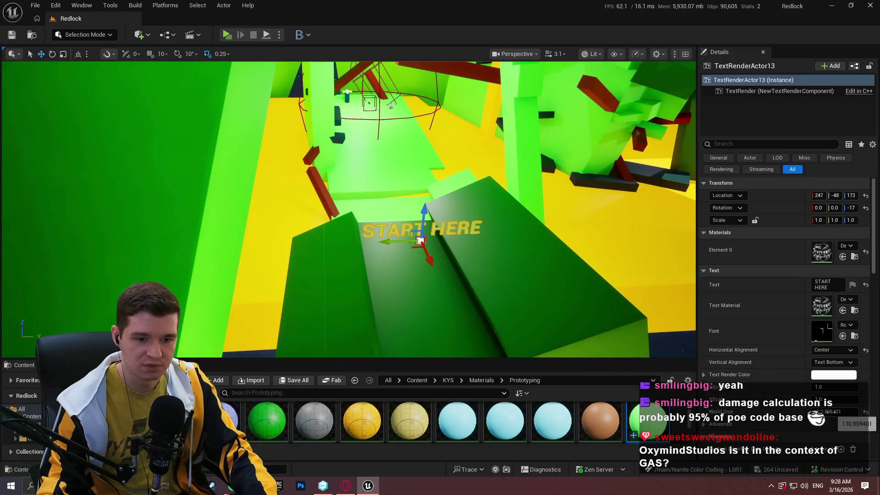
scroll(356, 146, "up", 3)
scroll(355, 146, "down", 5)
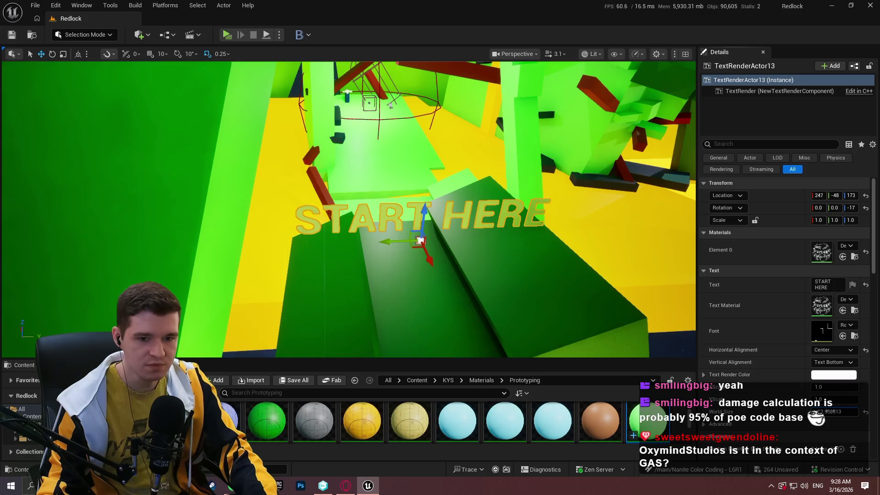
left_click(827, 285)
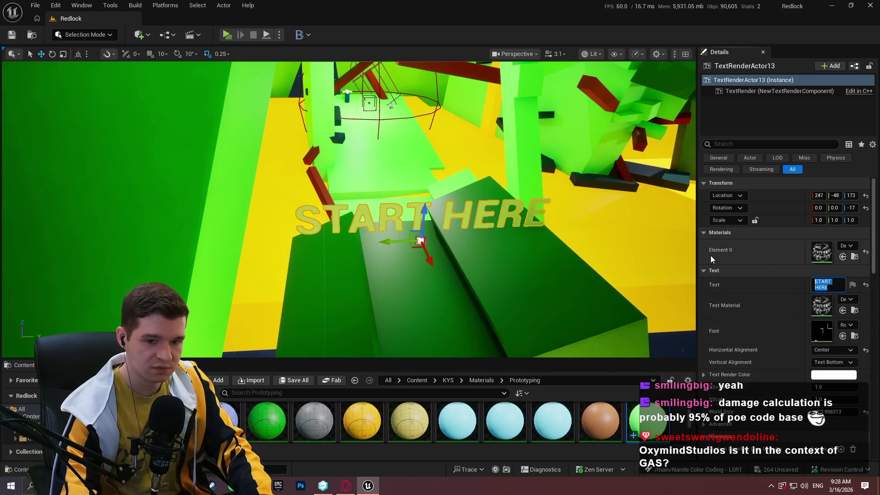
type("L6_")
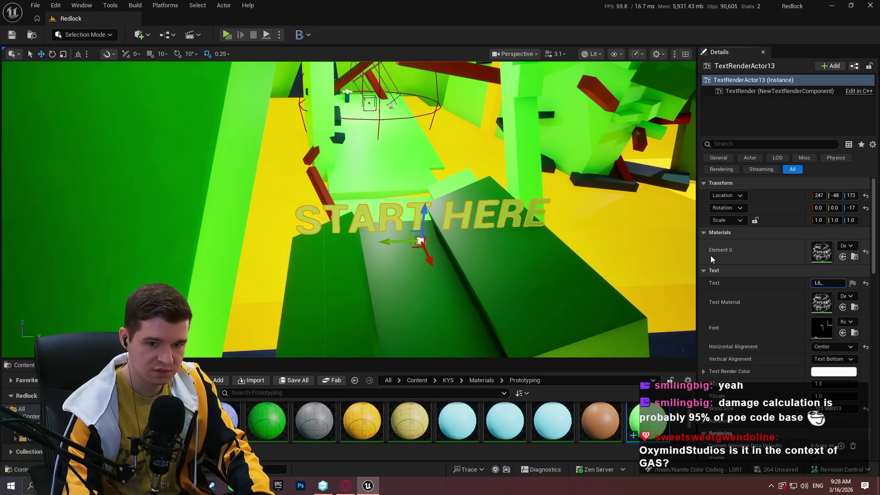
type("R1")
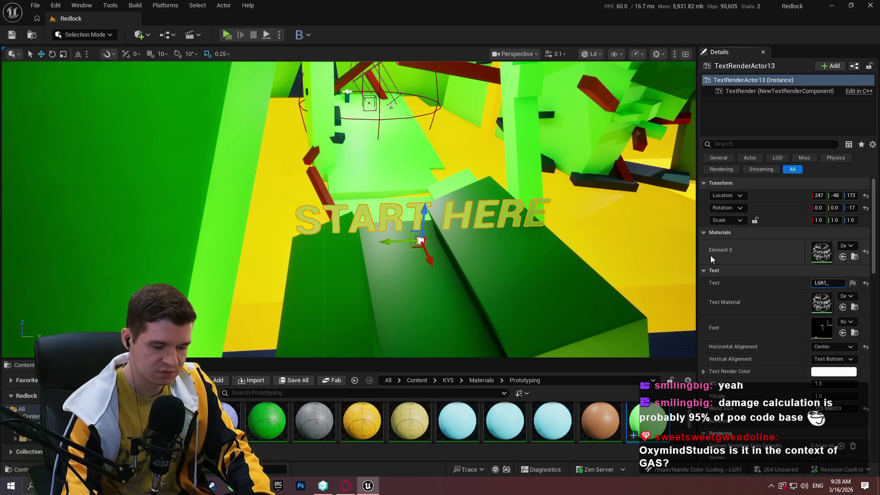
type("FirstTunnel")
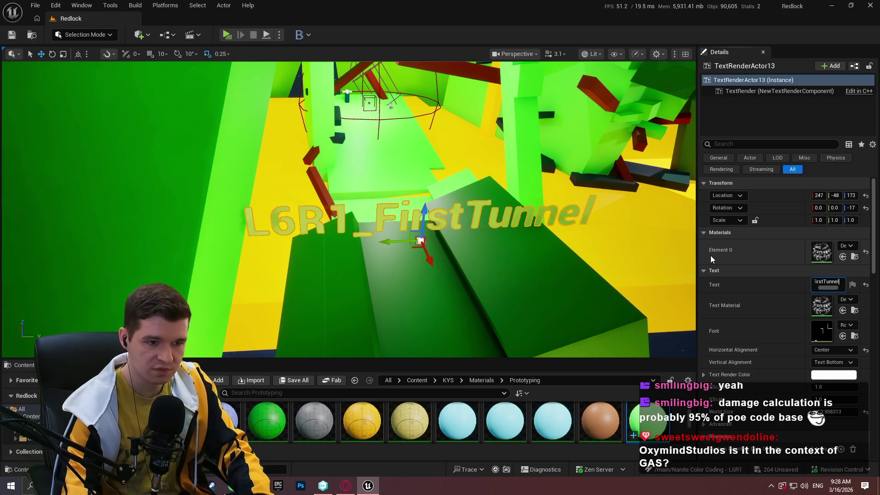
Step: Position the FirstTunnel label upright on the tunnel entrance wall at 259, -33, 173
mouse_move(419, 229)
left_mouse_down()
mouse_move(411, 298)
mouse_move(423, 269)
mouse_move(418, 287)
left_mouse_up()
key("e")
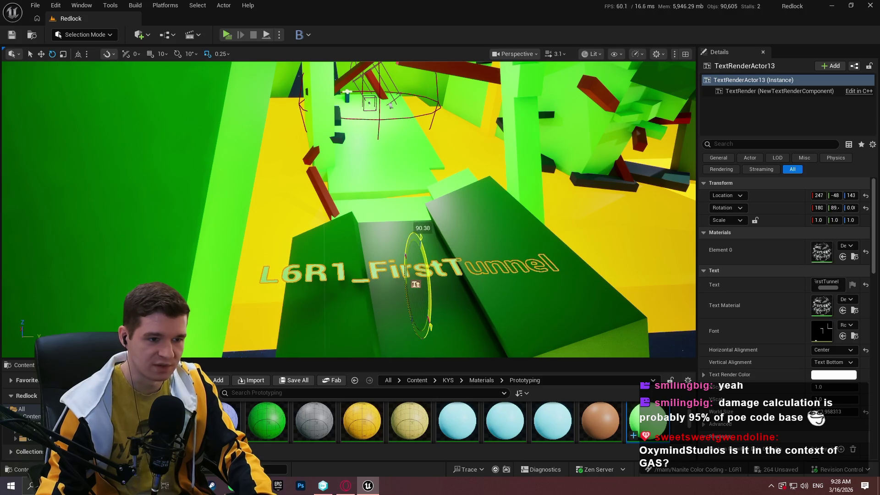
key("w")
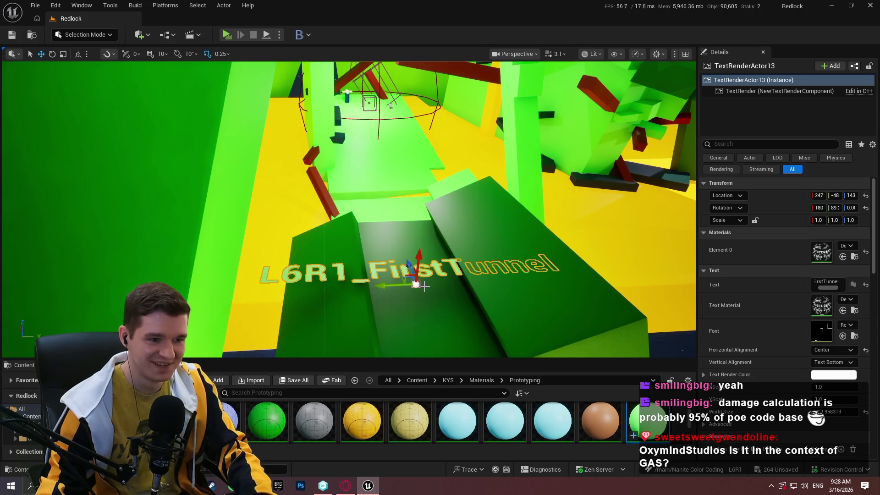
mouse_move(418, 270)
left_mouse_down()
mouse_move(419, 243)
mouse_move(443, 208)
left_mouse_up()
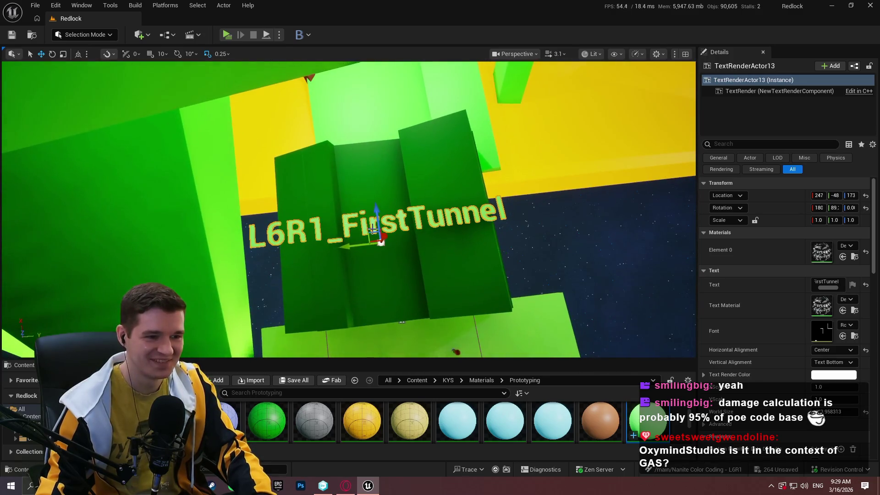
mouse_move(373, 229)
left_mouse_down()
mouse_move(419, 192)
mouse_move(399, 212)
mouse_move(488, 211)
left_mouse_up()
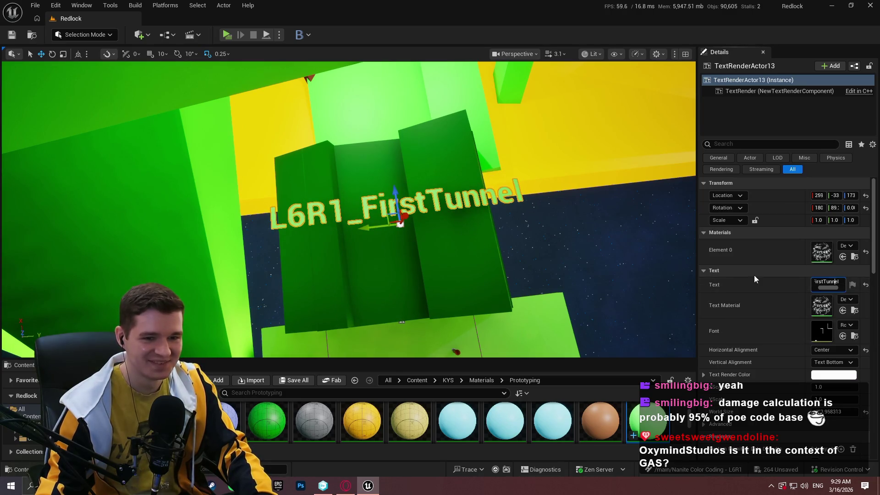
mouse_move(549, 275)
left_mouse_down()
mouse_move(449, 195)
mouse_move(371, 247)
left_mouse_up()
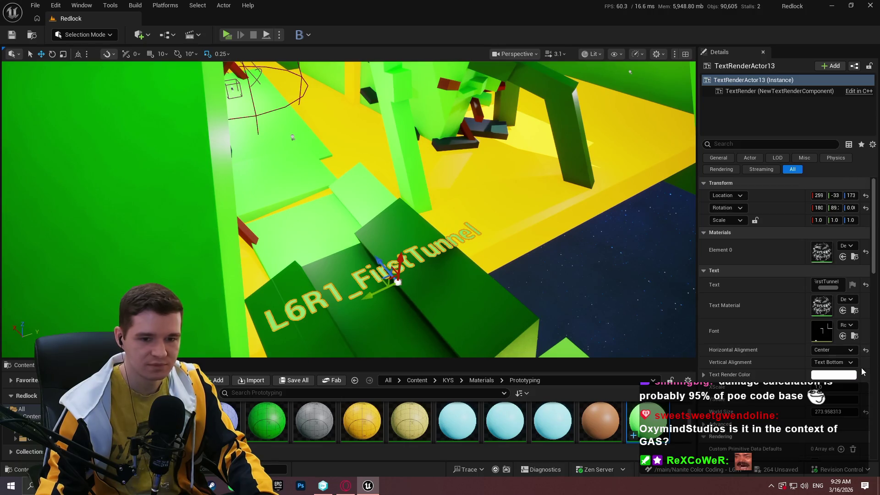
Step: Set the L6R1_FirstTunnel label's text render colour to magenta
left_click(827, 376)
left_click_drag(730, 273, 739, 212)
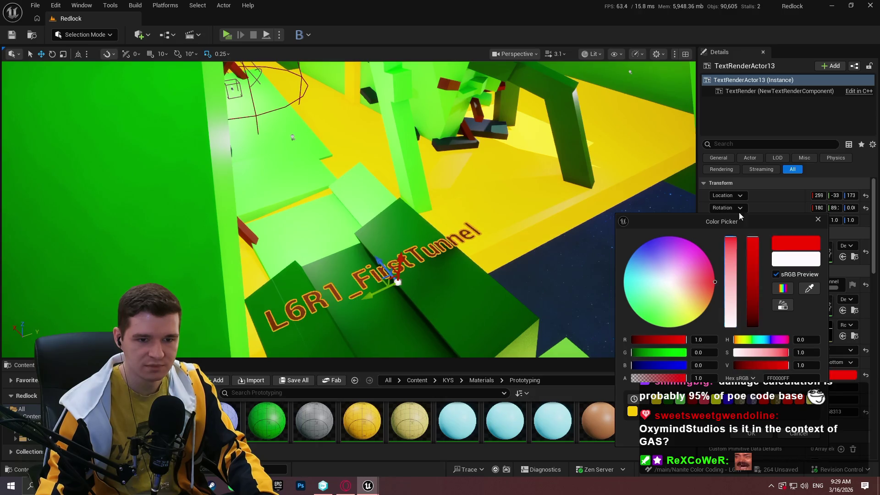
left_click_drag(692, 269, 699, 247)
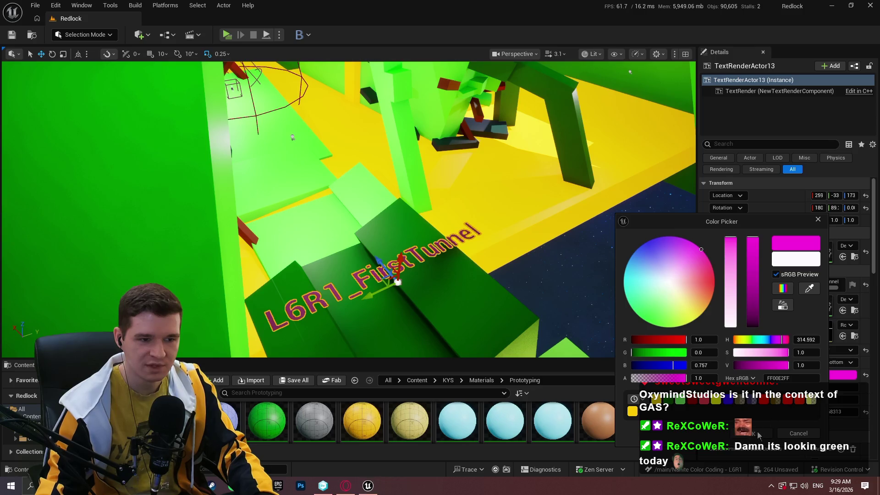
left_click(751, 433)
Step: Duplicate the label and rotate the copy to face the green structure deeper in the level
mouse_move(379, 291)
left_mouse_down()
mouse_move(632, 202)
mouse_move(541, 201)
left_mouse_up()
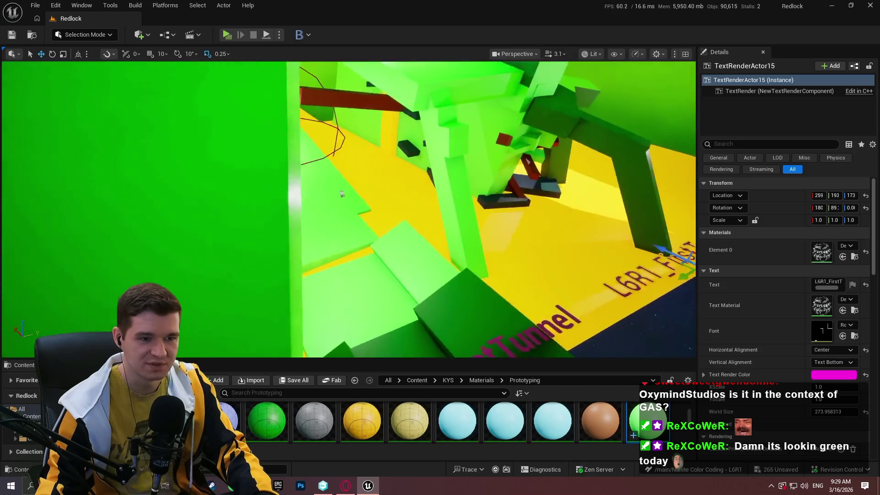
key("e")
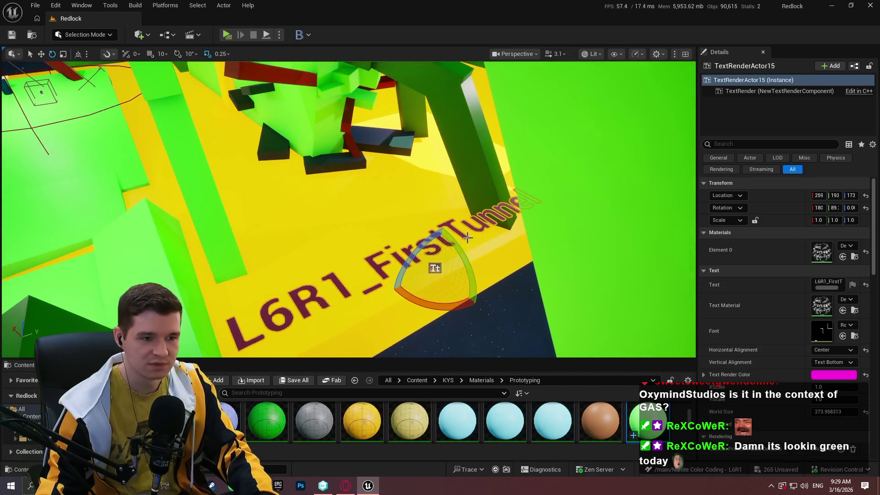
mouse_move(463, 243)
left_mouse_down()
mouse_move(465, 323)
mouse_move(479, 301)
mouse_move(472, 315)
mouse_move(428, 270)
mouse_move(403, 133)
mouse_move(321, 184)
mouse_move(327, 224)
mouse_move(472, 255)
mouse_move(354, 250)
mouse_move(378, 245)
mouse_move(454, 261)
left_mouse_up()
key("w")
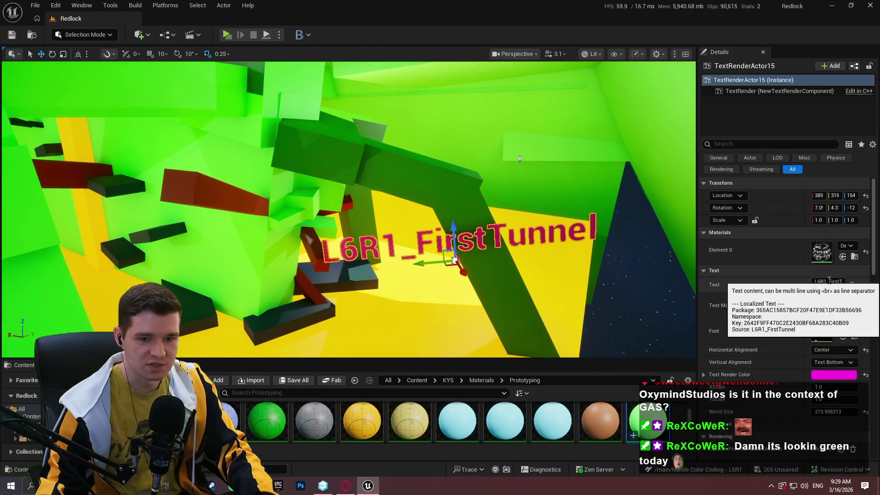
Step: Change the copied label's text to L6R1_Arches1
left_click(820, 280)
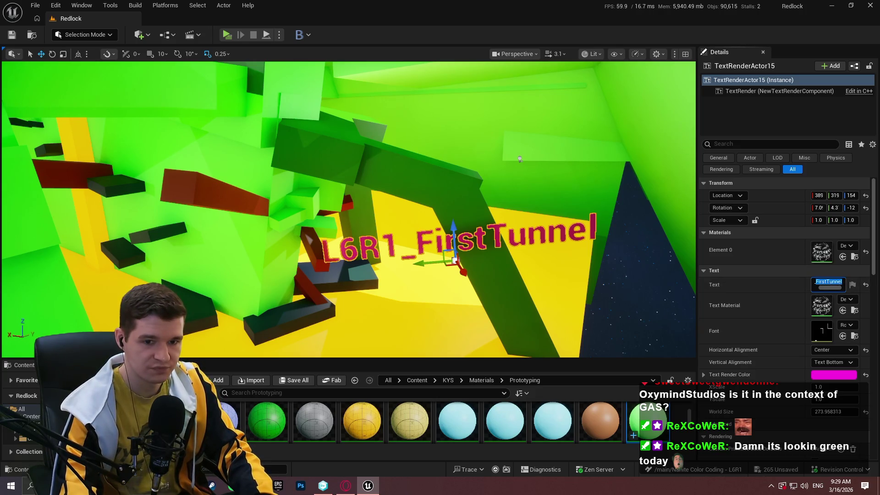
type("L6R1_Arches1")
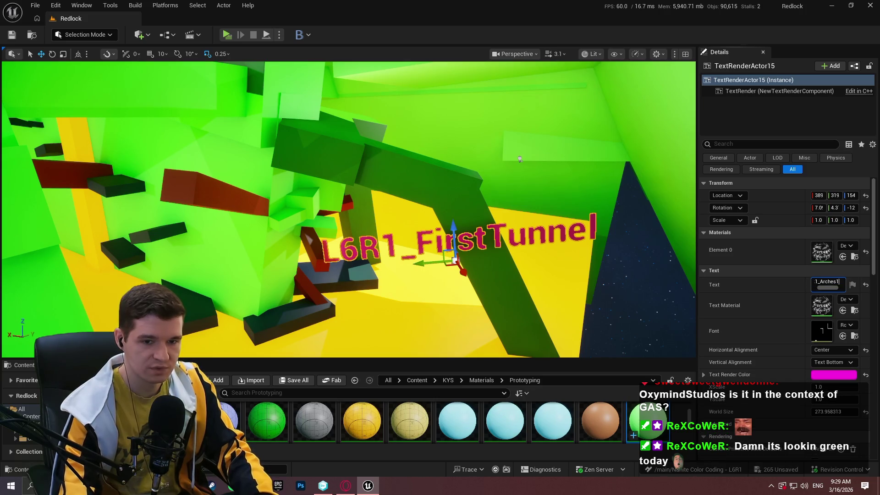
key("Return")
mouse_move(506, 281)
left_mouse_down()
mouse_move(475, 294)
mouse_move(474, 332)
left_mouse_up()
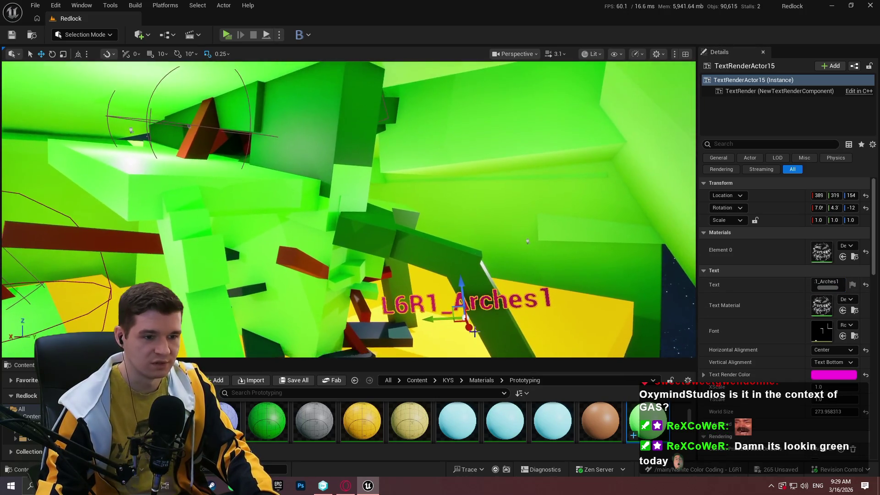
Step: Place a raised duplicate along the orange arch wall, then reselect the FirstTunnel label
mouse_move(471, 281)
left_mouse_down()
mouse_move(456, 85)
mouse_move(453, 110)
mouse_move(197, 147)
mouse_move(214, 172)
mouse_move(195, 202)
left_mouse_up()
key("e")
mouse_move(415, 285)
left_mouse_down()
mouse_move(442, 284)
mouse_move(403, 196)
mouse_move(390, 232)
mouse_move(358, 231)
left_mouse_up()
key("w")
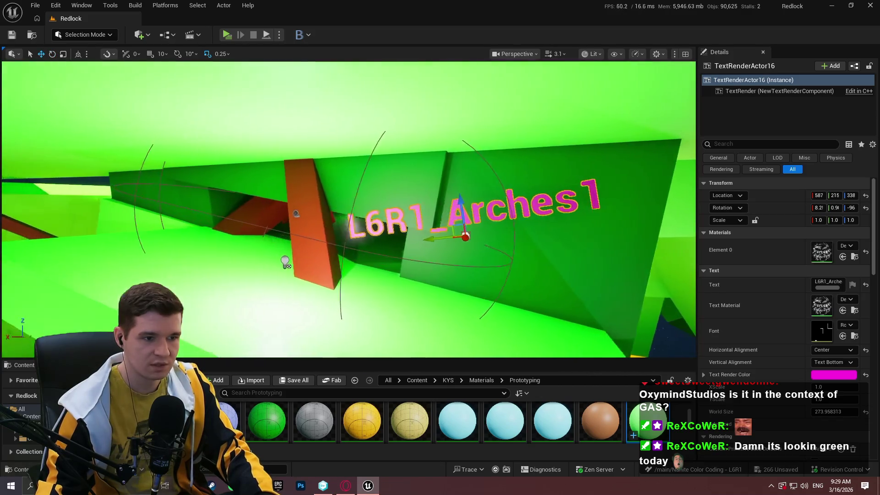
left_click(827, 282)
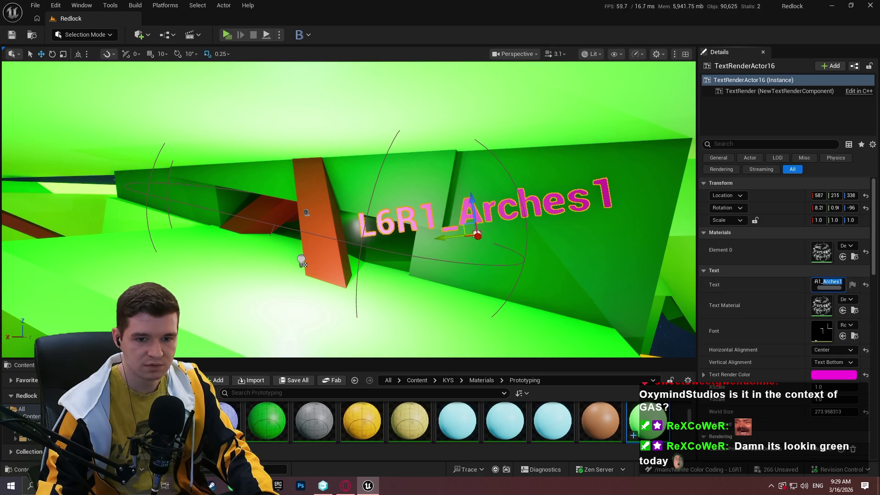
left_click_drag(348, 207, 304, 215)
left_click(475, 189)
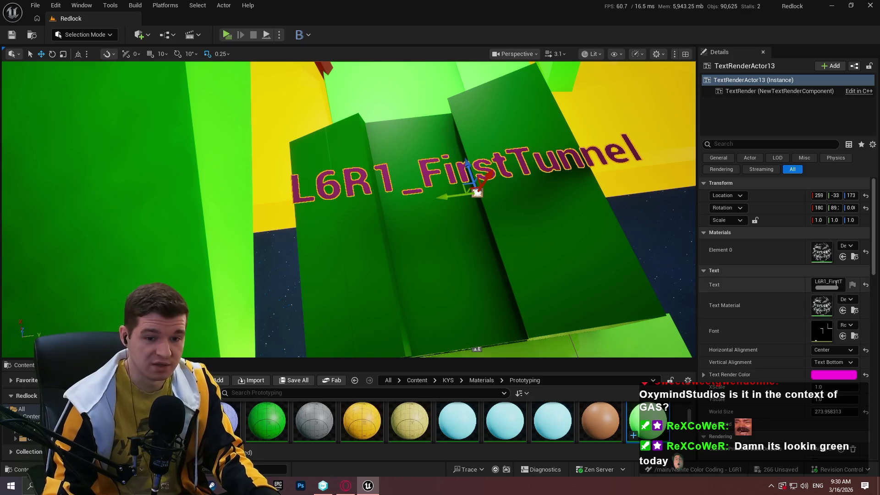
Step: Rename the first tunnel label to L6R1_Tunnel1
left_click(836, 282)
type("L6R1_Tunne")
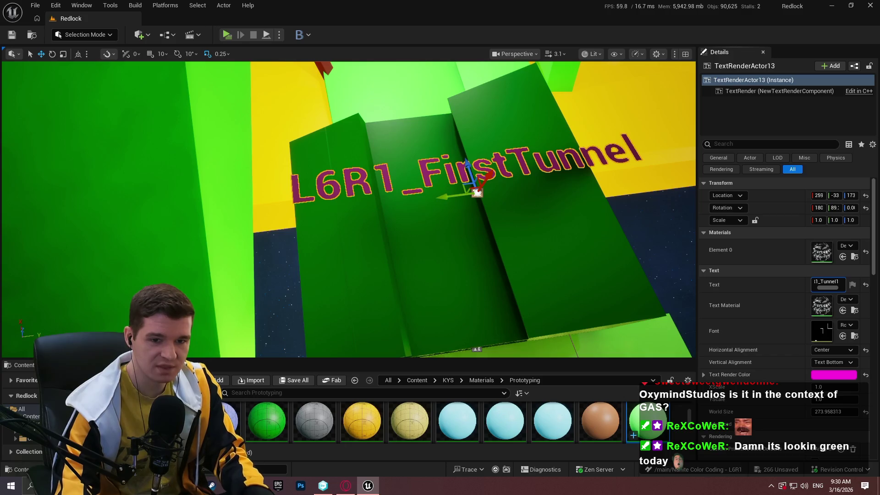
key("Return")
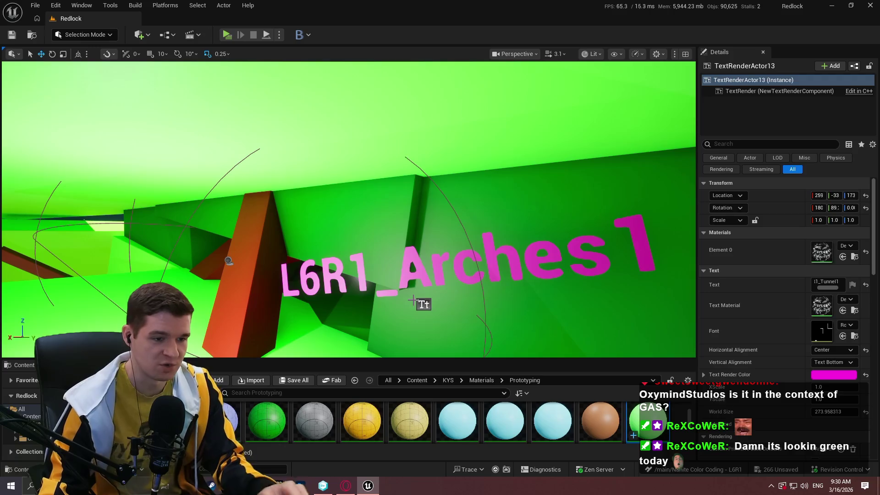
Step: Paste the tunnel text into the raised Arches1 copy and change it to L6R1_Tunnel2
left_click(419, 303)
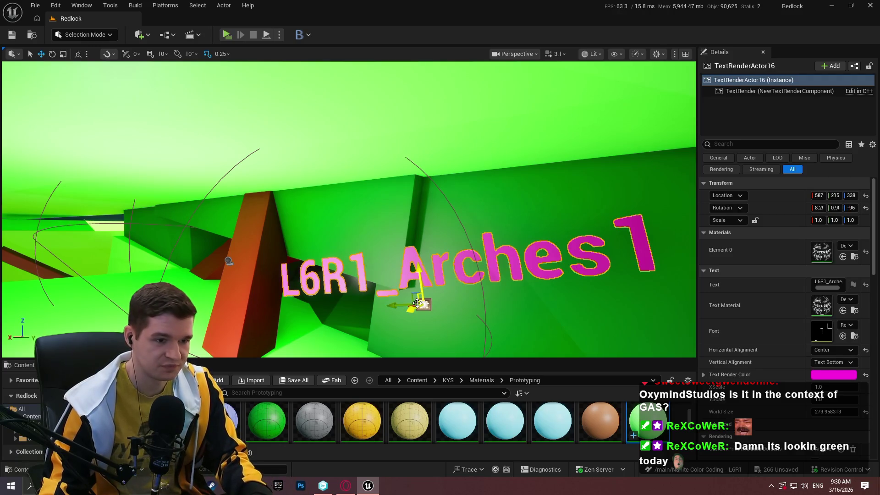
left_click(829, 282)
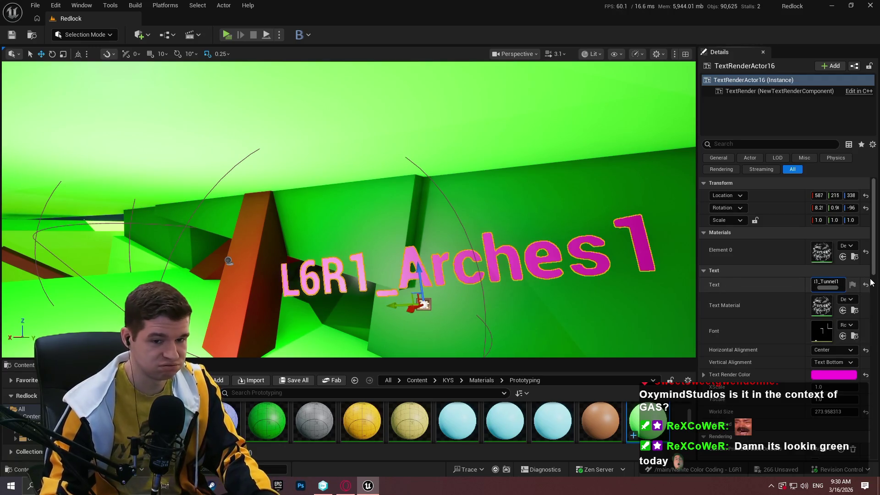
key("ctrl+v")
key("BackSpace")
type("2")
key("Return")
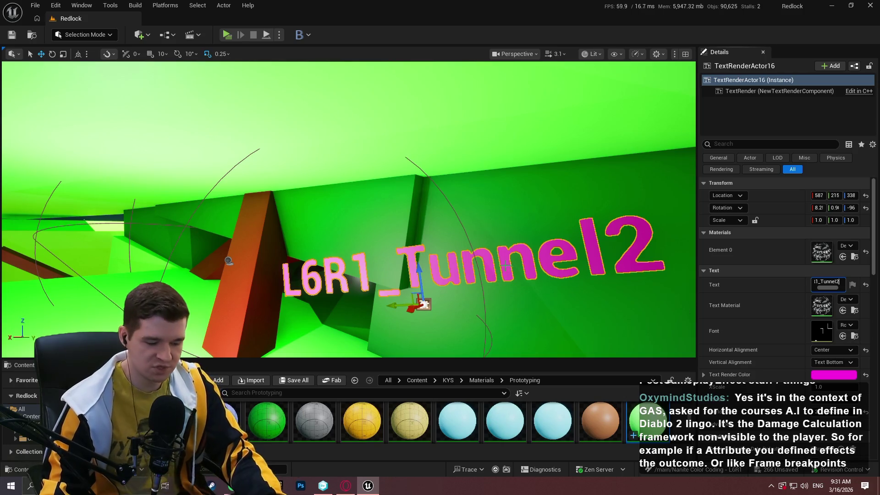
Step: Fly through the level to the next area and grab the Tunnel2 label
mouse_move(523, 226)
left_mouse_down()
mouse_move(321, 229)
mouse_move(349, 216)
mouse_move(298, 206)
mouse_move(270, 220)
mouse_move(316, 207)
mouse_move(477, 289)
left_mouse_up()
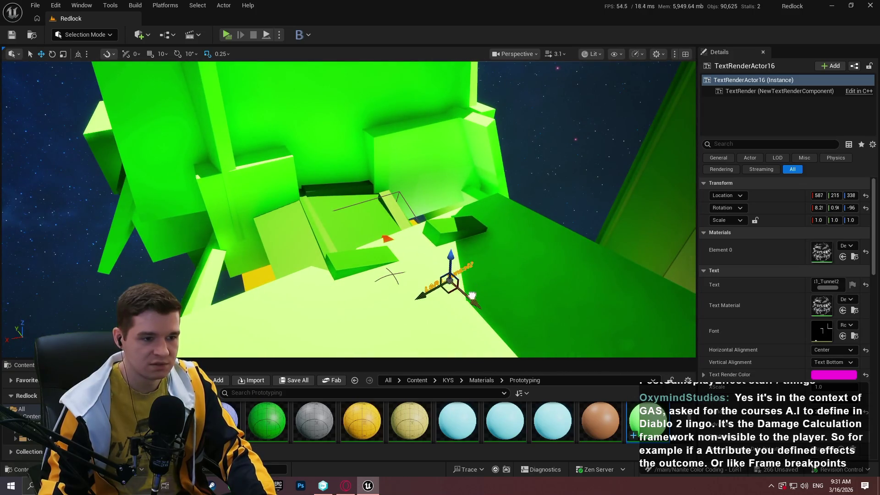
mouse_move(406, 207)
left_mouse_down()
mouse_move(414, 212)
mouse_move(402, 228)
mouse_move(392, 224)
left_mouse_up()
left_click(601, 197)
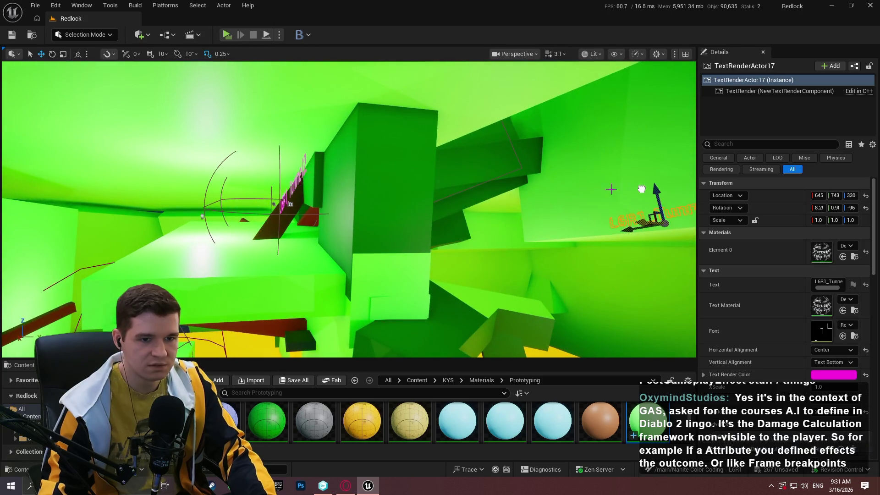
Step: Pull a copy of the Tunnel2 label up onto the large arch
left_click_drag(600, 197, 593, 201)
mouse_move(497, 190)
left_mouse_down()
mouse_move(522, 117)
mouse_move(458, 137)
mouse_move(383, 138)
mouse_move(367, 146)
mouse_move(367, 184)
left_mouse_up()
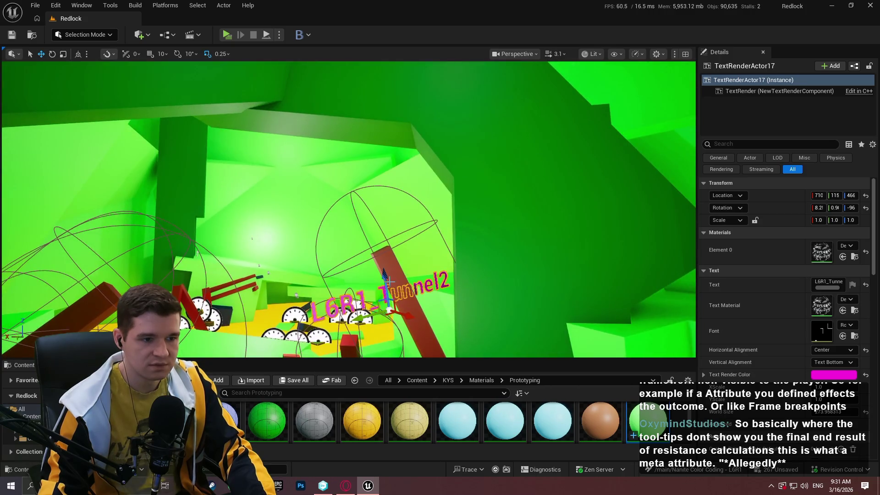
mouse_move(388, 281)
left_mouse_down()
mouse_move(398, 300)
mouse_move(374, 156)
mouse_move(370, 244)
mouse_move(383, 186)
left_mouse_up()
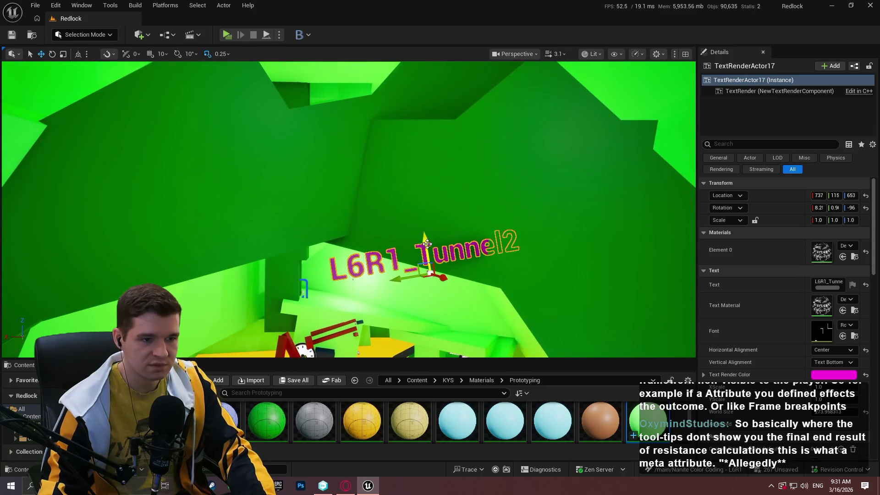
mouse_move(427, 244)
left_mouse_down()
mouse_move(394, 132)
mouse_move(403, 183)
mouse_move(327, 209)
left_mouse_up()
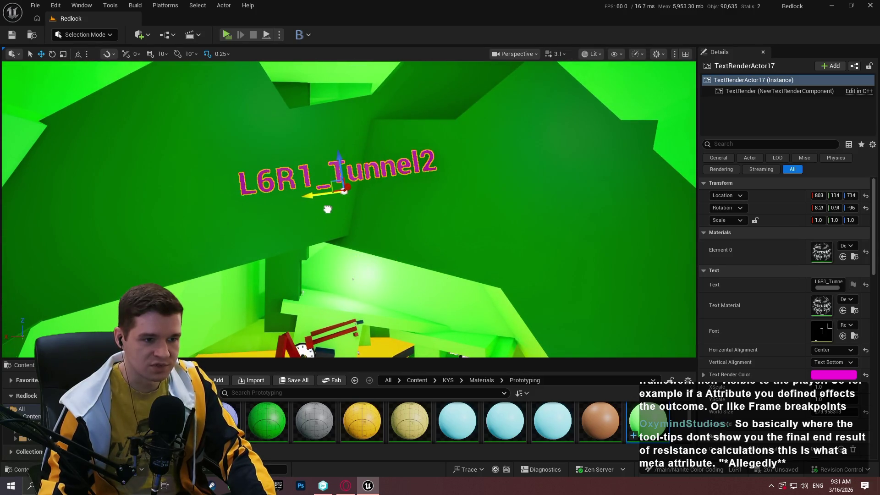
Step: Rename the copy L6R1_LargeArch and pull out another duplicate of it
double_click(832, 281)
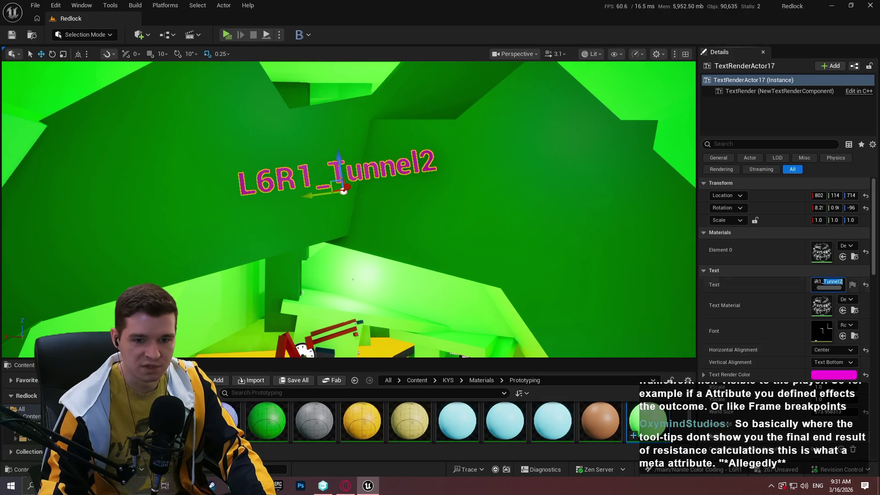
type("A")
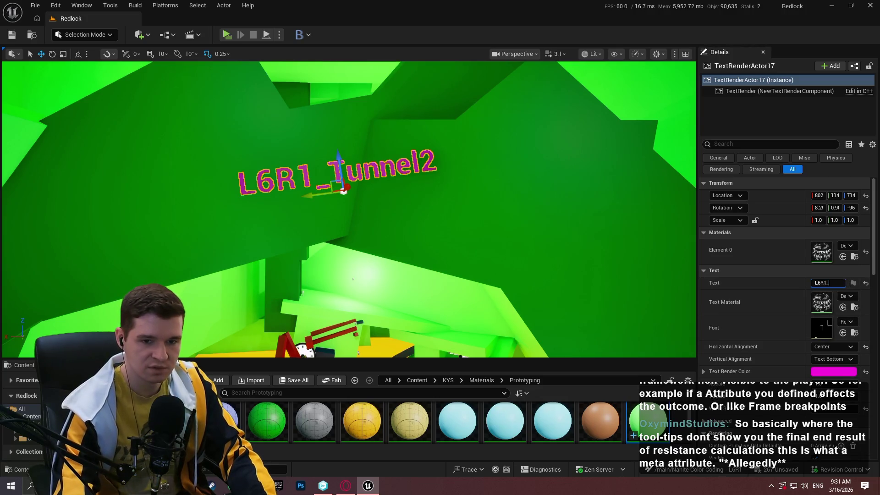
type("geArch")
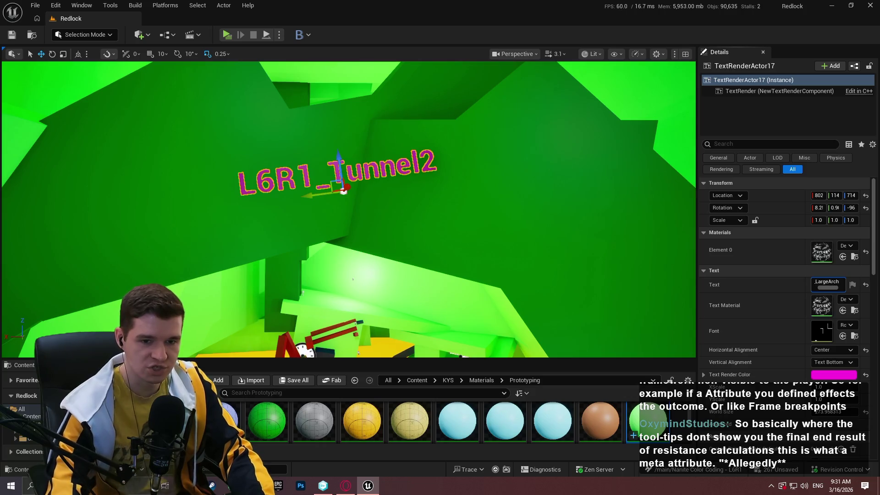
key("Return")
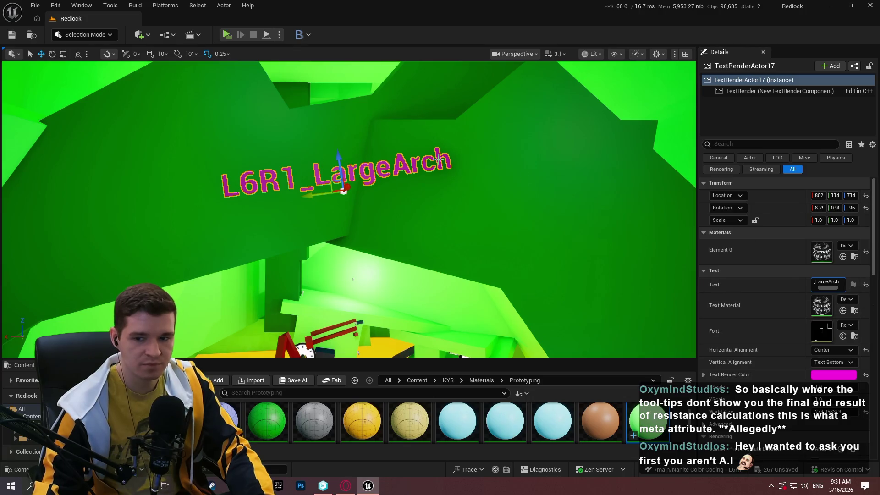
mouse_move(352, 278)
left_mouse_down()
mouse_move(350, 294)
mouse_move(321, 256)
mouse_move(426, 144)
left_mouse_up()
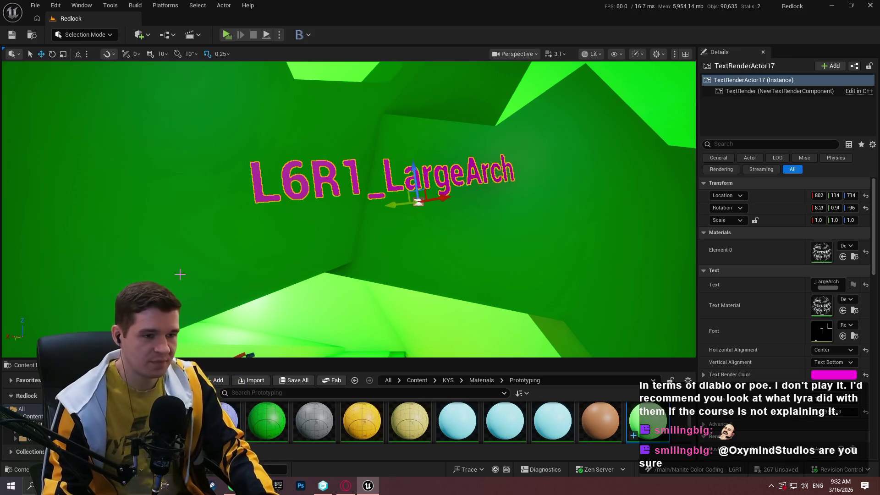
left_click_drag(442, 197, 229, 202)
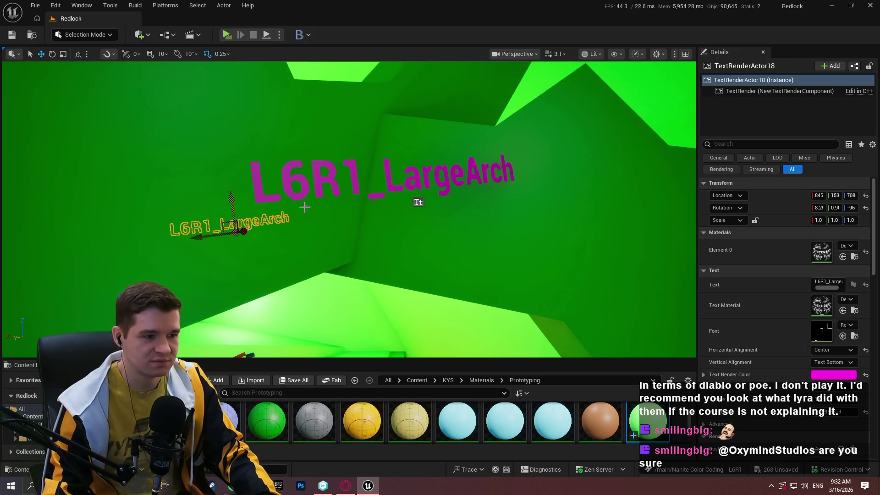
Step: Rotate the new LargeArch copy and rename it L6R1_Elevator1
key("f")
mouse_move(470, 194)
left_mouse_down()
mouse_move(418, 242)
mouse_move(628, 102)
mouse_move(295, 210)
mouse_move(529, 170)
mouse_move(479, 191)
mouse_move(481, 223)
mouse_move(481, 179)
mouse_move(458, 275)
mouse_move(505, 317)
mouse_move(504, 304)
mouse_move(639, 265)
mouse_move(596, 248)
mouse_move(556, 174)
mouse_move(553, 250)
mouse_move(556, 242)
mouse_move(481, 188)
mouse_move(495, 294)
mouse_move(322, 248)
mouse_move(278, 250)
left_mouse_up()
key("e")
key("w")
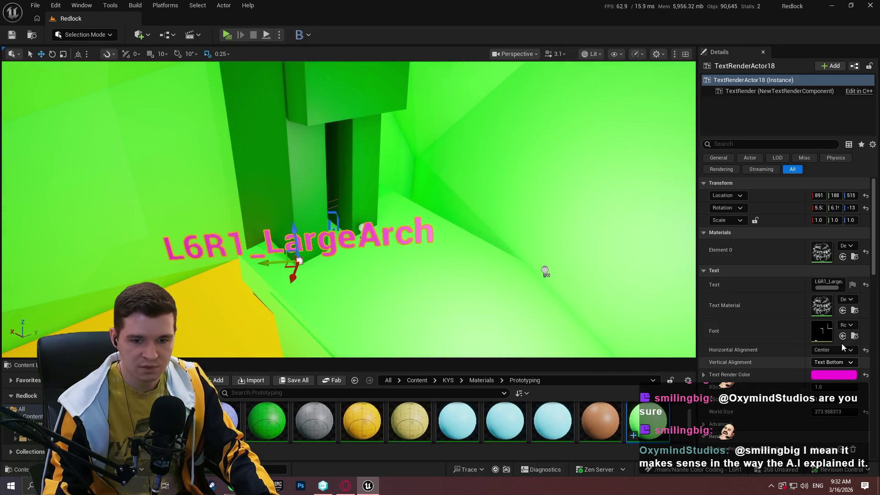
left_click(831, 282)
type("L6R1_Ele")
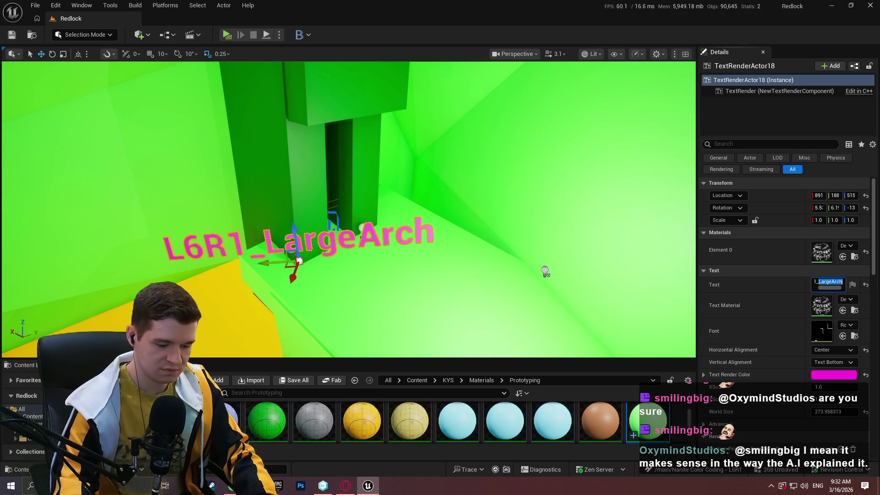
type("vator1")
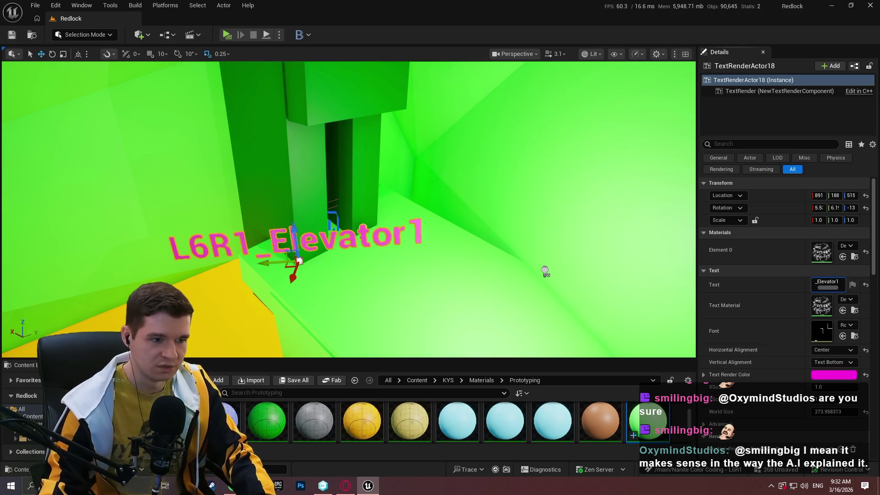
key("Return")
Step: Duplicate the label over the yellow floor and position the copy by the elevator opening
left_click_drag(211, 273, 210, 273)
left_click_drag(376, 267, 375, 267)
left_click_drag(351, 315, 305, 142, "alt")
key("f")
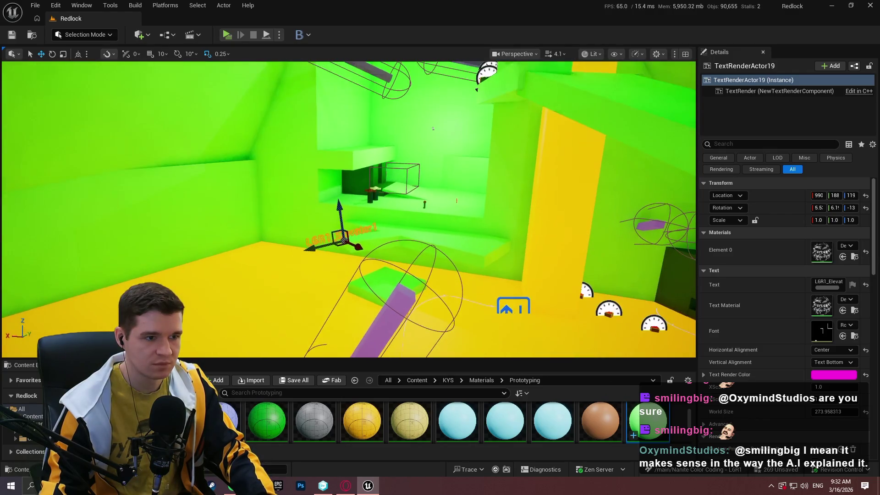
mouse_move(339, 214)
left_mouse_down()
mouse_move(325, 128)
mouse_move(421, 118)
mouse_move(414, 202)
mouse_move(415, 169)
left_mouse_up()
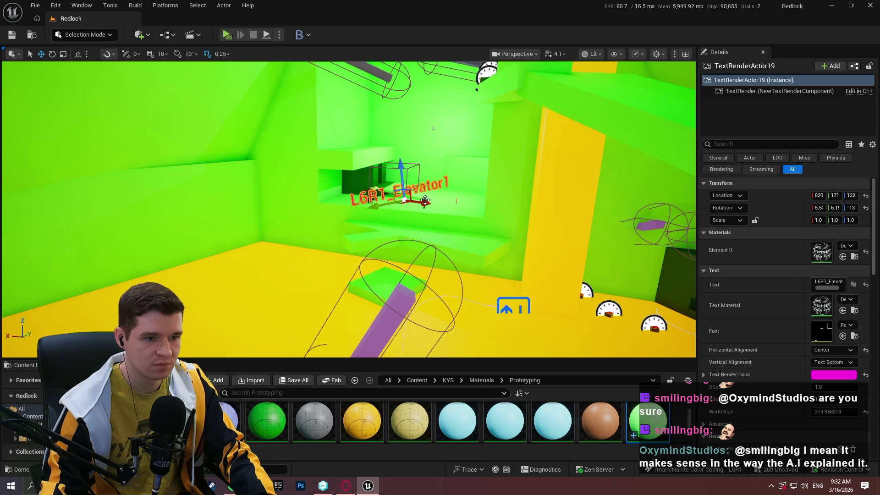
left_click_drag(426, 200, 387, 195)
key("f")
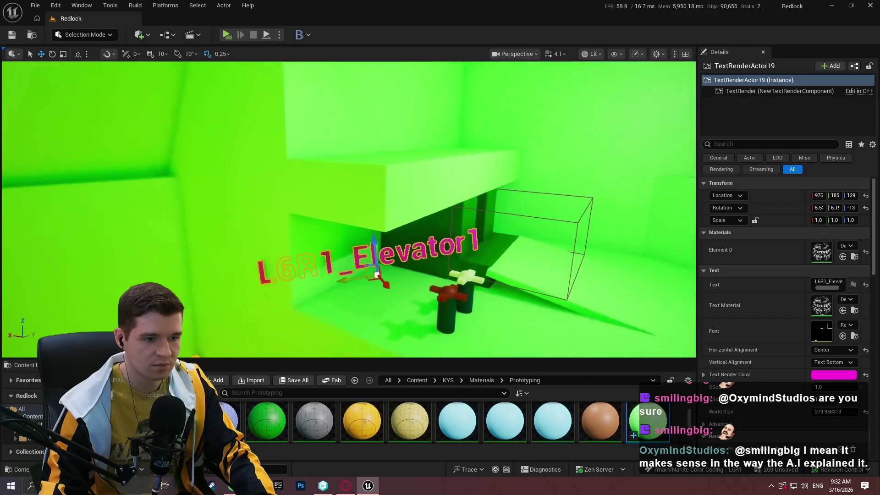
left_click_drag(328, 277, 462, 261)
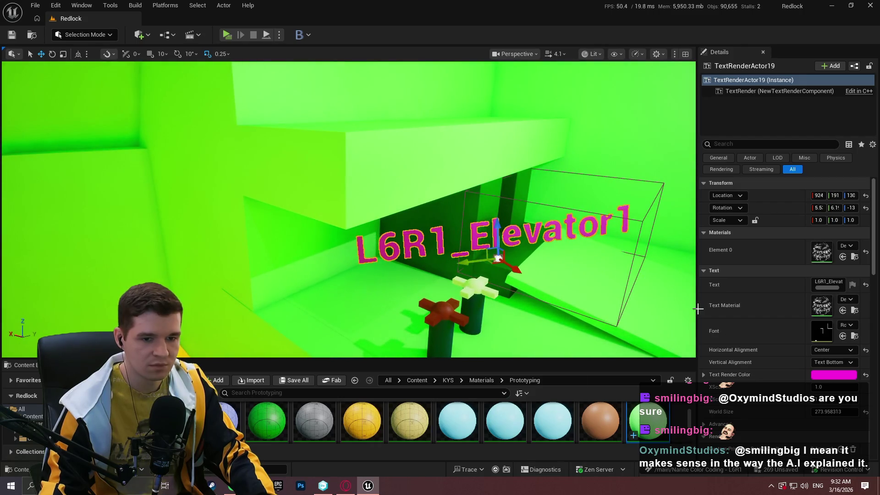
Step: Set the copy's text to L6R1_Elevator2 and duplicate it onto the yellow floor
left_click(843, 281)
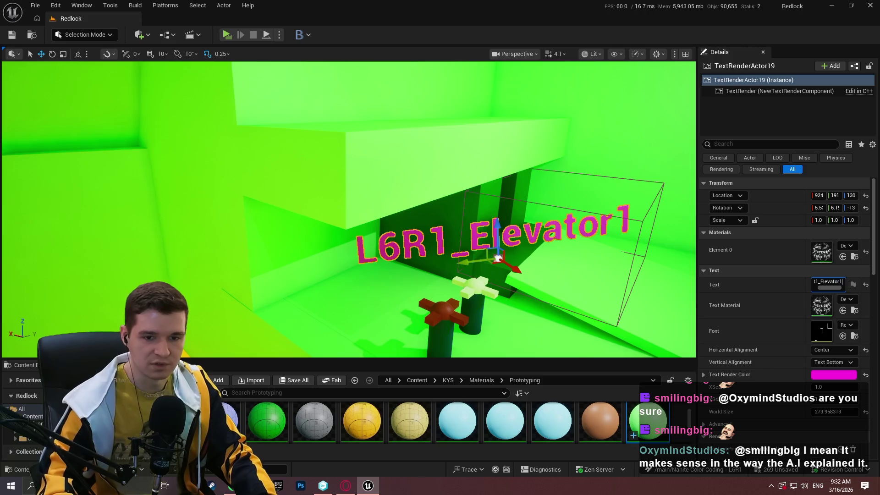
type("2")
scroll(492, 193, "down", 5)
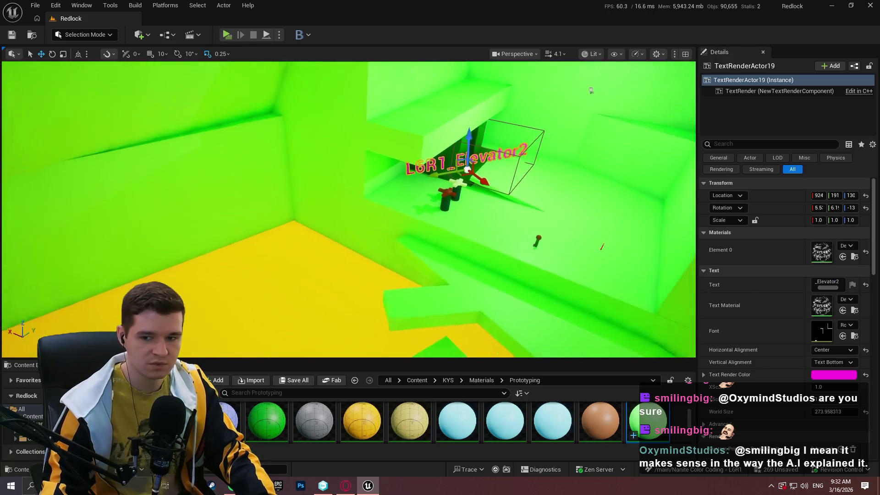
mouse_move(472, 184)
left_mouse_down()
mouse_move(459, 236)
mouse_move(324, 230)
mouse_move(424, 300)
left_mouse_up()
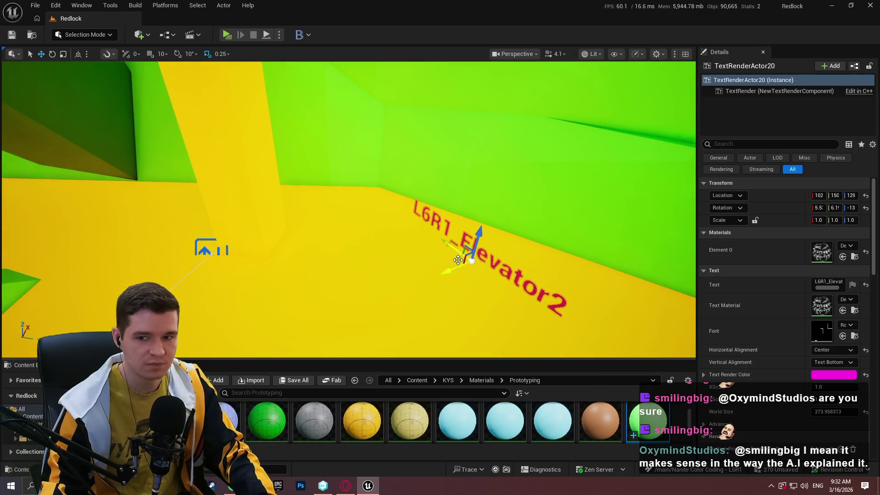
Step: Stand the floor copy upright against the wall and rename it L6R1_LargeArch2
mouse_move(458, 260)
left_mouse_down()
mouse_move(227, 259)
mouse_move(224, 275)
left_mouse_up()
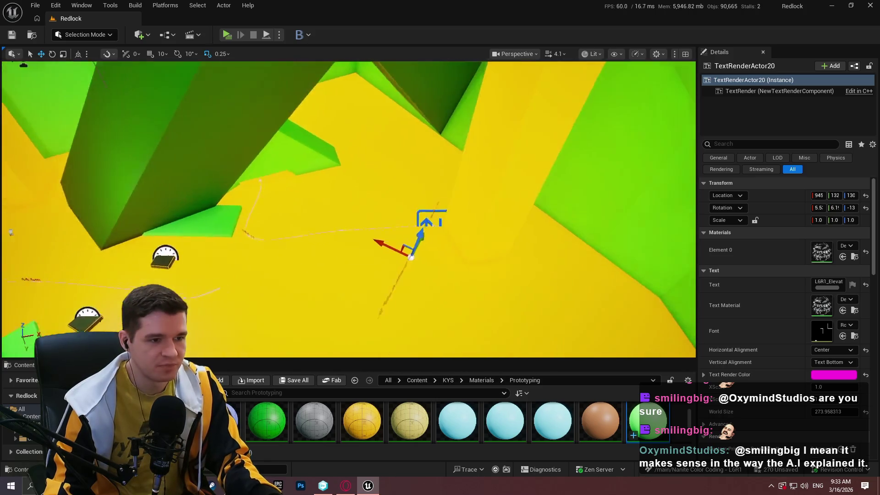
key("e")
mouse_move(450, 274)
left_mouse_down()
mouse_move(477, 298)
mouse_move(458, 307)
left_mouse_up()
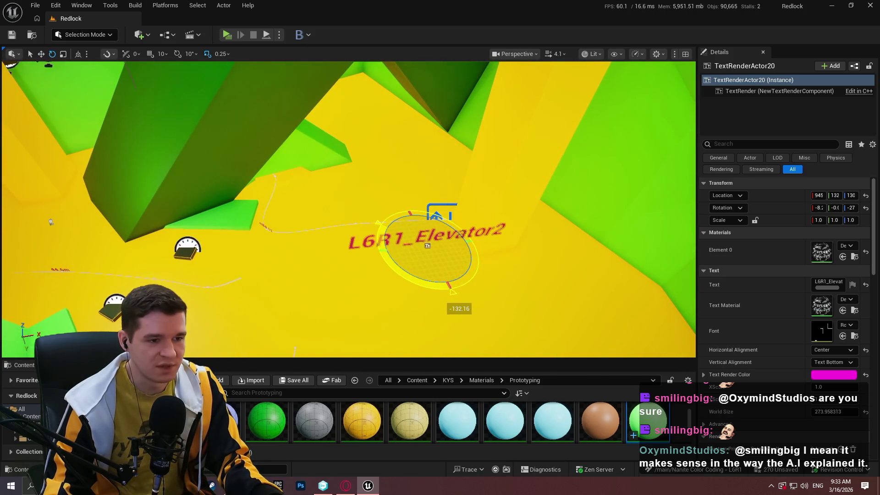
key("w")
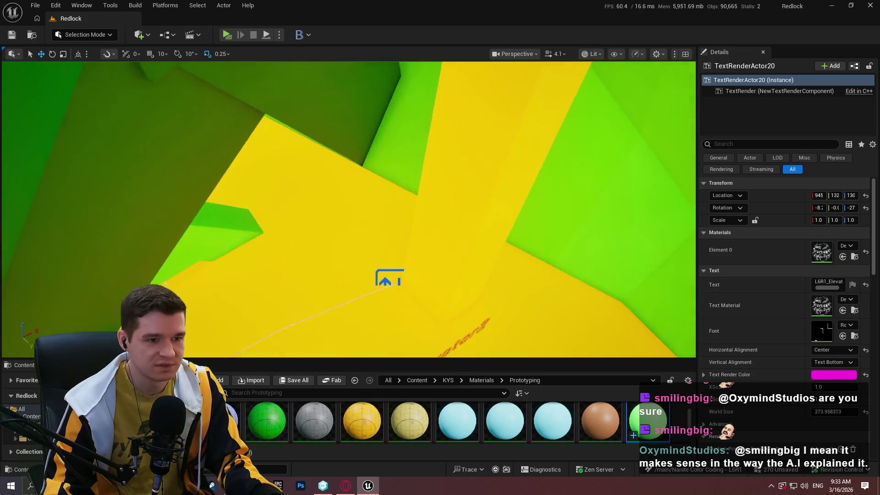
mouse_move(428, 248)
left_mouse_down()
mouse_move(484, 118)
mouse_move(403, 79)
mouse_move(422, 275)
mouse_move(501, 316)
mouse_move(511, 243)
mouse_move(400, 188)
left_mouse_up()
mouse_move(404, 227)
left_mouse_down()
mouse_move(285, 223)
mouse_move(316, 234)
mouse_move(310, 266)
left_mouse_up()
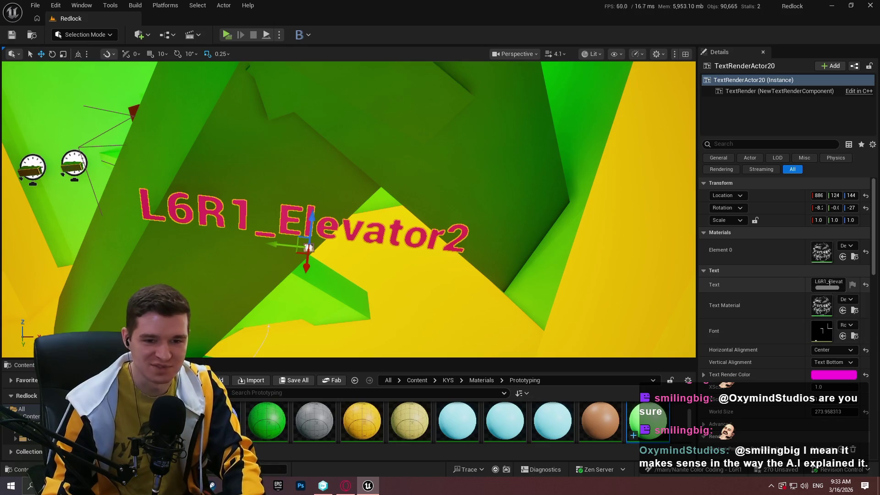
left_click(830, 283)
type("Lar")
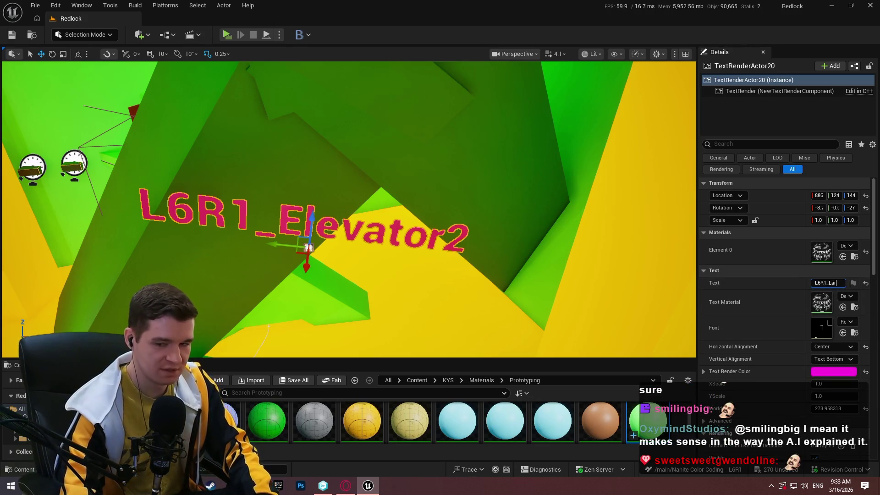
type("ge2")
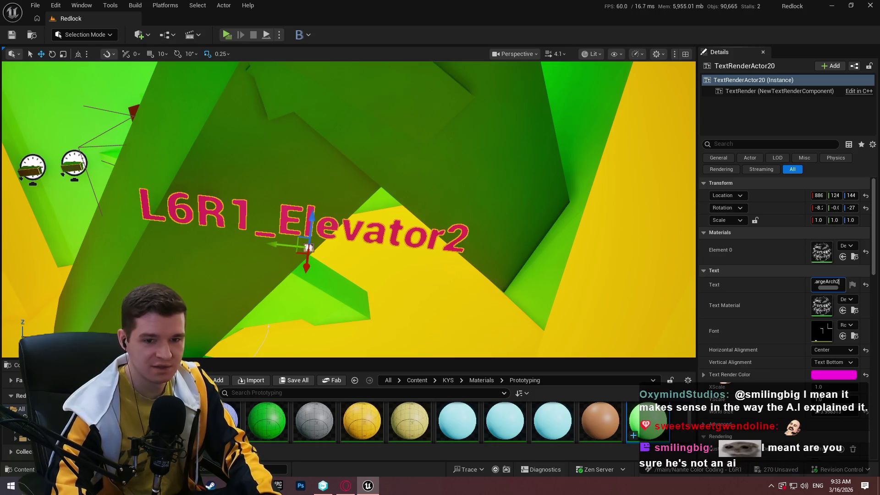
key("Return")
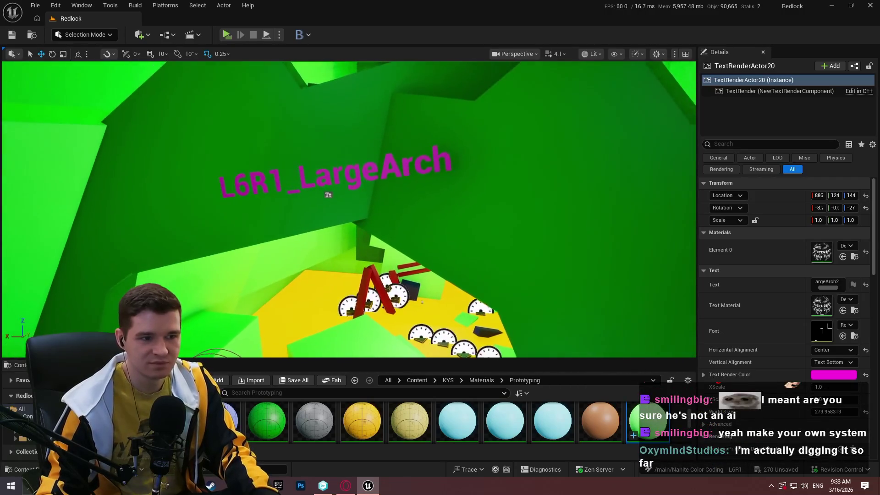
Step: Rename the original large arch label L6R1_LargeArch1
left_click(324, 196)
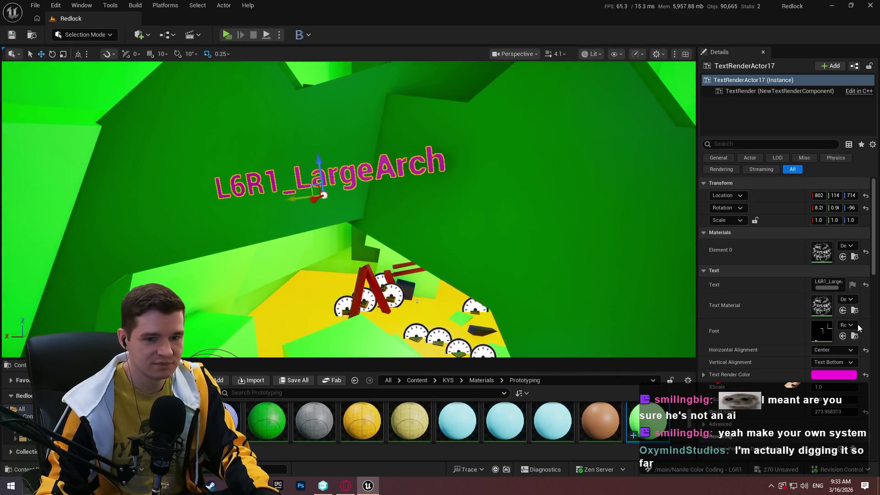
left_click(838, 285)
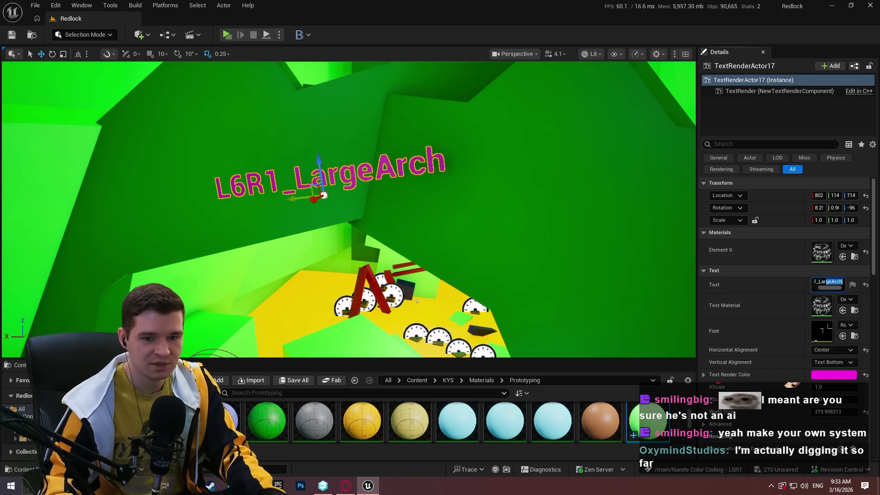
key("End")
type("1")
mouse_move(418, 80)
left_mouse_down()
mouse_move(418, 42)
mouse_move(453, 41)
left_mouse_up()
mouse_move(348, 209)
left_mouse_down()
mouse_move(366, 203)
mouse_move(353, 209)
mouse_move(387, 237)
left_mouse_up()
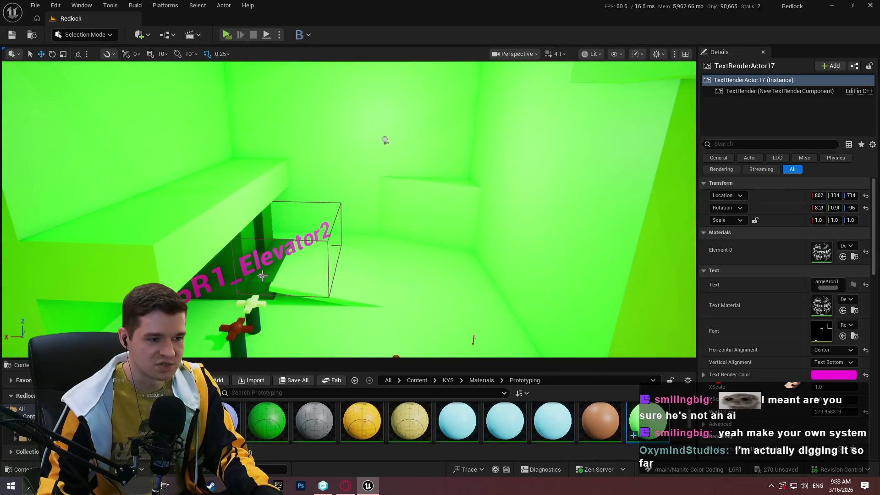
Step: Duplicate the L6R1_Elevator2 label, turn the copy around, and lift it onto the yellow wall
left_click(262, 275)
mouse_move(367, 284)
left_mouse_down()
mouse_move(247, 221)
mouse_move(518, 257)
left_mouse_up()
key("e")
mouse_move(571, 270)
left_mouse_down()
mouse_move(504, 293)
mouse_move(547, 278)
left_mouse_up()
key("w")
key("f")
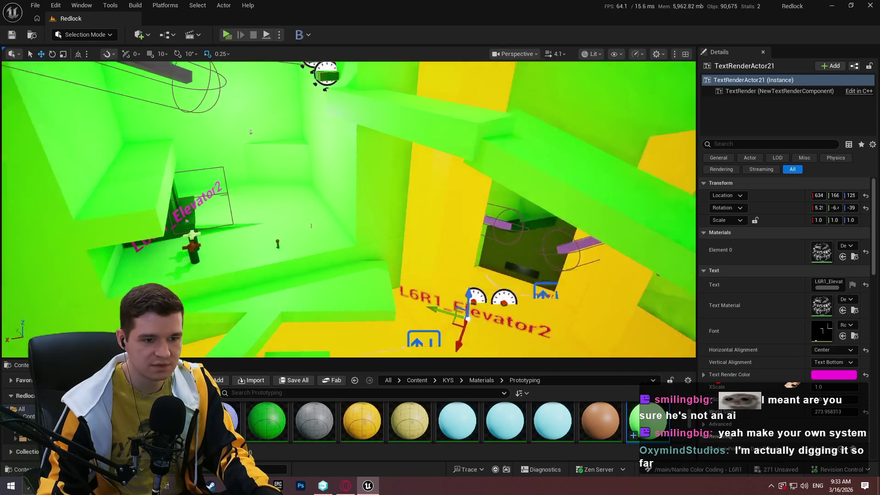
mouse_move(329, 294)
left_mouse_down()
mouse_move(413, 94)
mouse_move(442, 144)
mouse_move(438, 110)
left_mouse_up()
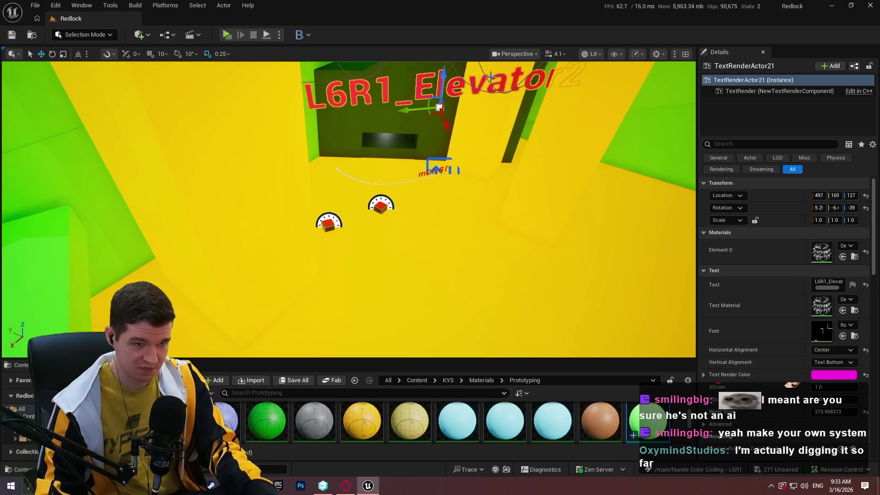
Step: Lower the copy down the wall by the dark opening and begin retyping Elevator2 as Climb
scroll(491, 75, "up", 4)
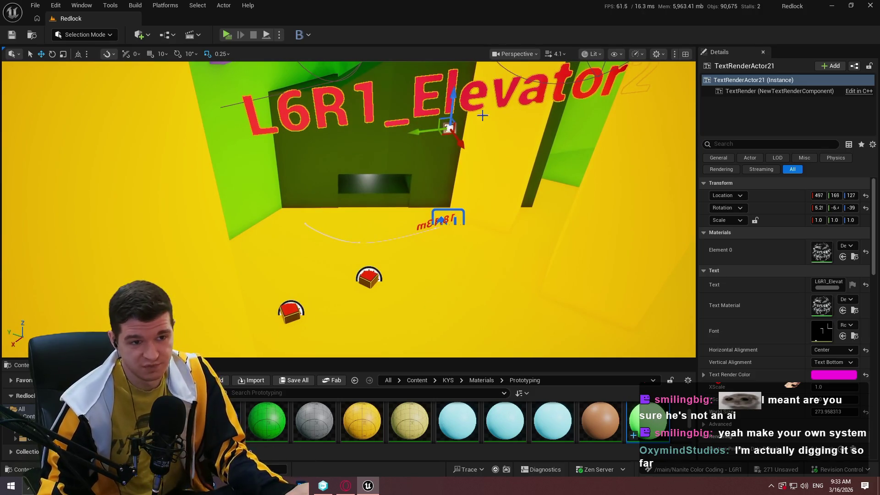
mouse_move(445, 106)
left_mouse_down()
mouse_move(441, 215)
mouse_move(459, 223)
mouse_move(431, 199)
mouse_move(394, 194)
left_mouse_up()
scroll(439, 219, "down", 2)
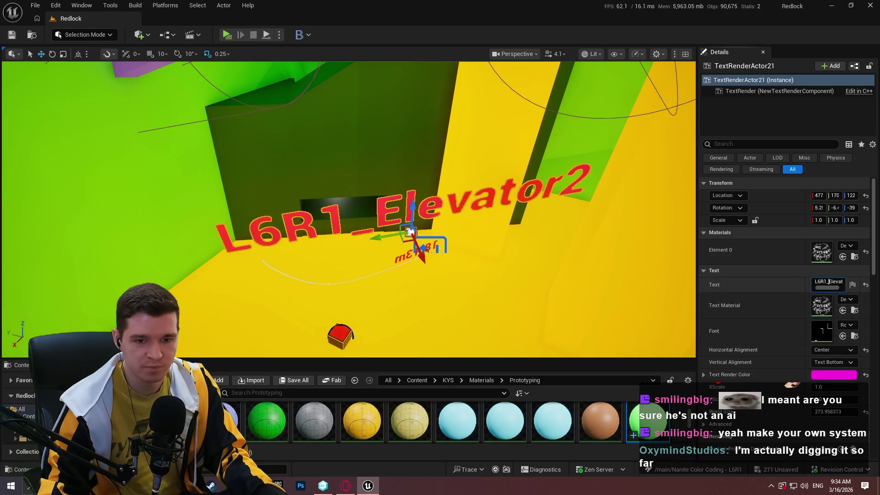
double_click(828, 281)
type("Climb")
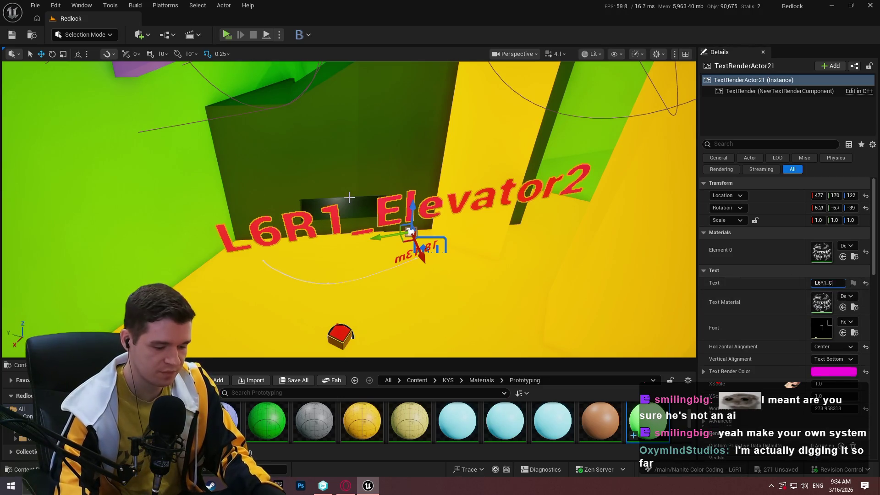